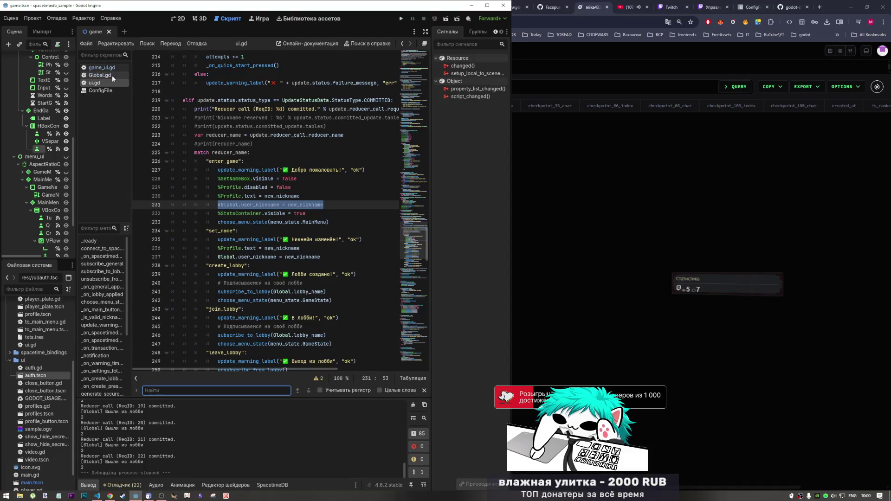
- Select is_in_lobby in Global.gd and search for it, comparing against ui.gd
{"action": "left_click", "coordinate": [103, 75]}
{"action": "double_click", "coordinate": [214, 231]}
{"action": "key", "text": "ctrl+f"}
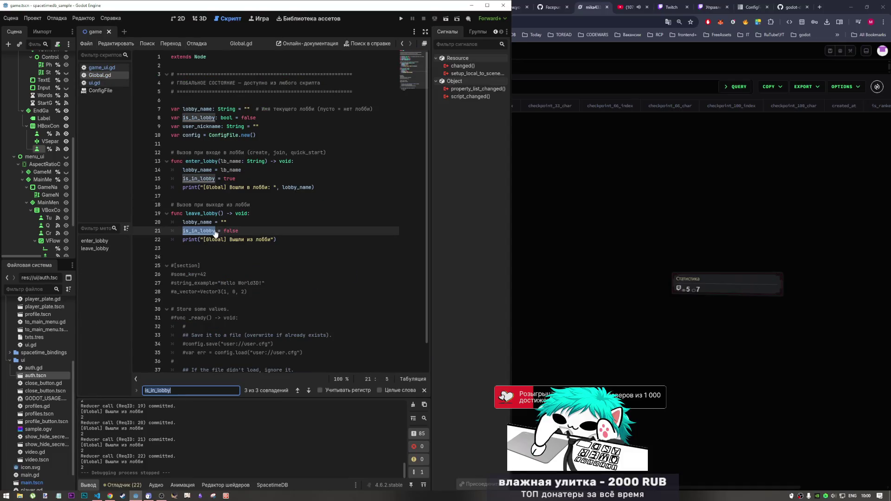
{"action": "left_click", "coordinate": [100, 90]}
{"action": "left_click", "coordinate": [95, 82]}
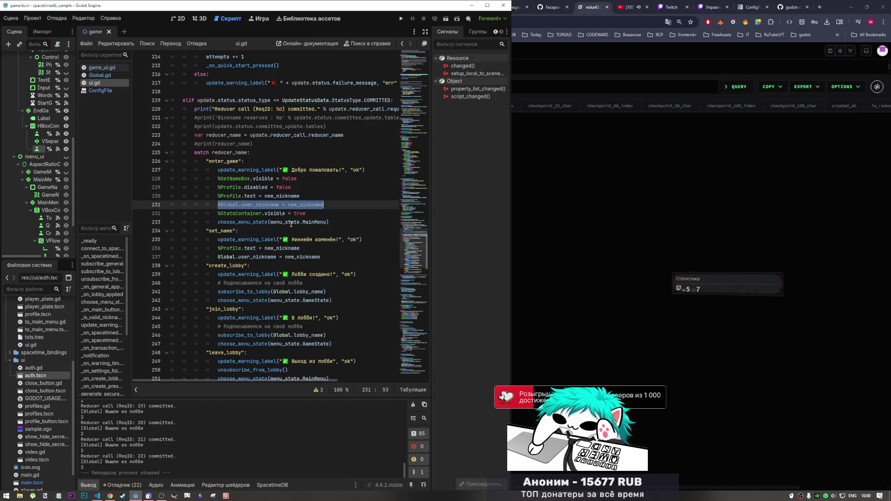
{"action": "left_click", "coordinate": [101, 75]}
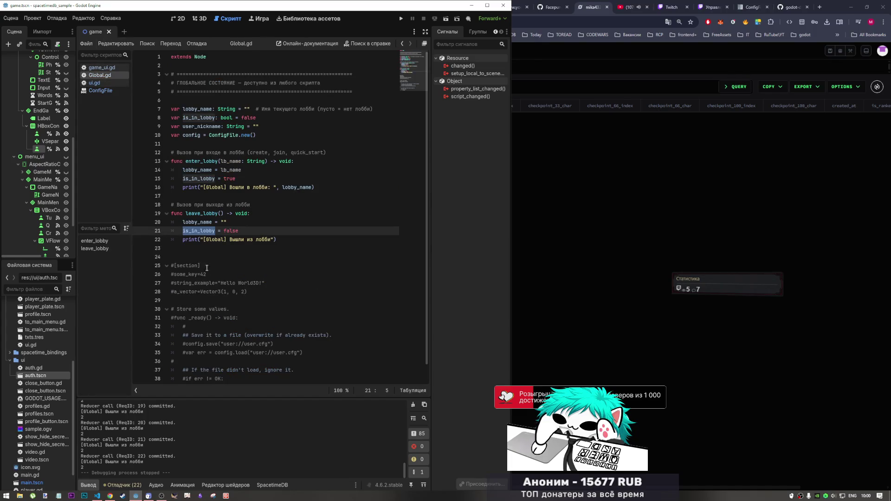
{"action": "key", "text": "ctrl+f"}
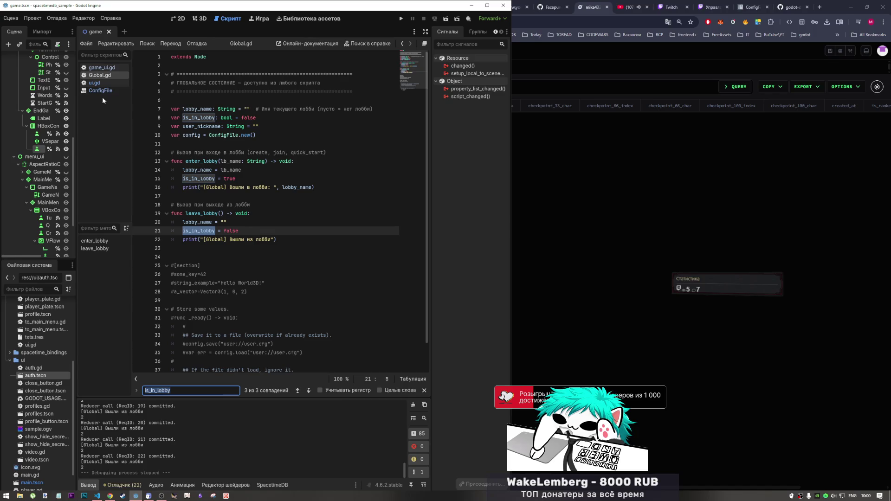
- Go back to ui.gd and scroll up to the _on_main_button_pressed function
{"action": "left_click", "coordinate": [99, 84]}
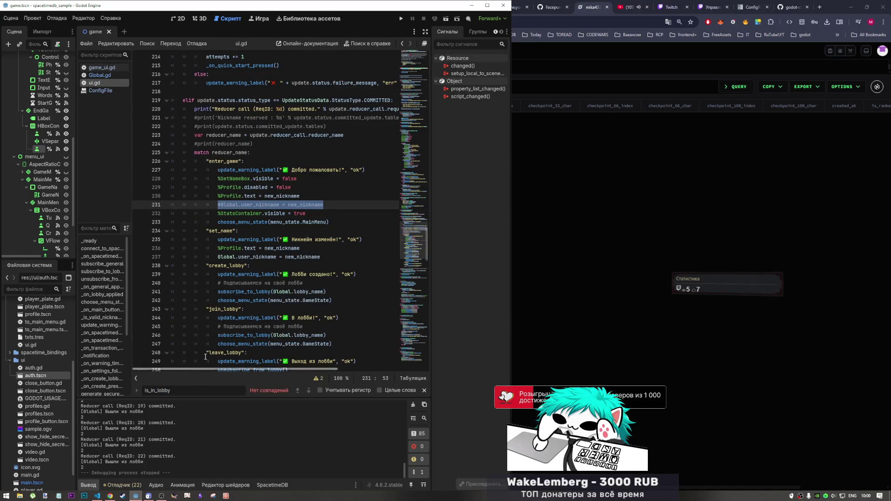
{"action": "left_click", "coordinate": [205, 335]}
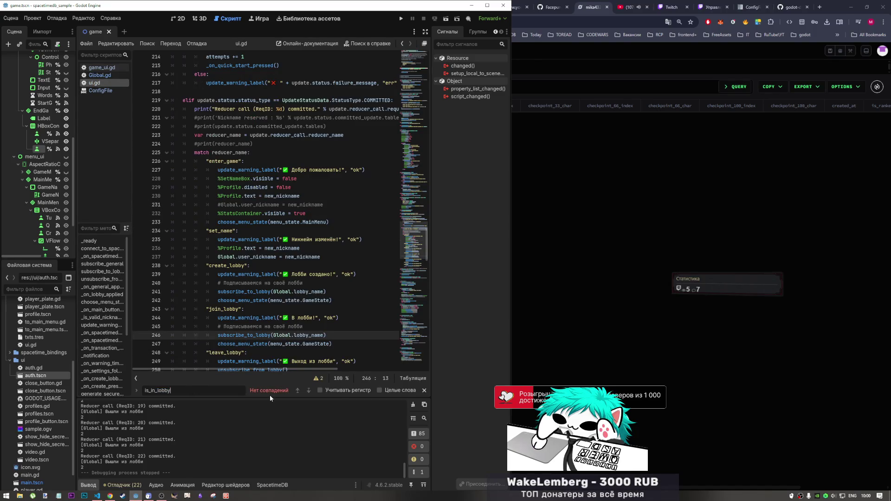
{"action": "scroll", "coordinate": [297, 285], "scroll_direction": "up", "scroll_amount": 20}
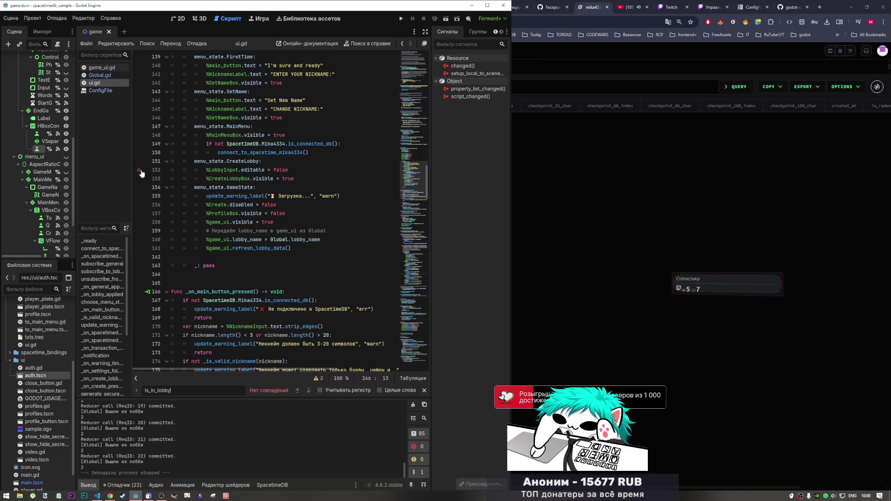
- Select the leave_lobby reducer call on line 359 in _on_yes_pressed
{"action": "mouse_move", "coordinate": [411, 182]}
{"action": "left_mouse_down"}
{"action": "mouse_move", "coordinate": [407, 263]}
{"action": "mouse_move", "coordinate": [421, 315]}
{"action": "left_mouse_up"}
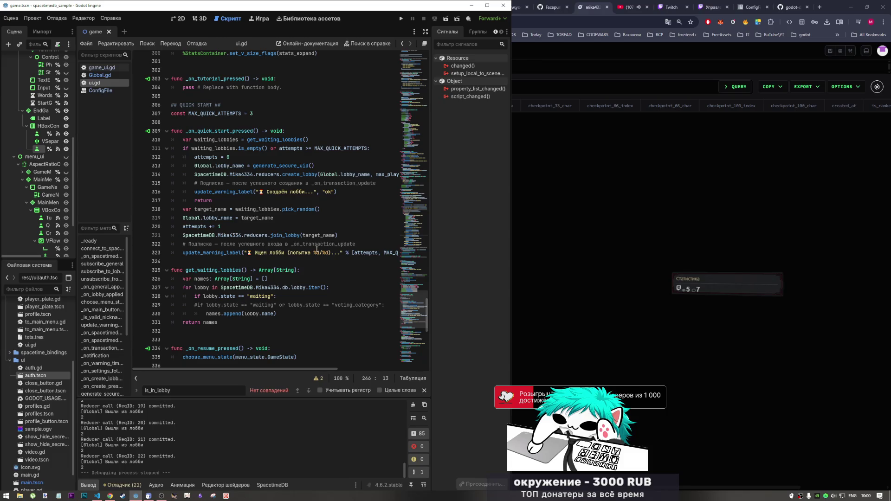
{"action": "scroll", "coordinate": [316, 249], "scroll_direction": "down", "scroll_amount": 5}
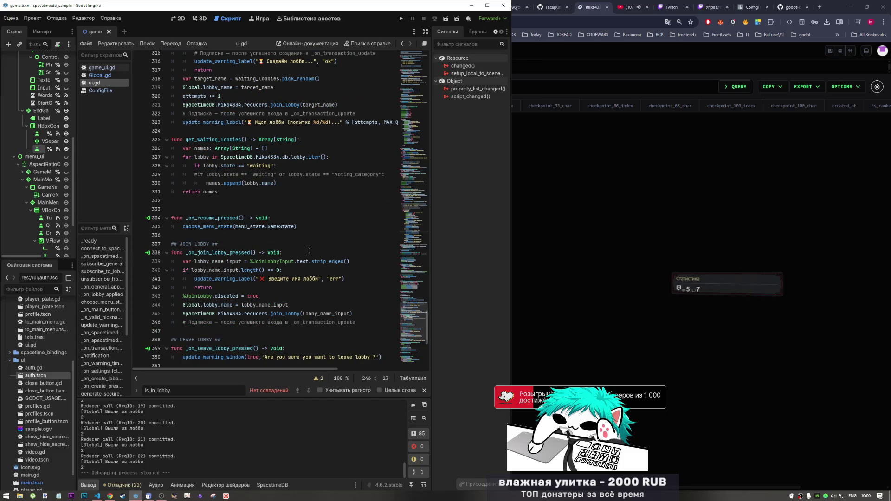
{"action": "key", "text": "ctrl+f"}
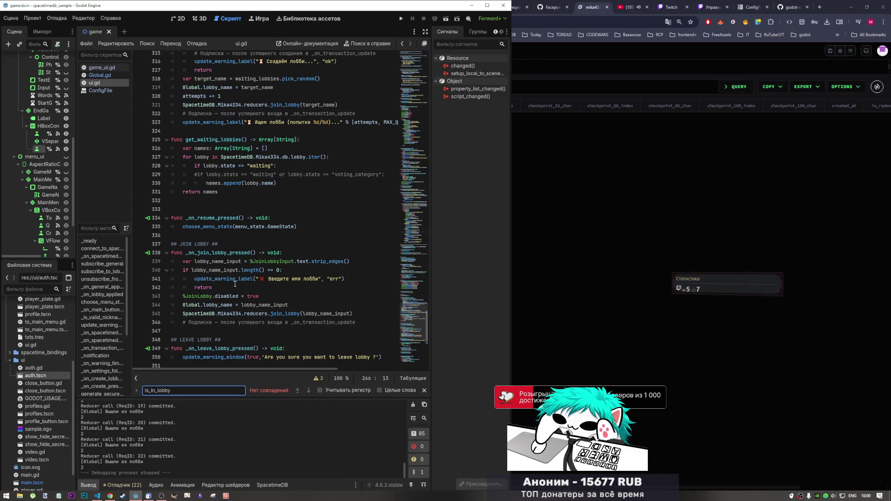
{"action": "scroll", "coordinate": [305, 319], "scroll_direction": "down", "scroll_amount": 1}
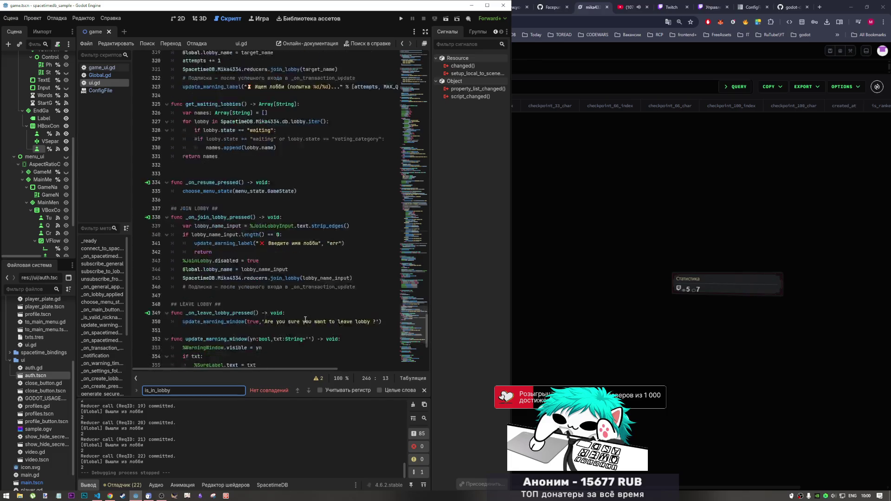
{"action": "scroll", "coordinate": [305, 319], "scroll_direction": "down", "scroll_amount": 9}
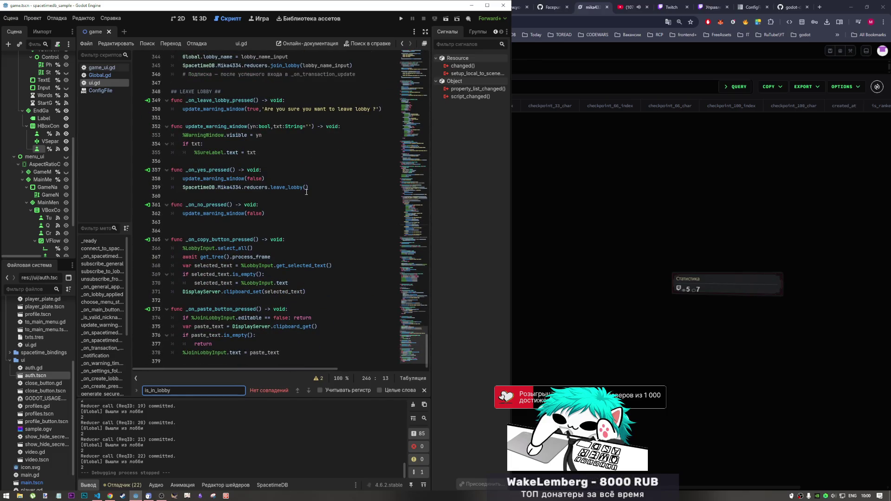
{"action": "left_click_drag", "start_coordinate": [309, 187], "coordinate": [182, 187]}
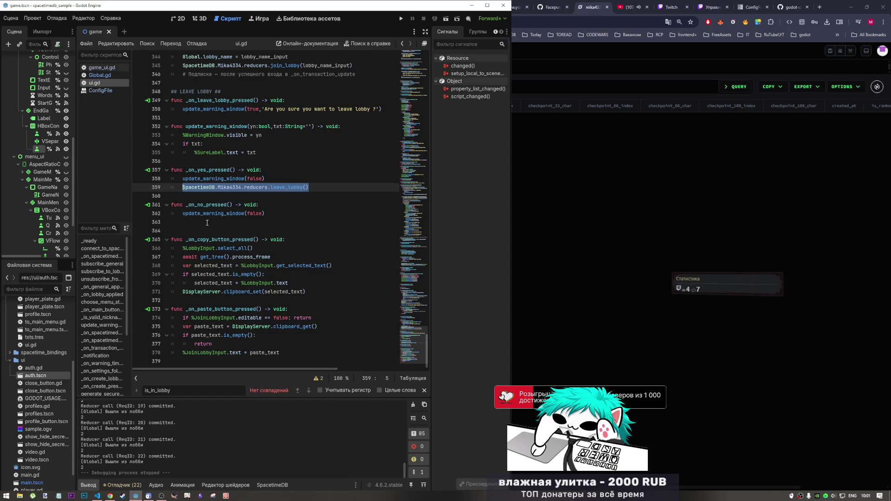
- Search ui.gd for the selected leave_lobby reducer call, finding 2 matches
{"action": "scroll", "coordinate": [207, 223], "scroll_direction": "up", "scroll_amount": 5}
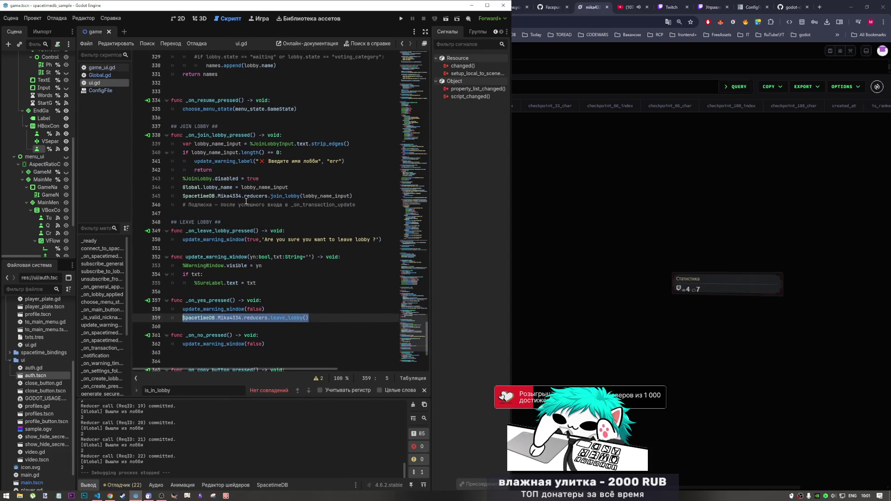
{"action": "scroll", "coordinate": [190, 412], "scroll_direction": "up", "scroll_amount": 3}
{"action": "scroll", "coordinate": [193, 414], "scroll_direction": "up", "scroll_amount": 15}
{"action": "scroll", "coordinate": [281, 239], "scroll_direction": "up", "scroll_amount": 1}
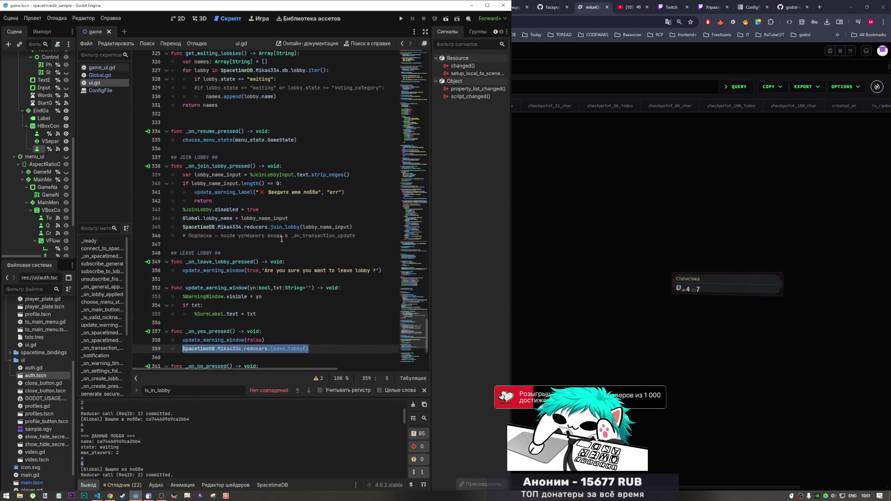
{"action": "scroll", "coordinate": [281, 239], "scroll_direction": "up", "scroll_amount": 2}
{"action": "scroll", "coordinate": [276, 241], "scroll_direction": "down", "scroll_amount": 2}
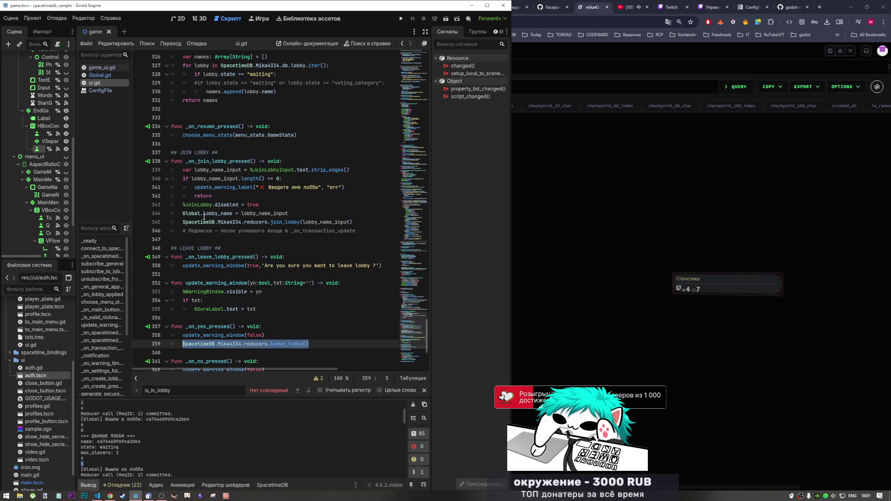
{"action": "key", "text": "ctrl+f"}
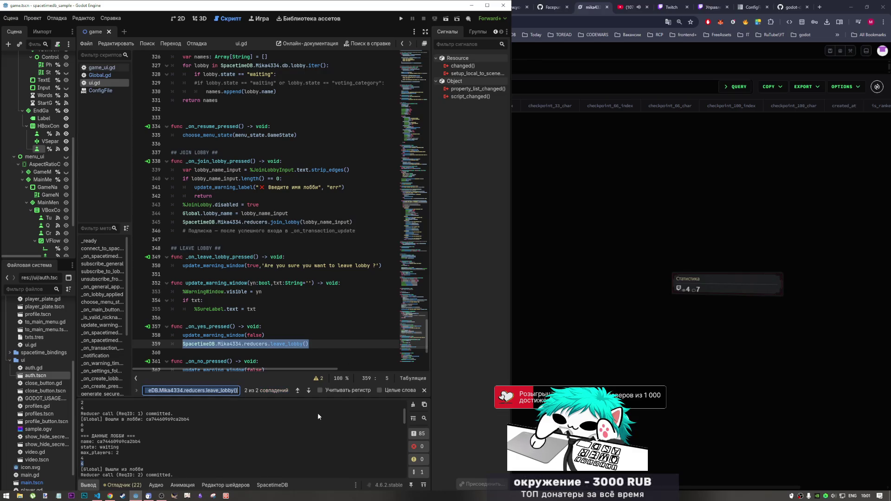
- Replace the leave_lobby reducer call on line 116 with print('000000')
{"action": "left_click", "coordinate": [296, 391]}
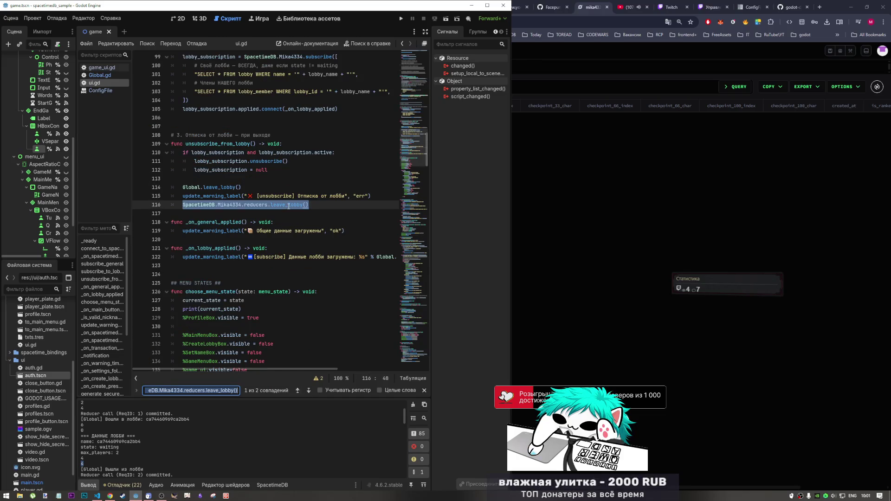
{"action": "left_click", "coordinate": [321, 204]}
{"action": "left_click_drag", "start_coordinate": [321, 205], "coordinate": [156, 202]}
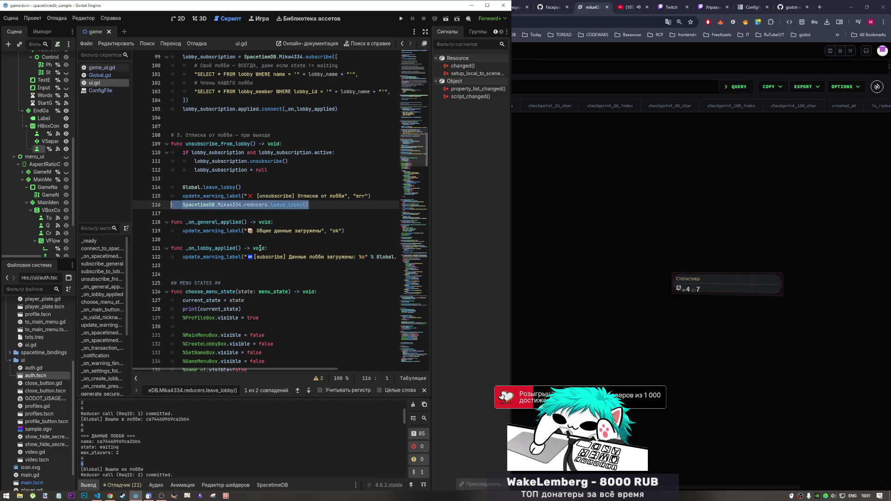
{"action": "key", "text": "BackSpace"}
{"action": "key", "text": "Tab"}
{"action": "type", "text": "print("}
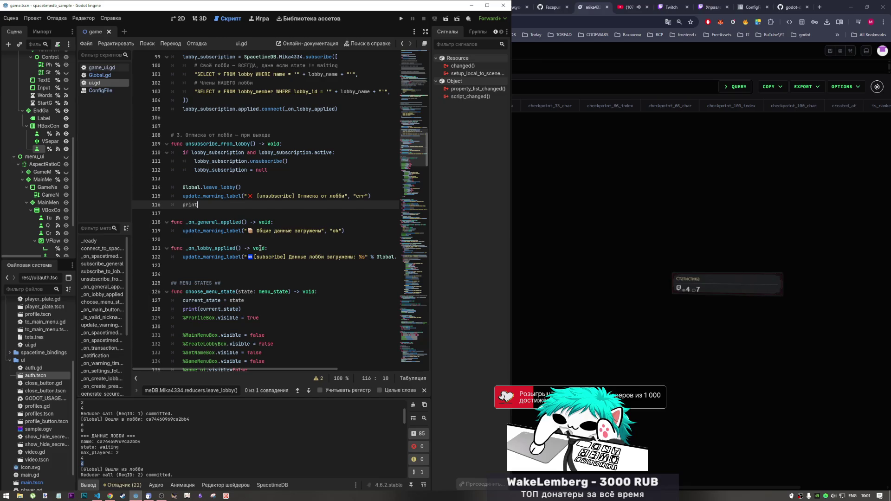
{"action": "type", "text": "000000'"}
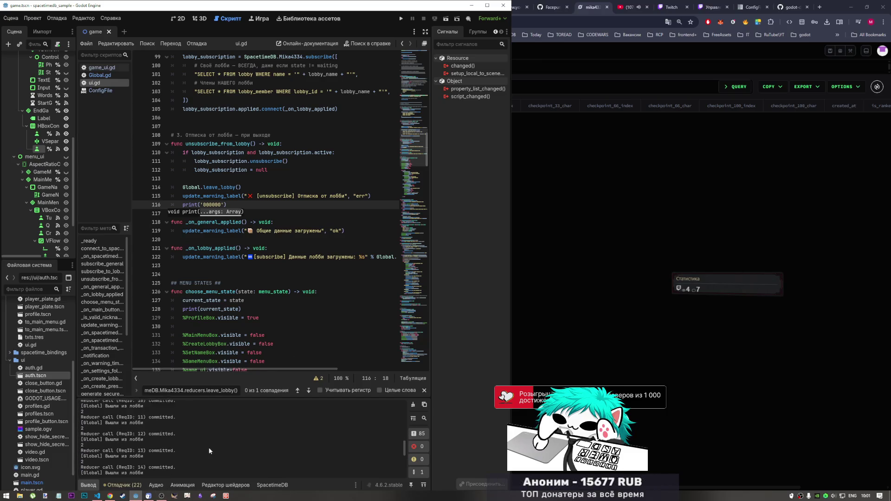
- Jump to the Global.leave_lobby definition in Global.gd from line 115
{"action": "left_click_drag", "start_coordinate": [108, 453], "coordinate": [81, 439]}
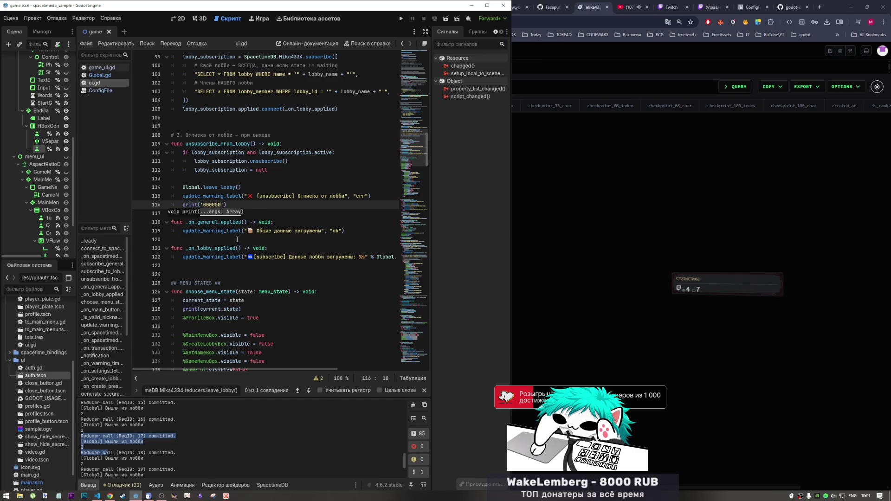
{"action": "left_click", "coordinate": [236, 248]}
{"action": "left_click", "coordinate": [221, 200]}
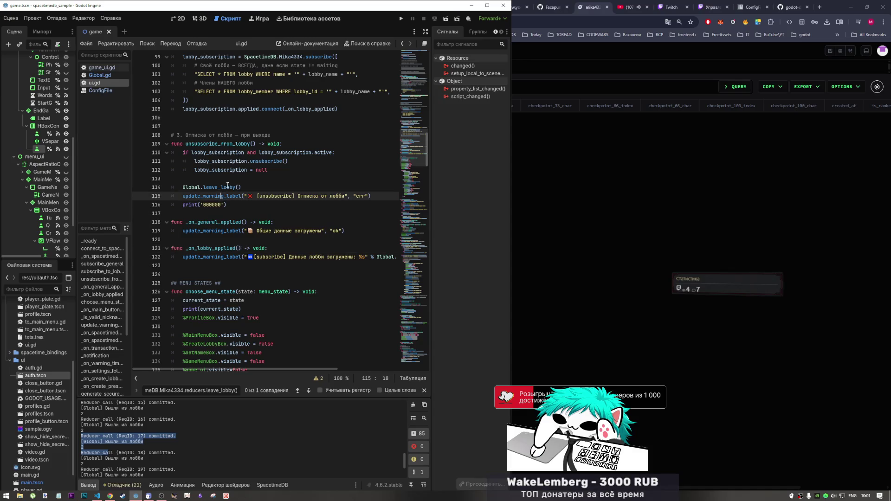
{"action": "mouse_move", "coordinate": [228, 186]}
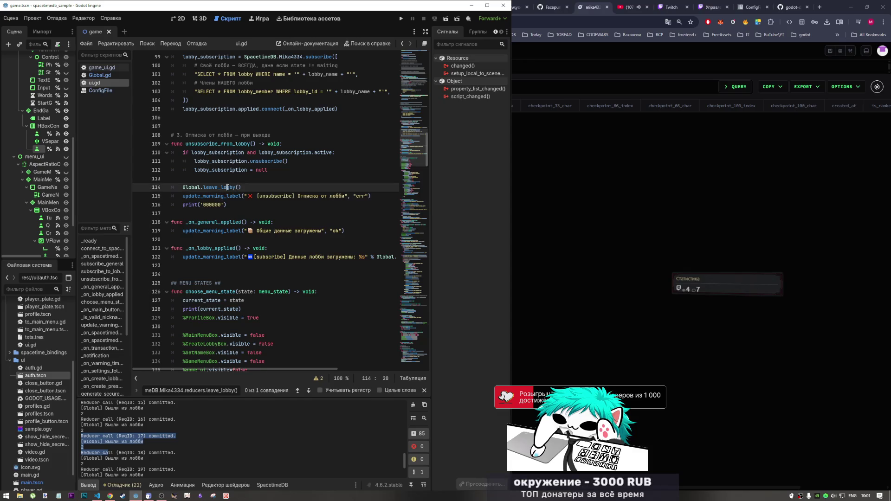
{"action": "left_click", "coordinate": [228, 187], "text": "ctrl"}
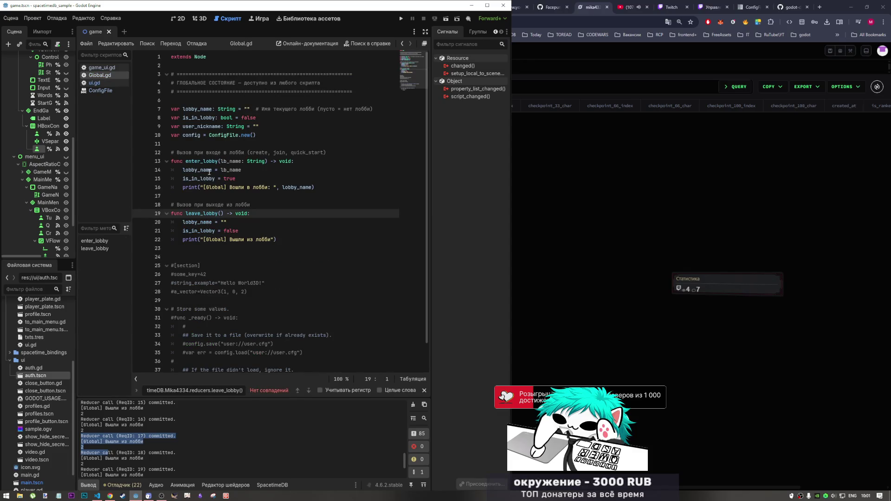
{"action": "left_click_drag", "start_coordinate": [213, 222], "coordinate": [178, 222]}
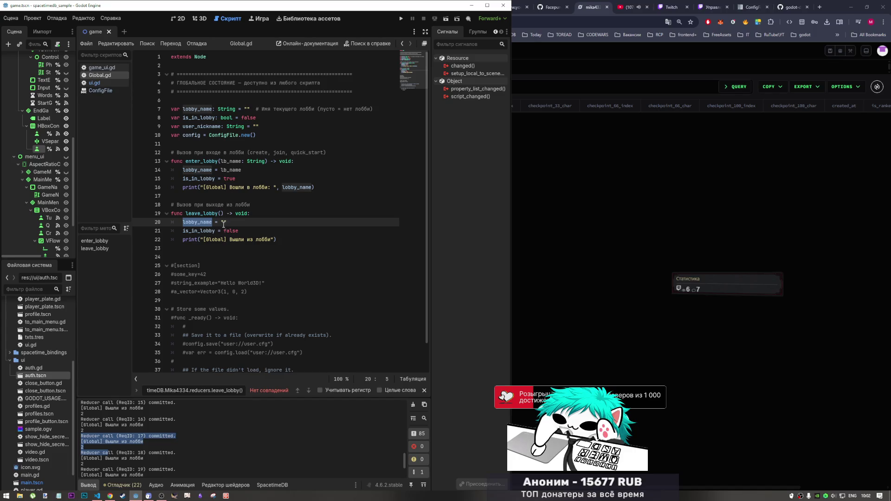
{"action": "key", "text": "ctrl+f"}
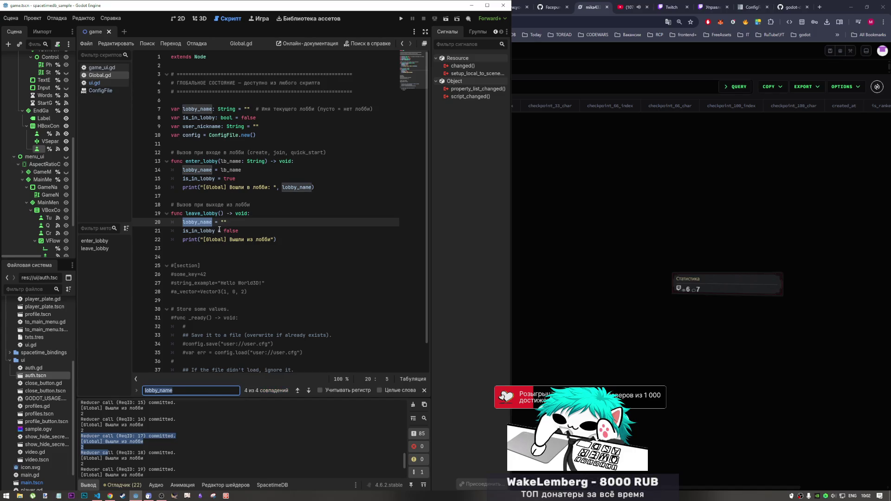
{"action": "key", "text": "alt+Left"}
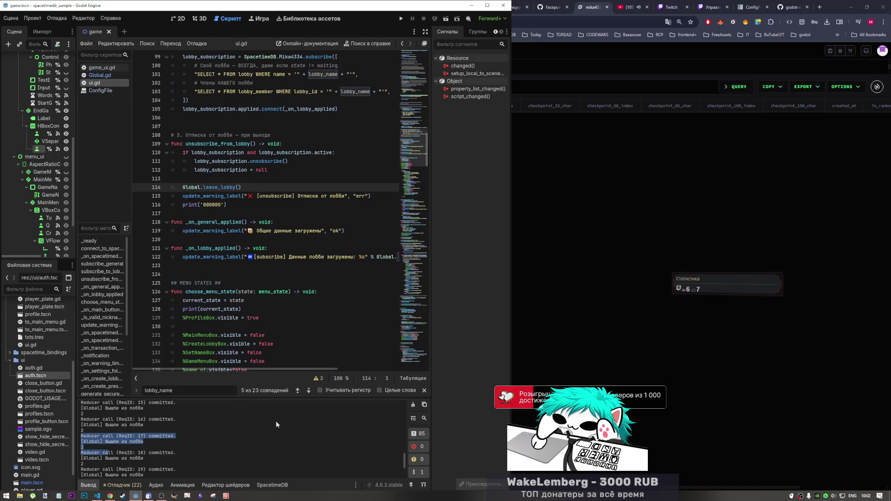
{"action": "left_click", "coordinate": [296, 393]}
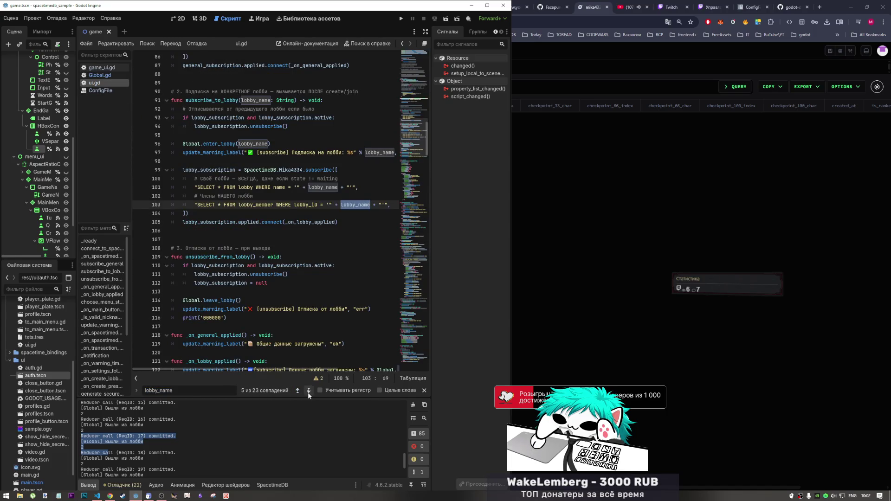
{"action": "left_click", "coordinate": [307, 391]}
{"action": "left_click", "coordinate": [296, 393]}
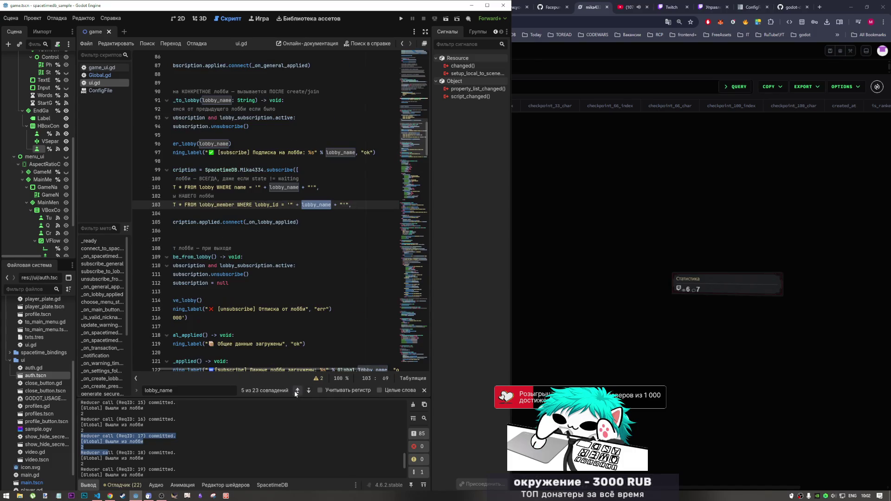
{"action": "triple_click", "coordinate": [190, 283]}
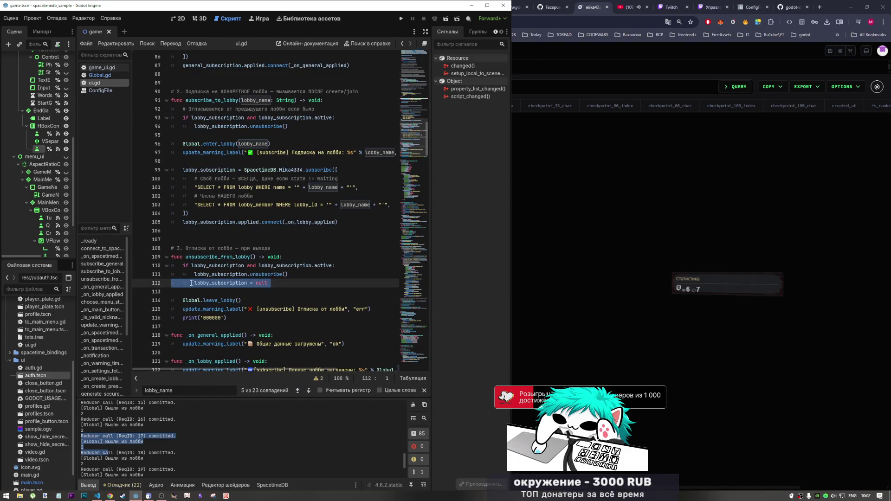
{"action": "key", "text": "ctrl+x"}
{"action": "key", "text": "ctrl+v"}
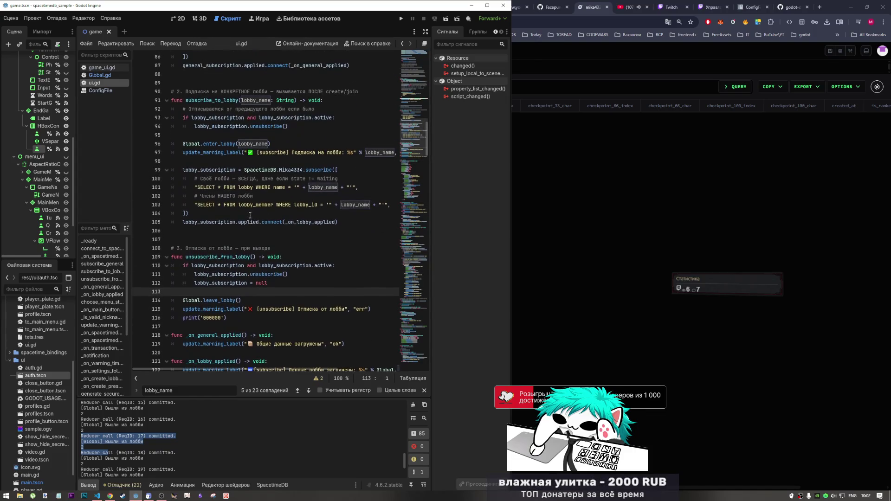
{"action": "left_click_drag", "start_coordinate": [191, 170], "coordinate": [221, 169]}
{"action": "mouse_move", "coordinate": [258, 275]}
{"action": "left_mouse_down"}
{"action": "mouse_move", "coordinate": [298, 279]}
{"action": "mouse_move", "coordinate": [181, 284]}
{"action": "mouse_move", "coordinate": [202, 285]}
{"action": "mouse_move", "coordinate": [194, 284]}
{"action": "left_mouse_up"}
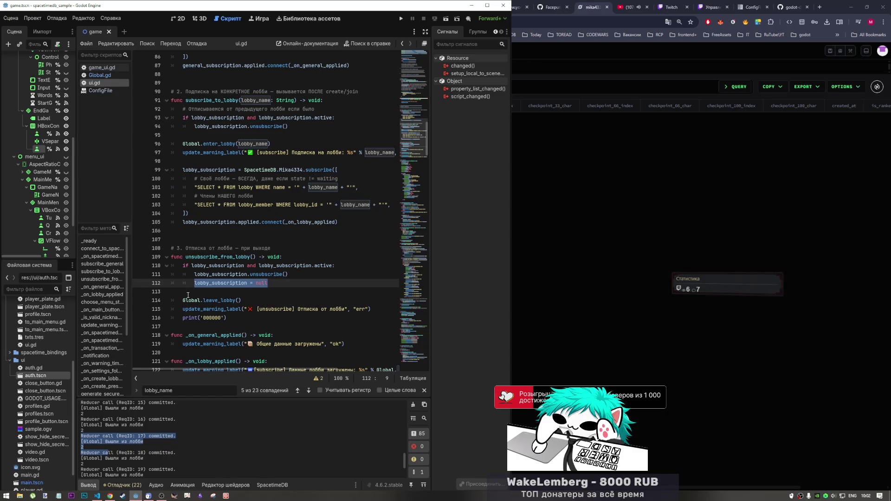
{"action": "left_click_drag", "start_coordinate": [227, 317], "coordinate": [185, 319]}
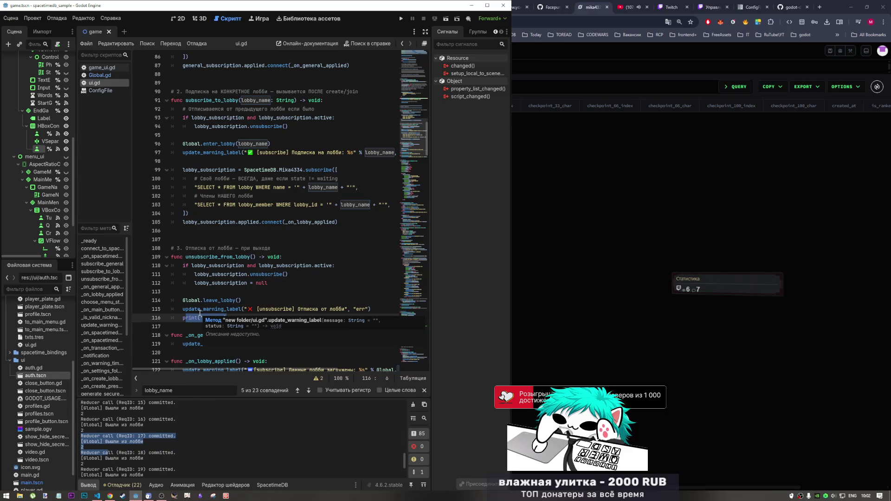
- Copy choose_menu_state(menu_state.MainMenu) from line 31 onto a new line 116 above print('000000')
{"action": "key", "text": "BackSpace"}
{"action": "key", "text": "BackSpace"}
{"action": "scroll", "coordinate": [285, 267], "scroll_direction": "up", "scroll_amount": 7}
{"action": "scroll", "coordinate": [286, 268], "scroll_direction": "up", "scroll_amount": 4}
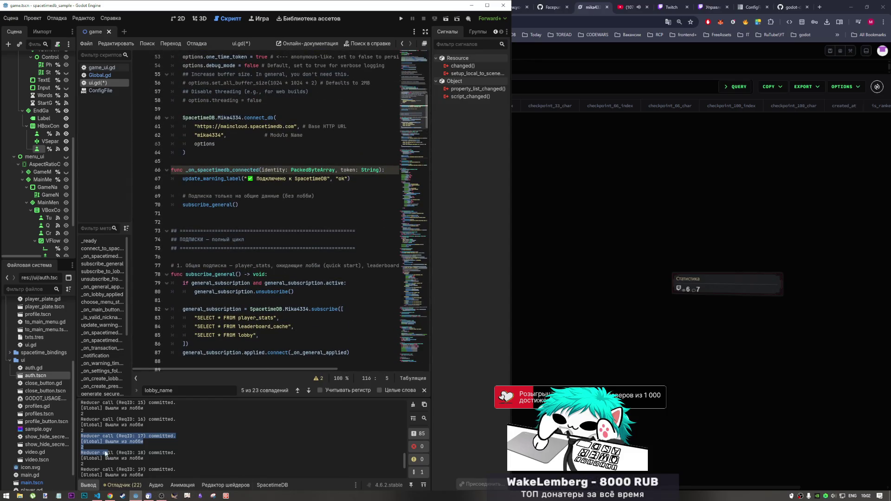
{"action": "scroll", "coordinate": [252, 267], "scroll_direction": "down", "scroll_amount": 11}
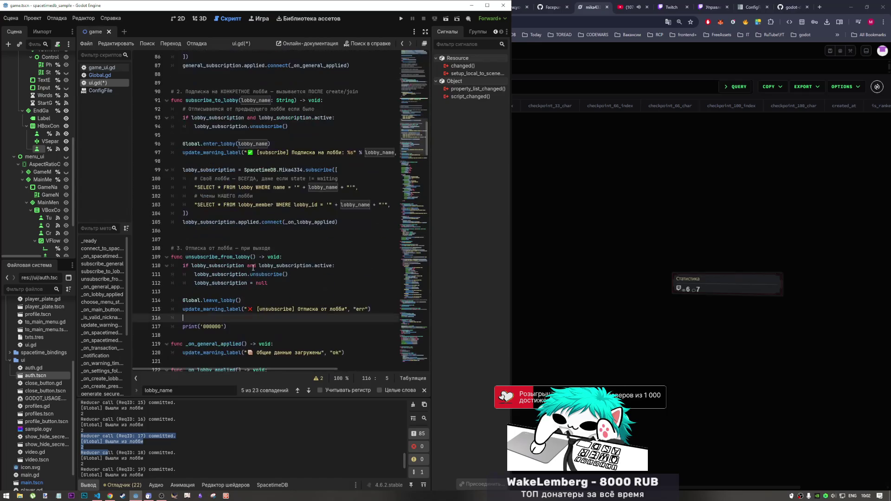
{"action": "scroll", "coordinate": [253, 268], "scroll_direction": "up", "scroll_amount": 1}
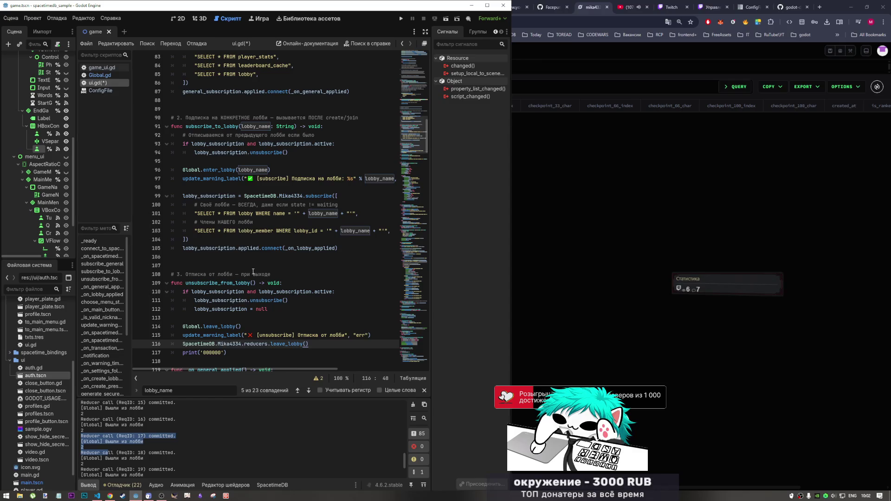
{"action": "scroll", "coordinate": [246, 258], "scroll_direction": "up", "scroll_amount": 7}
{"action": "scroll", "coordinate": [246, 258], "scroll_direction": "up", "scroll_amount": 2}
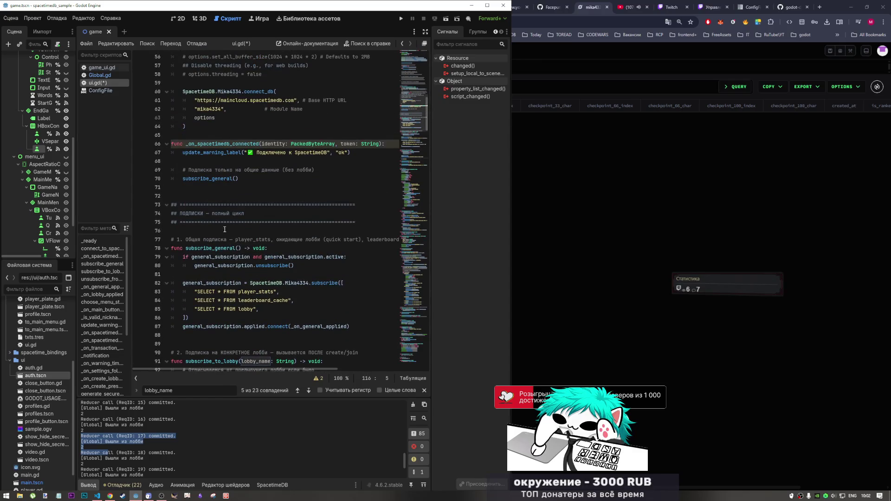
{"action": "scroll", "coordinate": [242, 173], "scroll_direction": "up", "scroll_amount": 3}
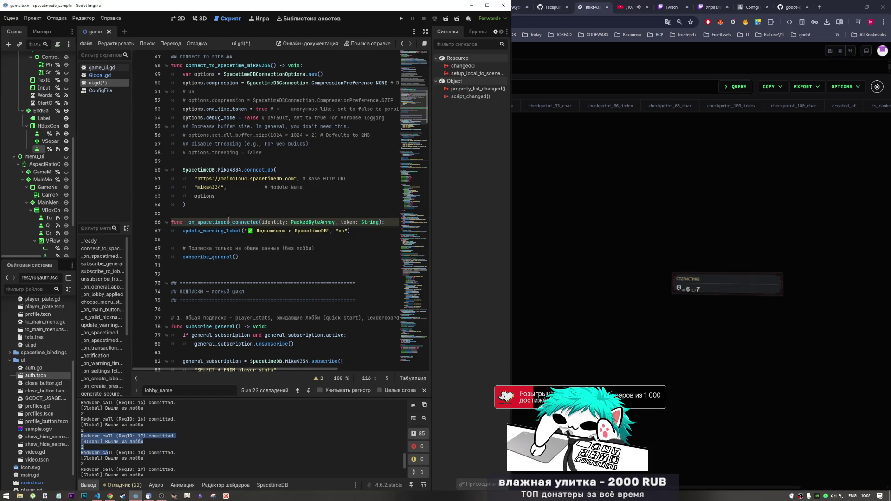
{"action": "scroll", "coordinate": [229, 219], "scroll_direction": "up", "scroll_amount": 12}
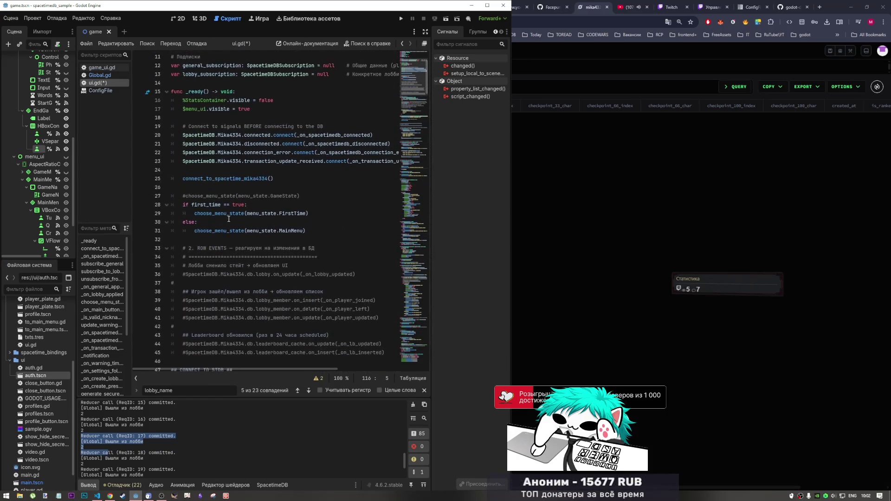
{"action": "scroll", "coordinate": [229, 218], "scroll_direction": "up", "scroll_amount": 3}
{"action": "scroll", "coordinate": [229, 218], "scroll_direction": "down", "scroll_amount": 7}
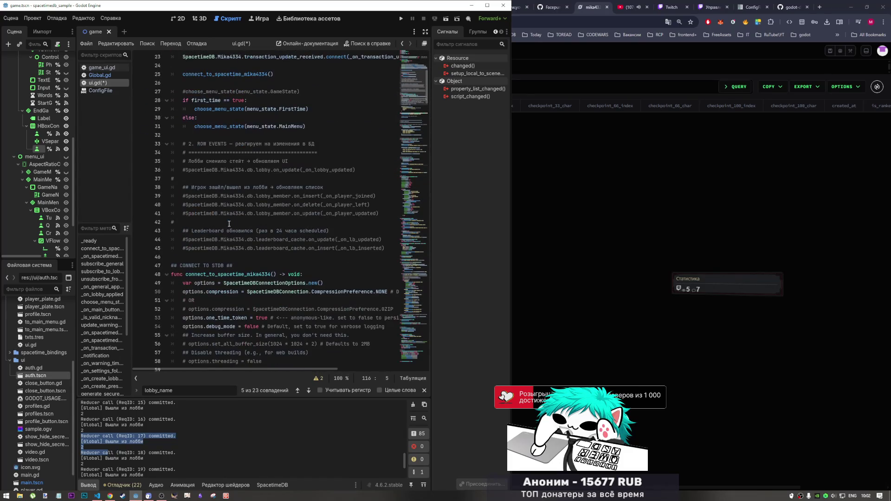
{"action": "left_click", "coordinate": [305, 127]}
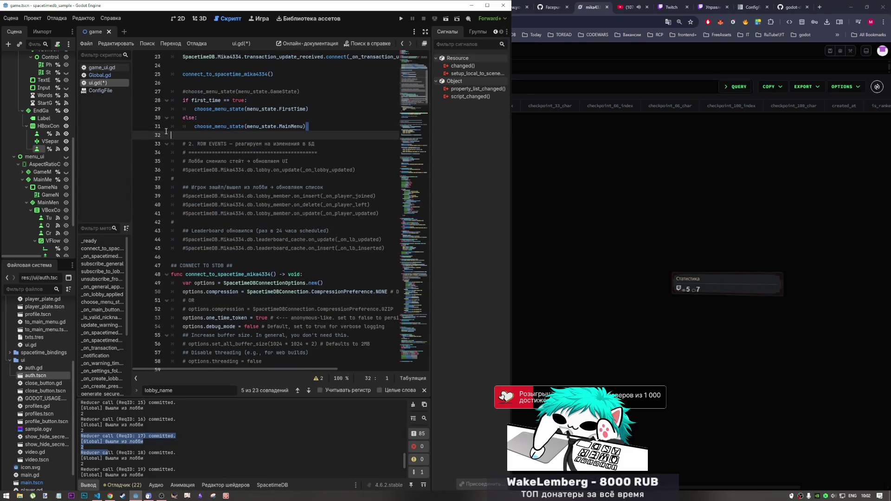
{"action": "key", "text": "shift+Home"}
{"action": "scroll", "coordinate": [274, 222], "scroll_direction": "down", "scroll_amount": 20}
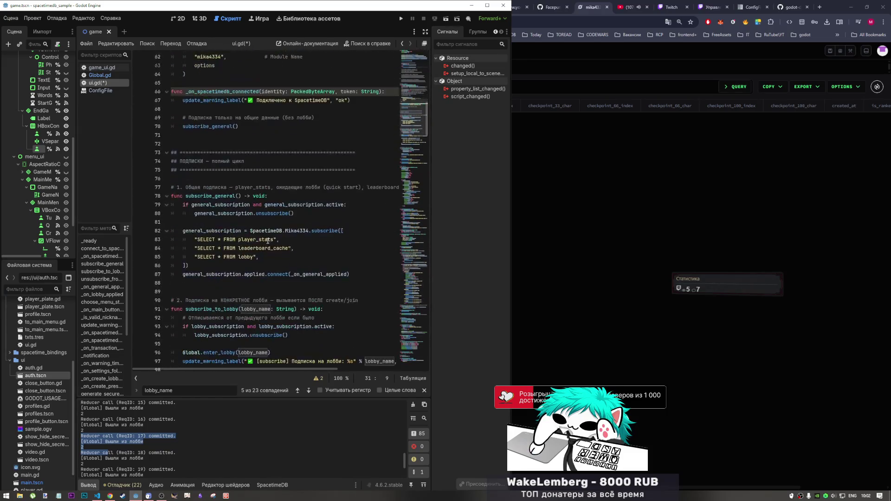
{"action": "scroll", "coordinate": [261, 247], "scroll_direction": "down", "scroll_amount": 2}
{"action": "left_click", "coordinate": [311, 289]}
{"action": "key", "text": "ctrl+v"}
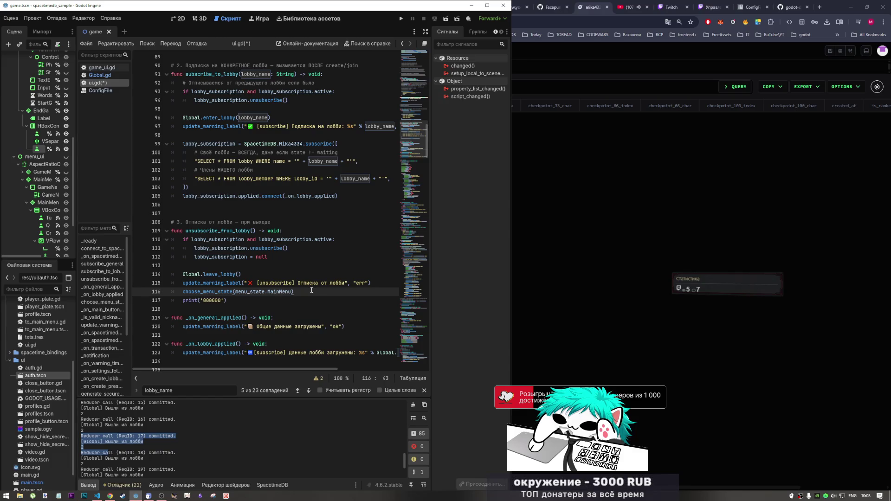
- Select the unsubscribe_from_lobby function name and search ui.gd for it
{"action": "scroll", "coordinate": [274, 236], "scroll_direction": "up", "scroll_amount": 12}
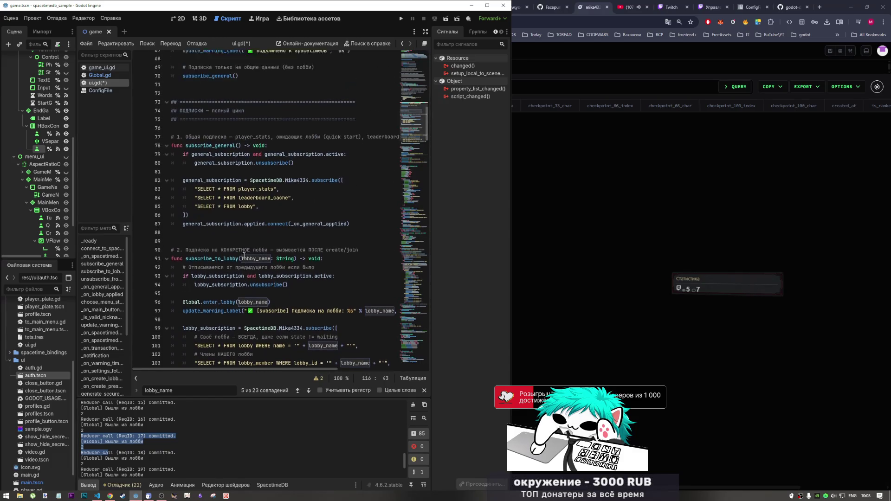
{"action": "scroll", "coordinate": [274, 235], "scroll_direction": "down", "scroll_amount": 14}
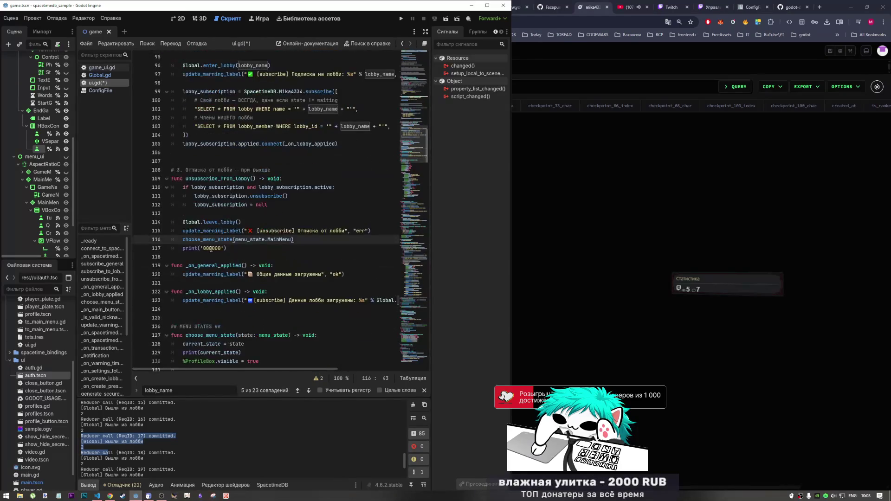
{"action": "left_click", "coordinate": [218, 178]}
{"action": "double_click", "coordinate": [218, 179]}
{"action": "key", "text": "ctrl+f"}
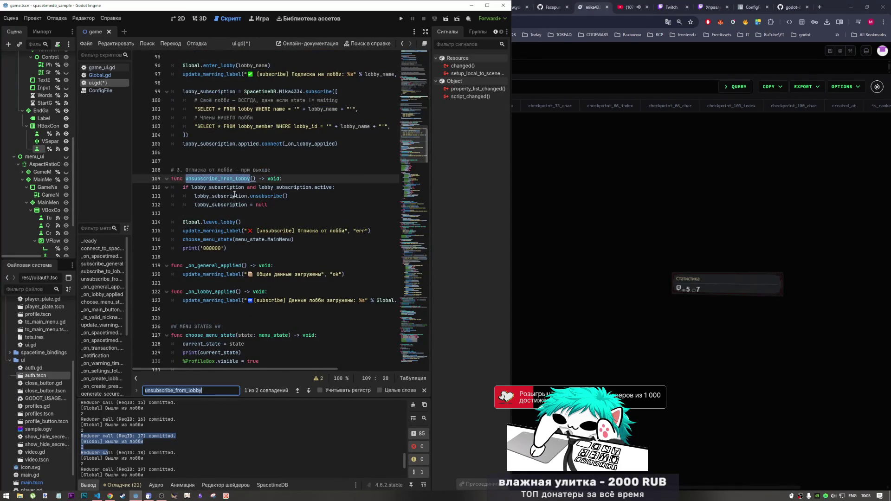
- Jump to the unsubscribe_from_lobby call on line 251 and review the printed lobby data in Output
{"action": "left_click", "coordinate": [297, 391]}
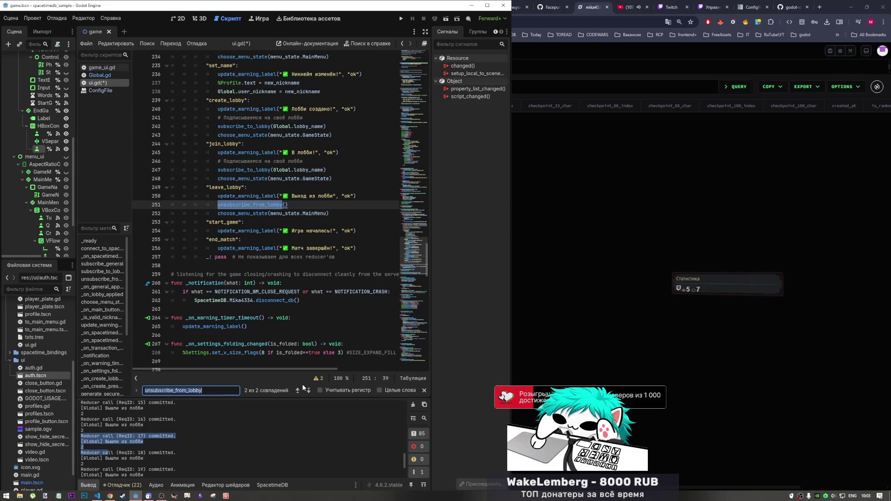
{"action": "scroll", "coordinate": [168, 442], "scroll_direction": "up", "scroll_amount": 10}
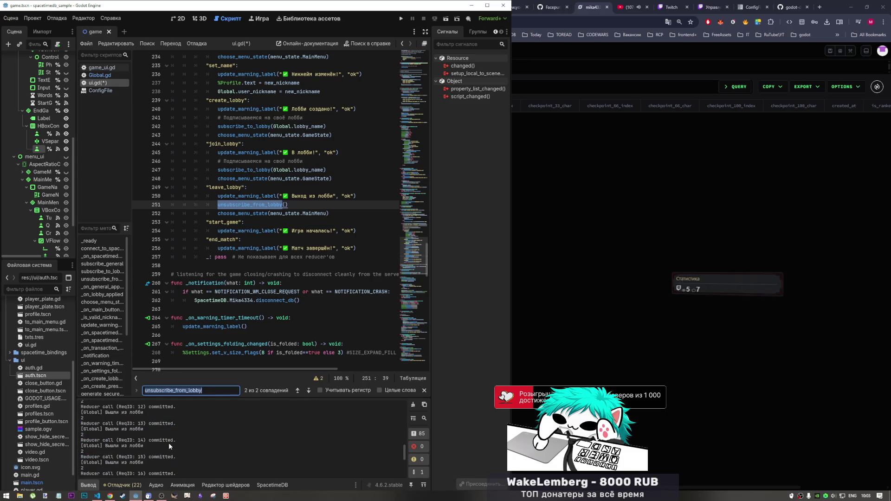
{"action": "scroll", "coordinate": [171, 443], "scroll_direction": "up", "scroll_amount": 10}
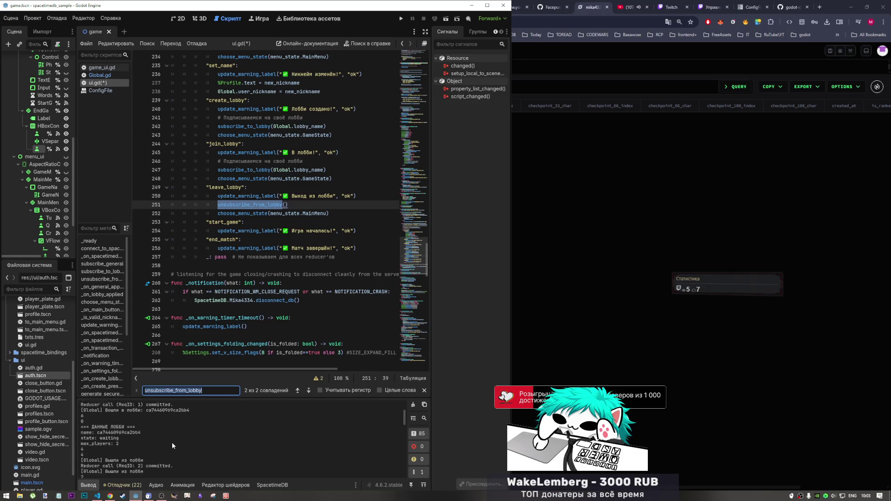
{"action": "left_click_drag", "start_coordinate": [120, 426], "coordinate": [81, 417]}
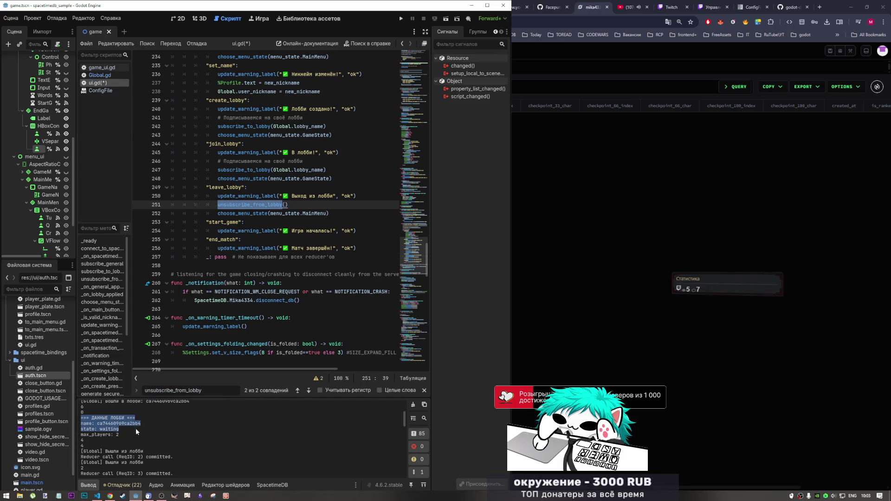
{"action": "scroll", "coordinate": [138, 453], "scroll_direction": "up", "scroll_amount": 1}
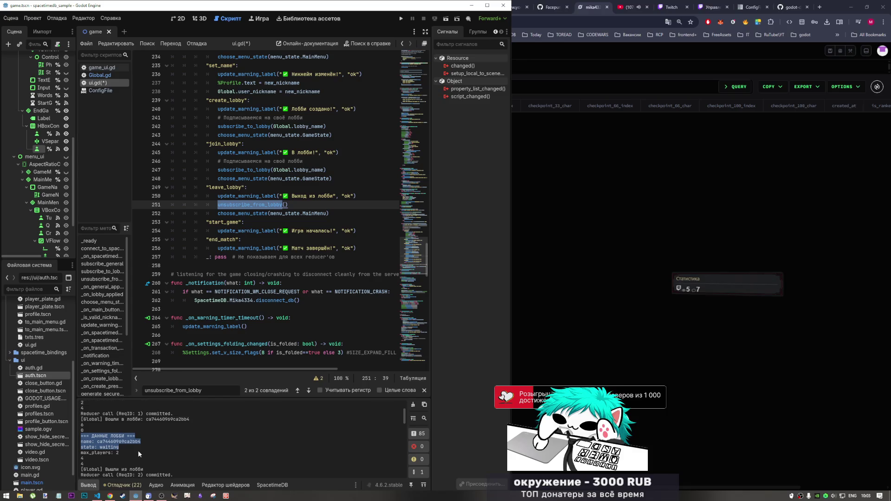
{"action": "left_click_drag", "start_coordinate": [81, 453], "coordinate": [81, 457]}
{"action": "left_click", "coordinate": [83, 460]}
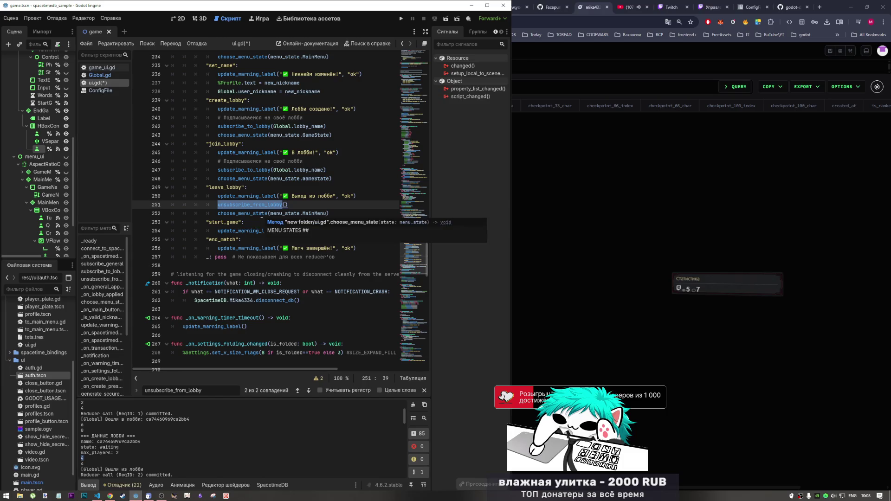
- Search unsubscribe_from_lobby again and move between its definition (line 109) and call (line 251)
{"action": "left_click_drag", "start_coordinate": [218, 213], "coordinate": [336, 216]}
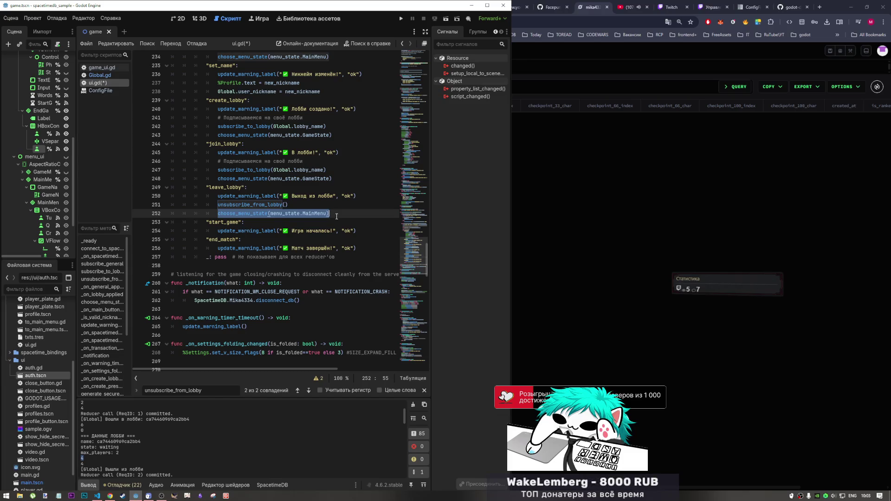
{"action": "double_click", "coordinate": [276, 205]}
{"action": "key", "text": "ctrl+f"}
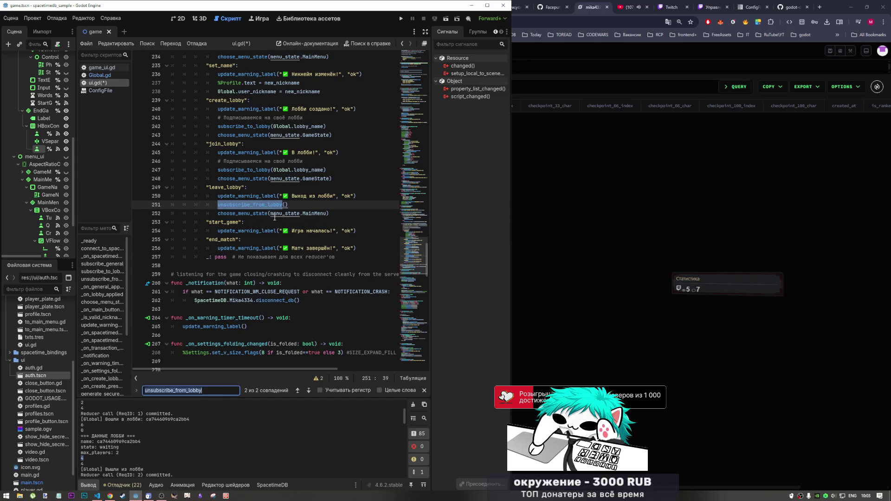
{"action": "left_click", "coordinate": [308, 390]}
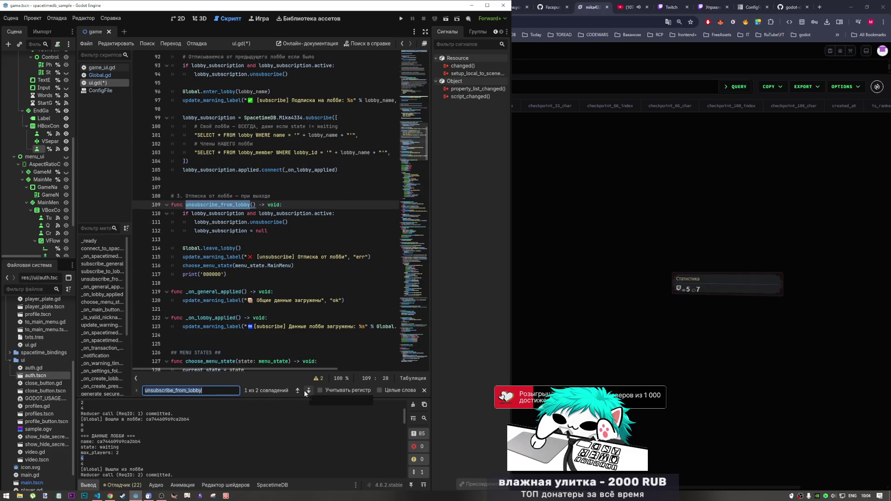
{"action": "left_click", "coordinate": [299, 390]}
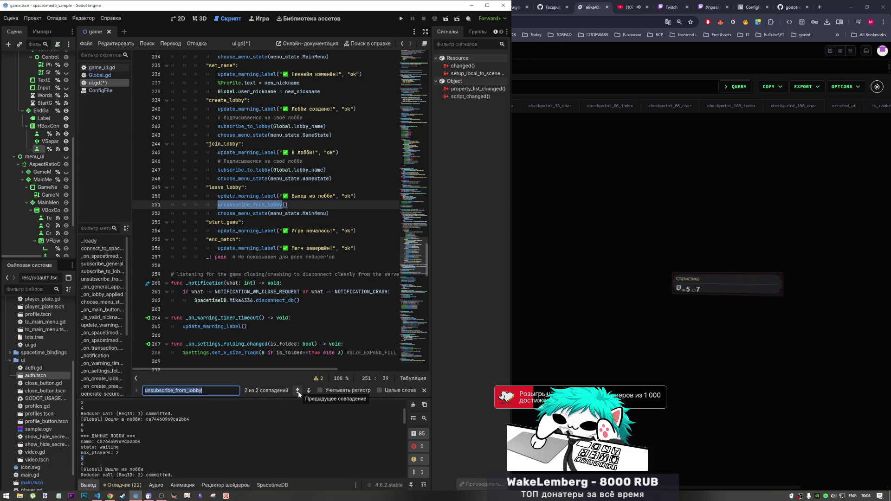
- Examine the "leave_lobby" case, jump back to line 109, then open game_ui.gd
{"action": "left_click", "coordinate": [213, 187]}
{"action": "left_click_drag", "start_coordinate": [225, 188], "coordinate": [242, 187]}
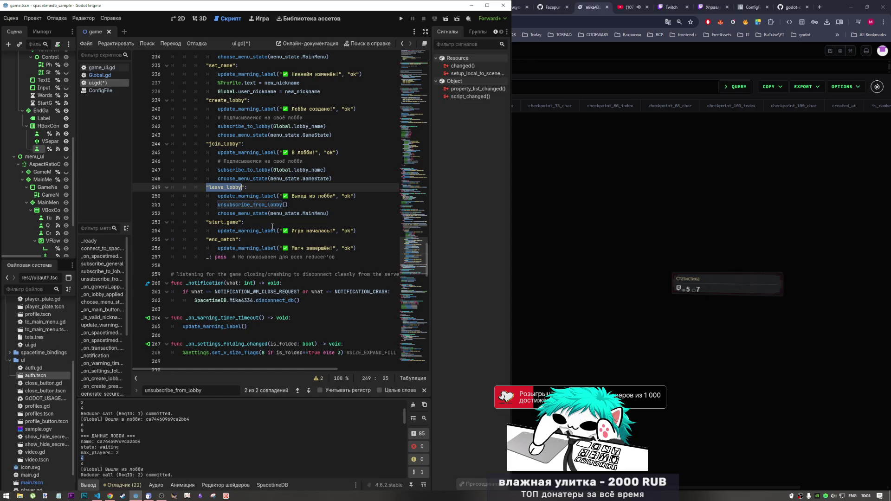
{"action": "mouse_move", "coordinate": [271, 231]}
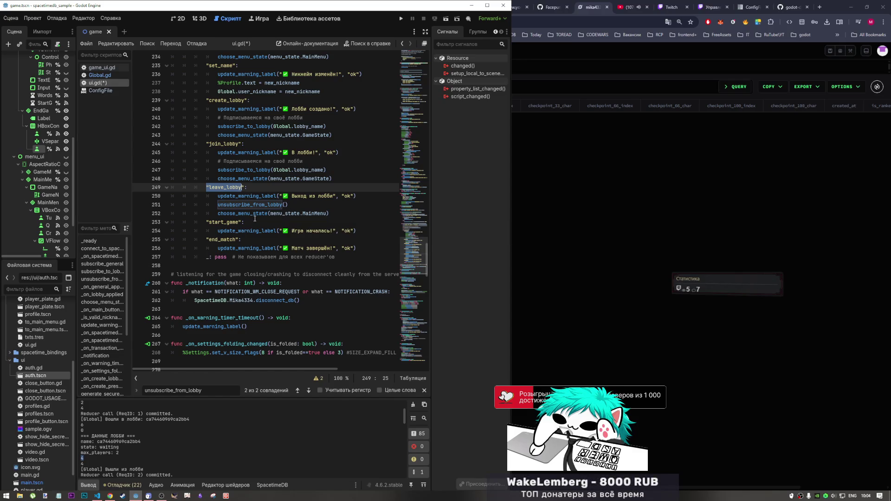
{"action": "mouse_move", "coordinate": [259, 205]}
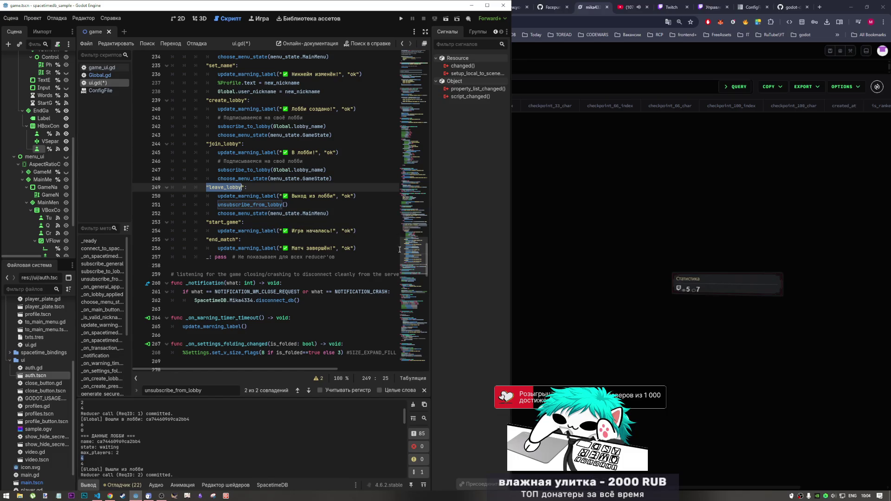
{"action": "mouse_move", "coordinate": [414, 260]}
{"action": "left_mouse_down"}
{"action": "mouse_move", "coordinate": [418, 344]}
{"action": "mouse_move", "coordinate": [419, 296]}
{"action": "mouse_move", "coordinate": [421, 320]}
{"action": "left_mouse_up"}
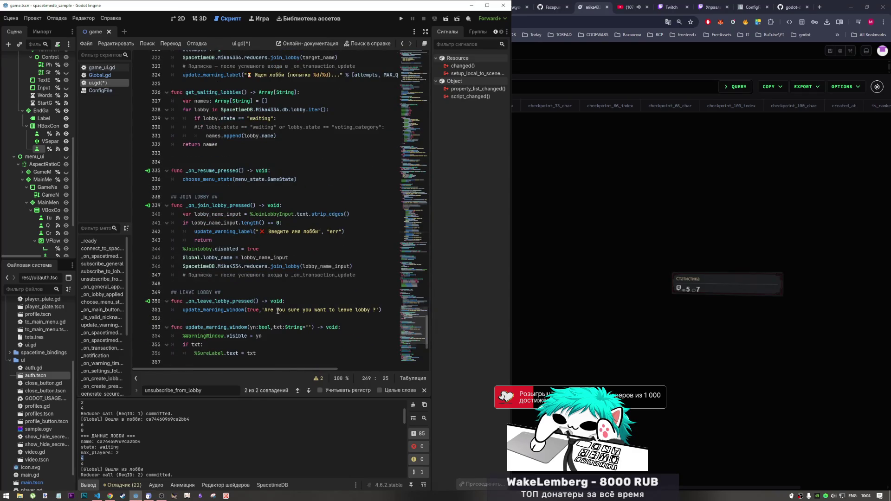
{"action": "left_click", "coordinate": [309, 390]}
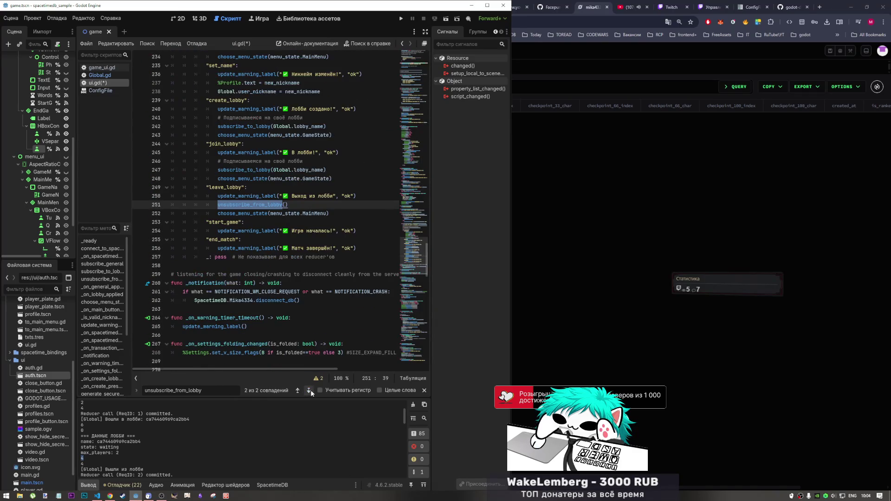
{"action": "left_click", "coordinate": [309, 389]}
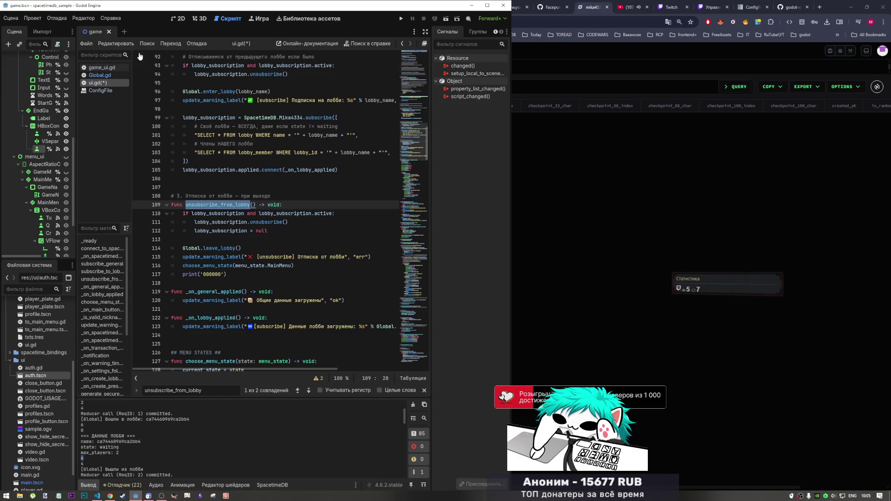
{"action": "left_click", "coordinate": [102, 67]}
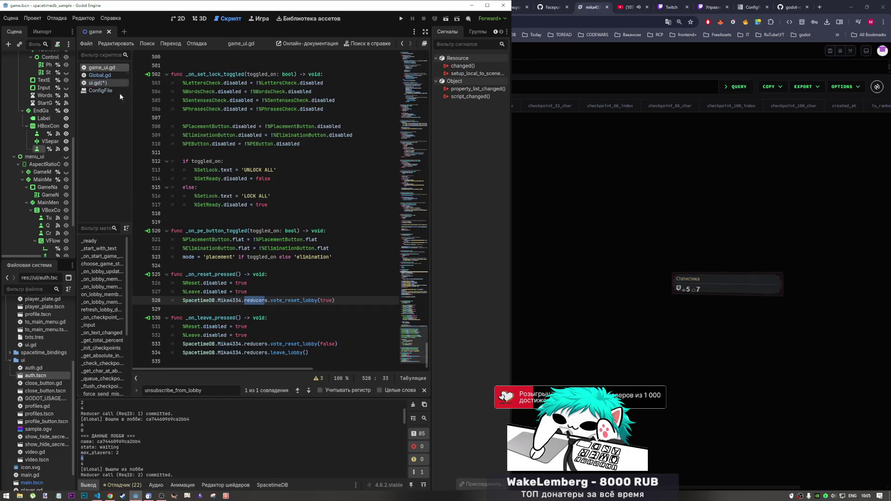
- Read game_ui.gd's EndGame state change and select the EndGameBox visibility line 136
{"action": "scroll", "coordinate": [283, 298], "scroll_direction": "up", "scroll_amount": 5}
{"action": "mouse_move", "coordinate": [423, 339]}
{"action": "left_mouse_down"}
{"action": "mouse_move", "coordinate": [429, 110]}
{"action": "mouse_move", "coordinate": [433, 204]}
{"action": "mouse_move", "coordinate": [429, 137]}
{"action": "left_mouse_up"}
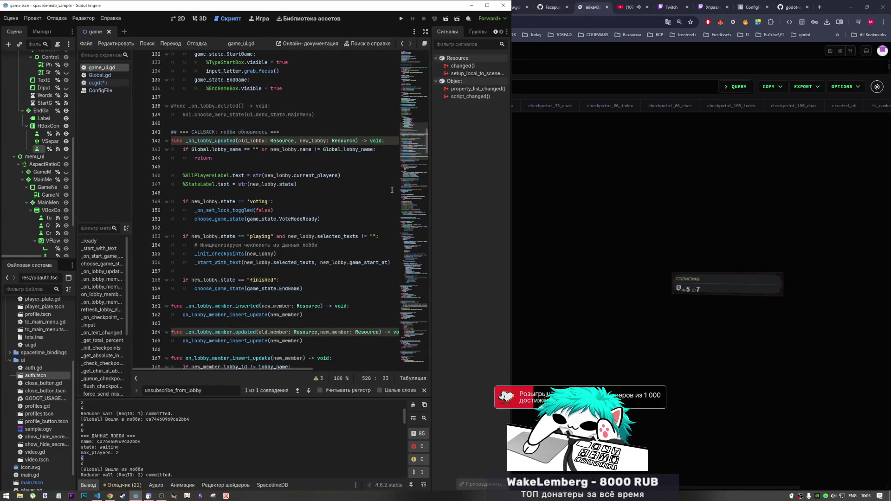
{"action": "left_click_drag", "start_coordinate": [256, 287], "coordinate": [289, 290]}
{"action": "left_click", "coordinate": [288, 291]}
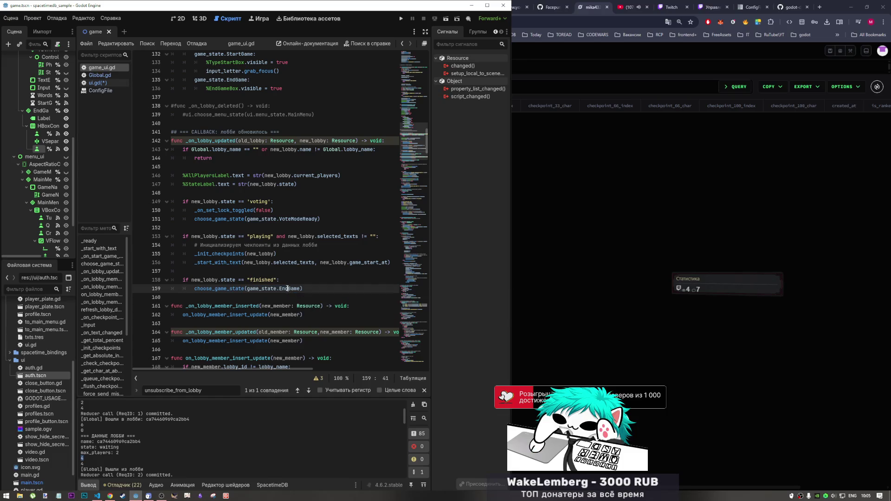
{"action": "left_click_drag", "start_coordinate": [406, 150], "coordinate": [408, 134]}
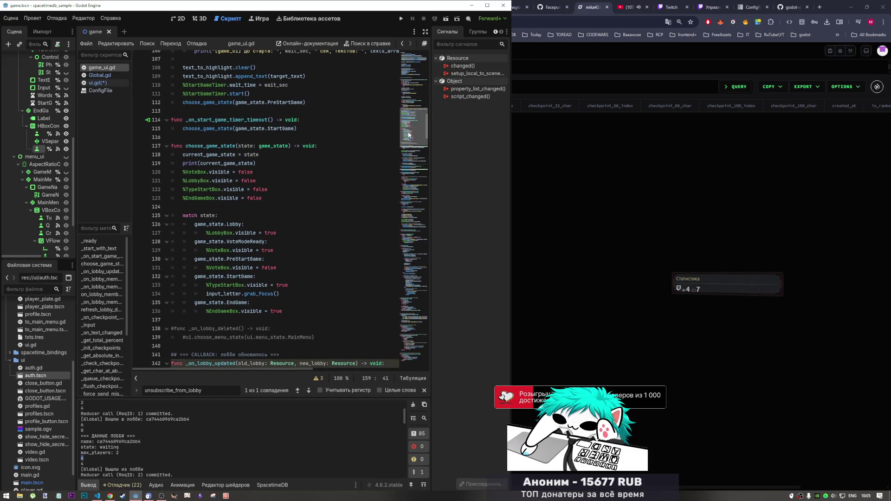
{"action": "left_click_drag", "start_coordinate": [282, 311], "coordinate": [209, 314]}
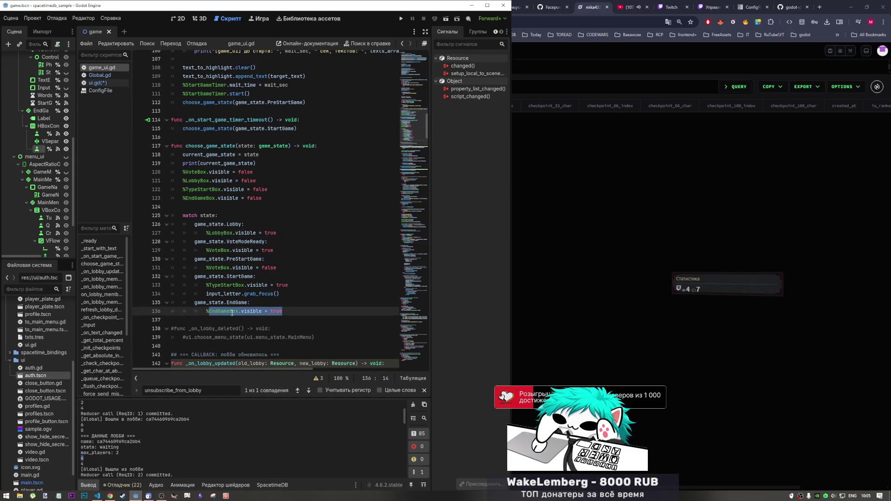
- Scroll through the rest of game_ui.gd, then bring up the SpacetimeDB tables page
{"action": "scroll", "coordinate": [270, 306], "scroll_direction": "down", "scroll_amount": 3}
{"action": "left_click_drag", "start_coordinate": [409, 130], "coordinate": [407, 217]}
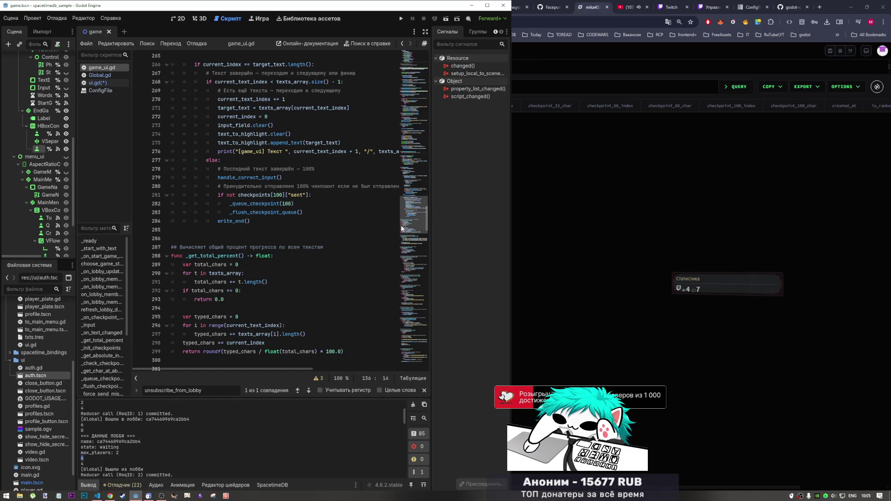
{"action": "left_click_drag", "start_coordinate": [402, 229], "coordinate": [414, 244]}
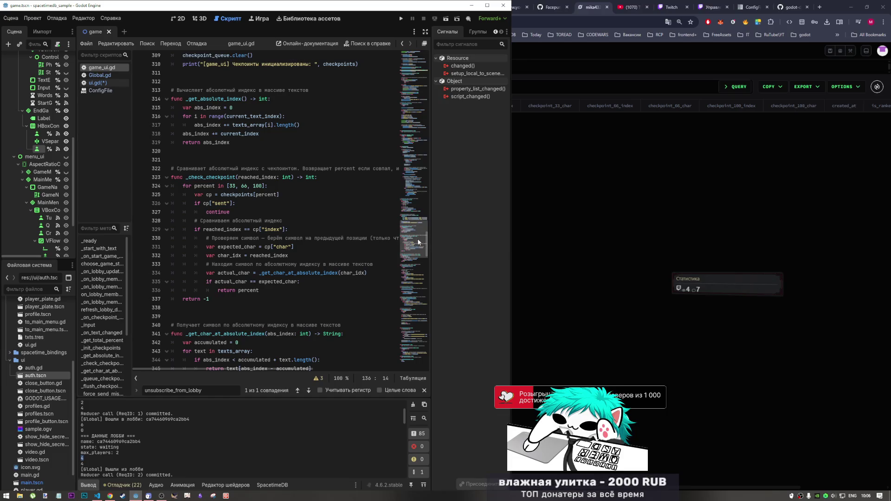
{"action": "left_click_drag", "start_coordinate": [404, 244], "coordinate": [402, 251]}
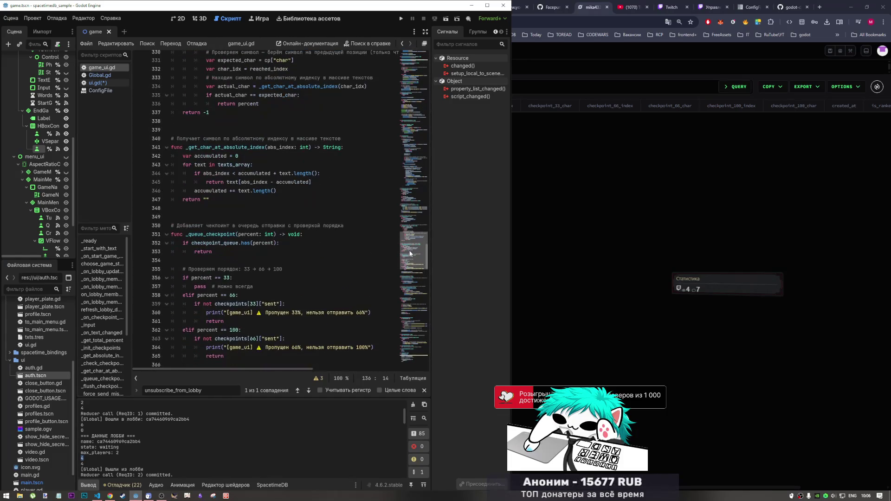
{"action": "left_click", "coordinate": [596, 210]}
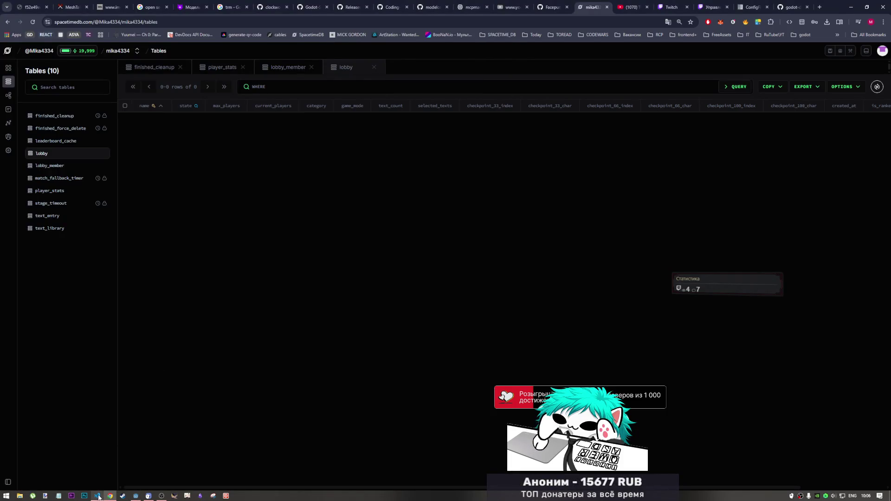
- Open index.ts and check the empty finished_cleanup table in the SpacetimeDB dashboard
{"action": "left_click", "coordinate": [98, 495]}
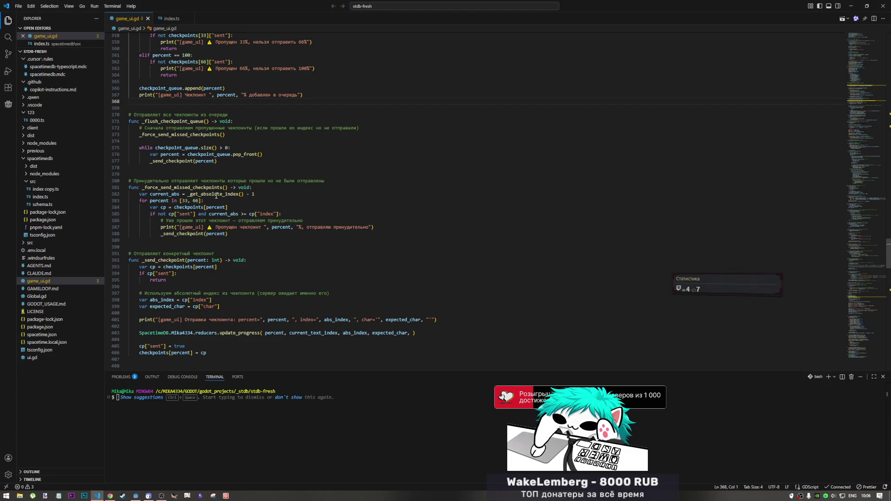
{"action": "left_click", "coordinate": [171, 19]}
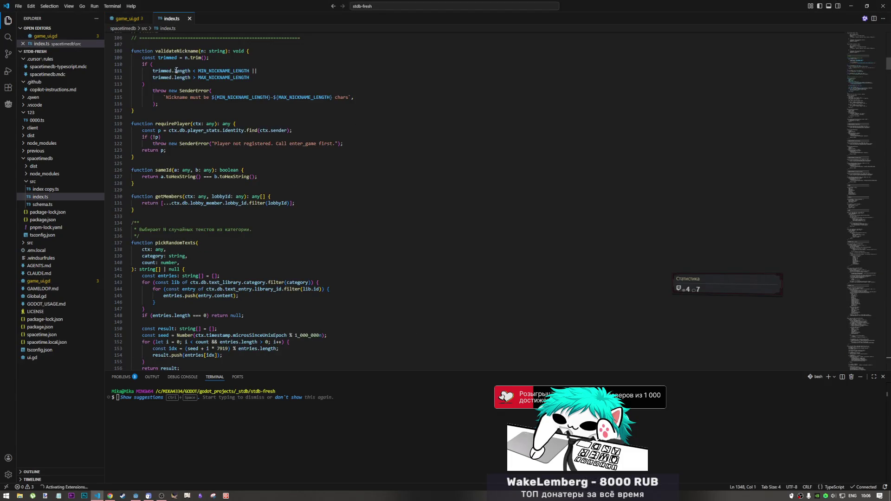
{"action": "scroll", "coordinate": [320, 257], "scroll_direction": "down", "scroll_amount": 9}
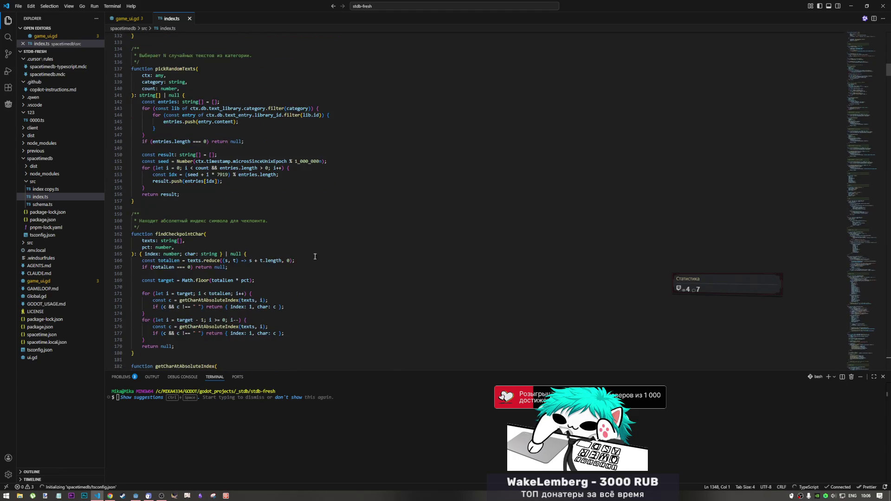
{"action": "scroll", "coordinate": [321, 256], "scroll_direction": "down", "scroll_amount": 6}
{"action": "left_click", "coordinate": [107, 496]}
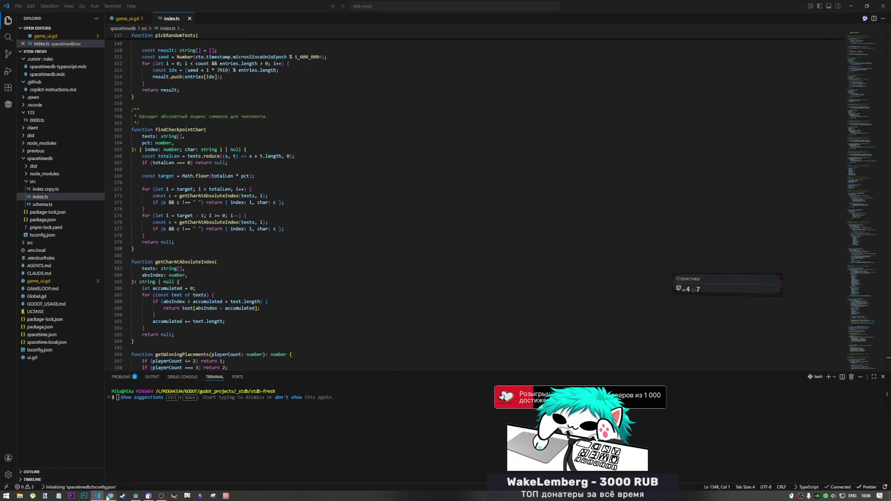
{"action": "left_click", "coordinate": [59, 118]}
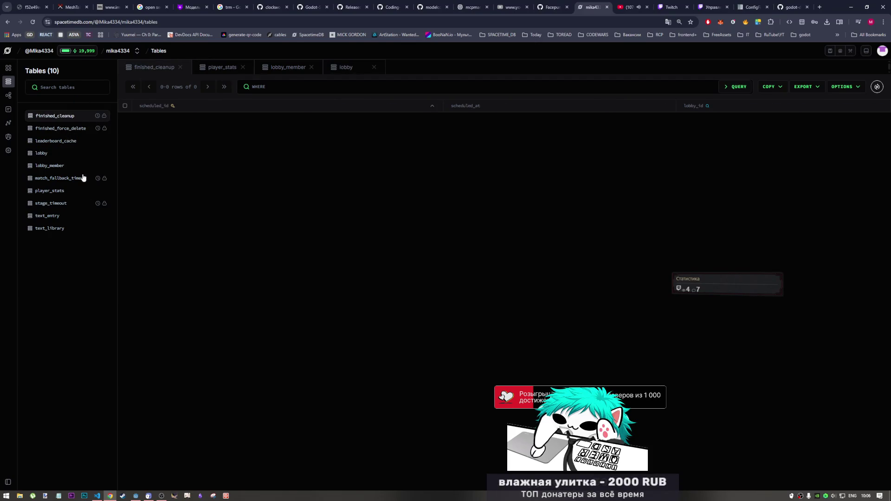
{"action": "mouse_move", "coordinate": [98, 496]}
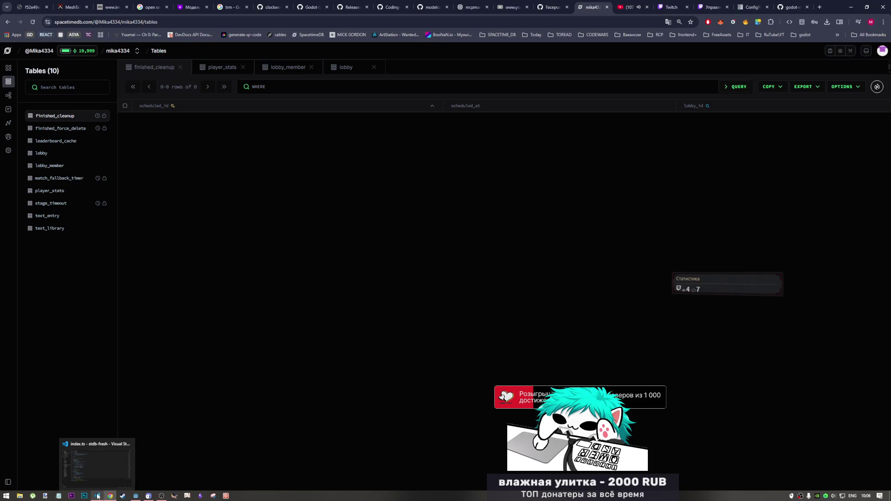
{"action": "left_click", "coordinate": [97, 475]}
- Search index.ts for finished_cleanup to find its scheduling helper, then return to the dashboard
{"action": "key", "text": "ctrl+f"}
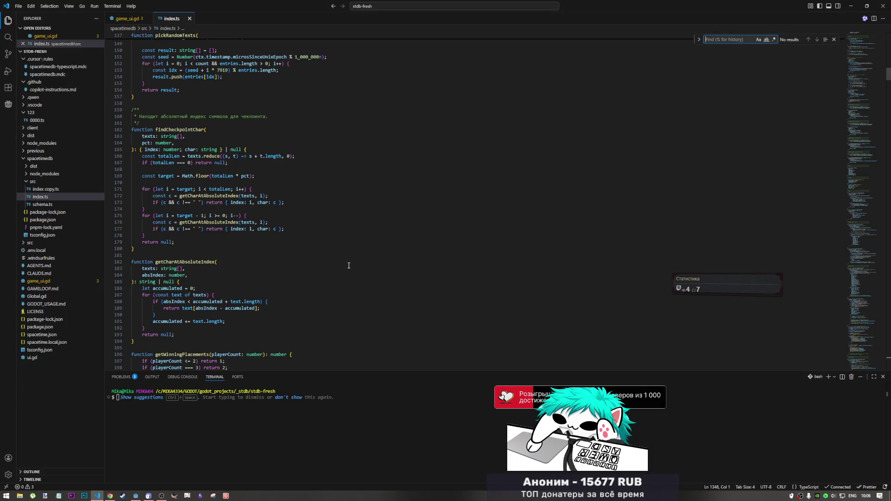
{"action": "type", "text": "finishe"}
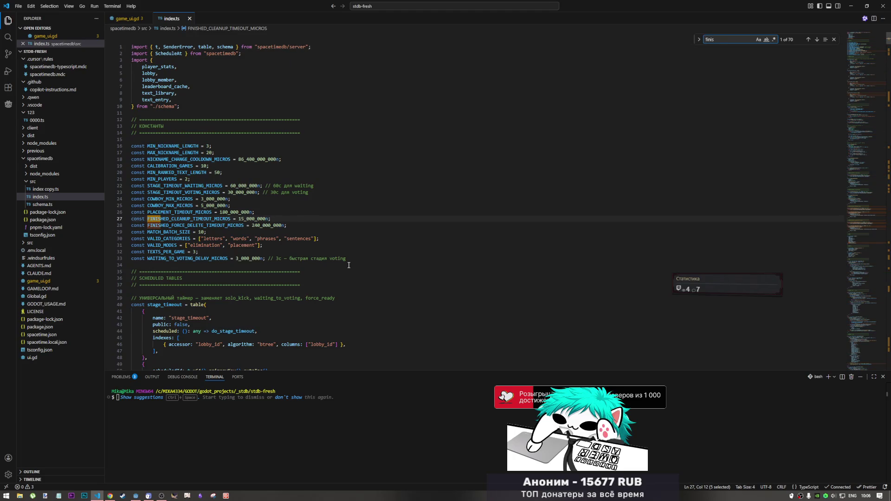
{"action": "type", "text": "d_cleanu"}
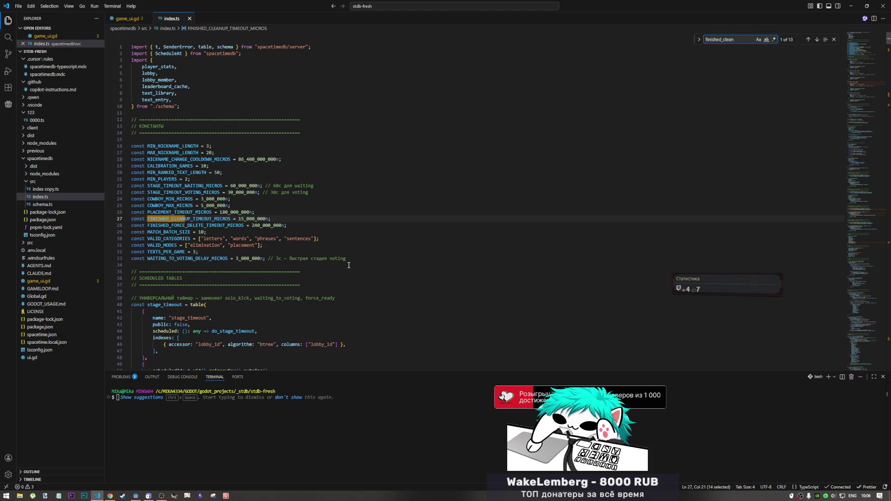
{"action": "type", "text": "po"}
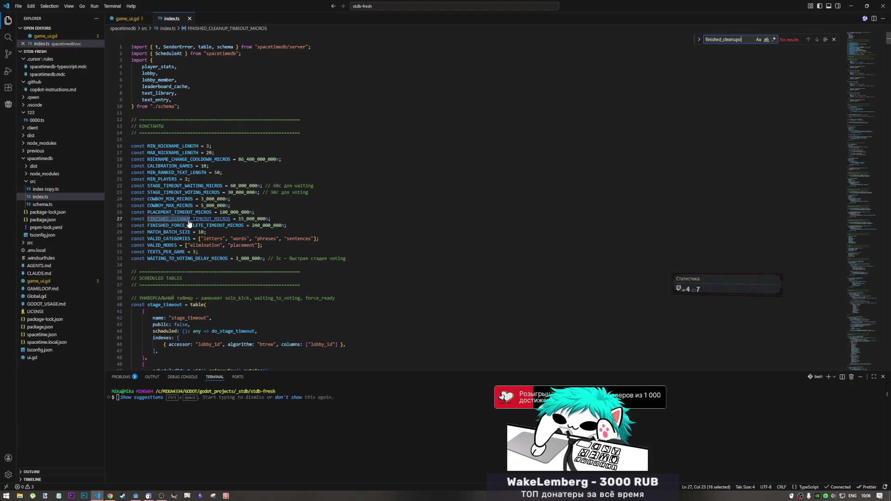
{"action": "key", "text": "Return"}
{"action": "type", "text": "o"}
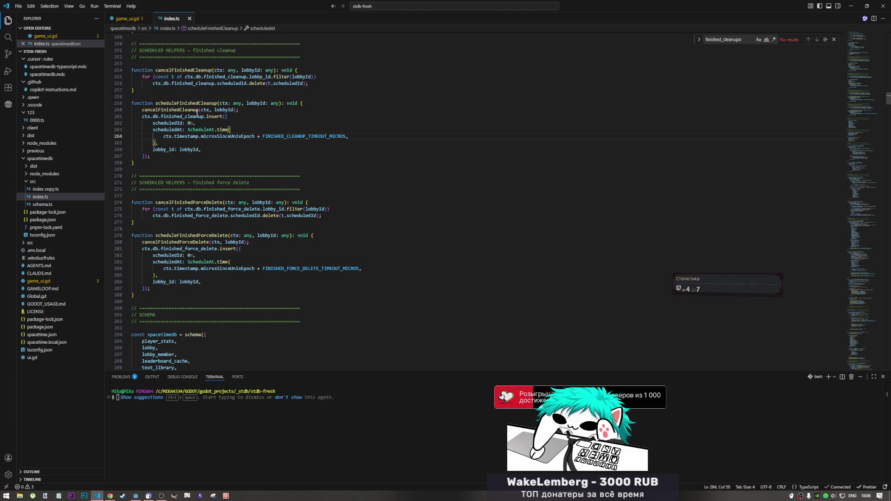
{"action": "left_click", "coordinate": [110, 495]}
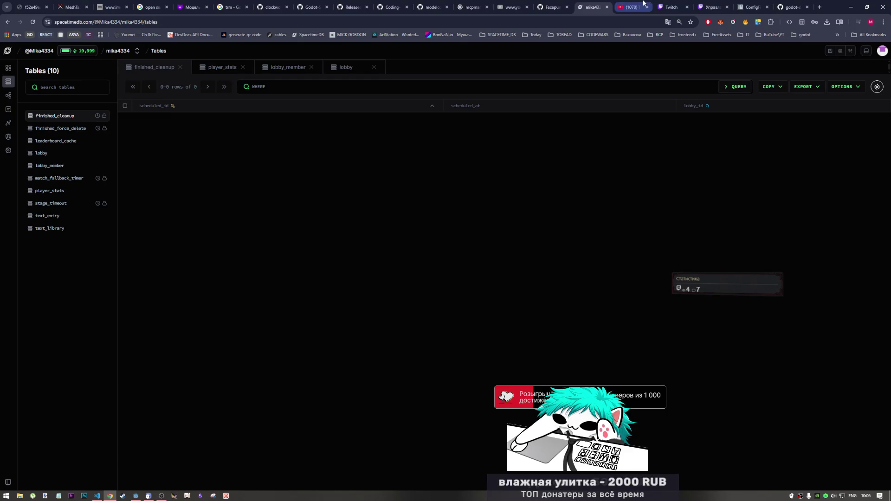
- Play the next Red Room Series video on YouTube, then return to scheduleFinishedForceDelete in index.ts
{"action": "left_click", "coordinate": [643, 3]}
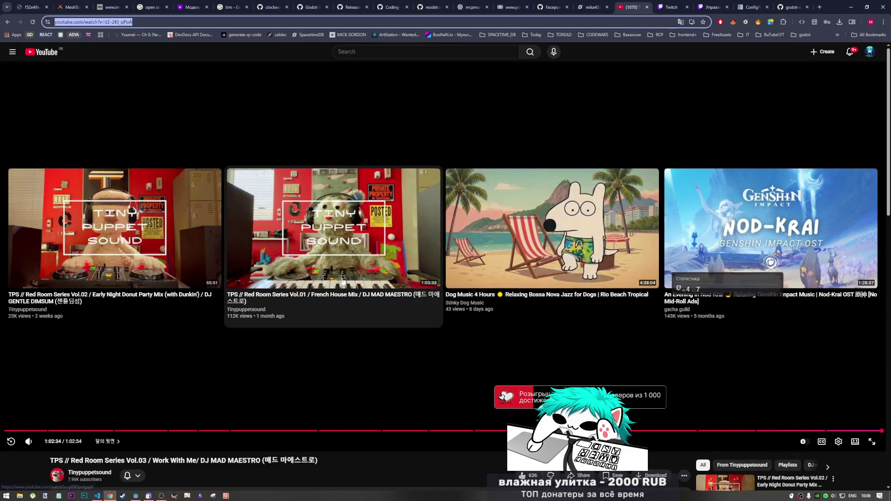
{"action": "left_click", "coordinate": [172, 265]}
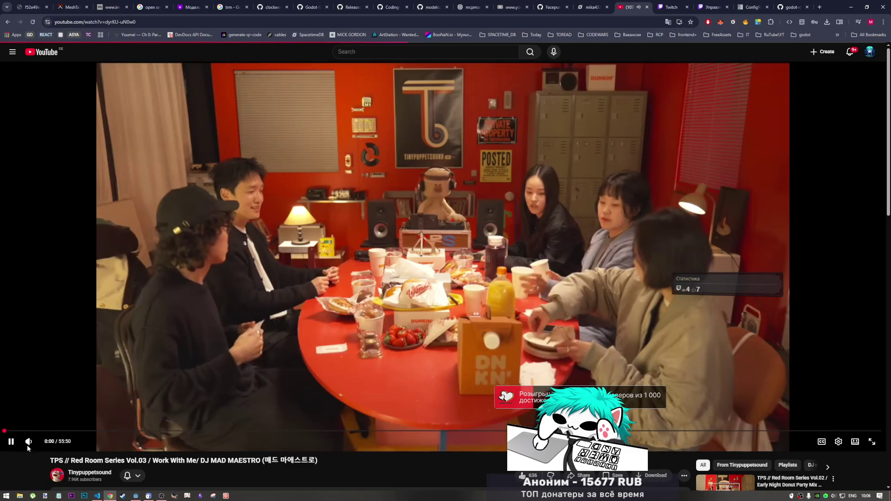
{"action": "key", "text": "alt+Tab"}
{"action": "left_click", "coordinate": [236, 253]}
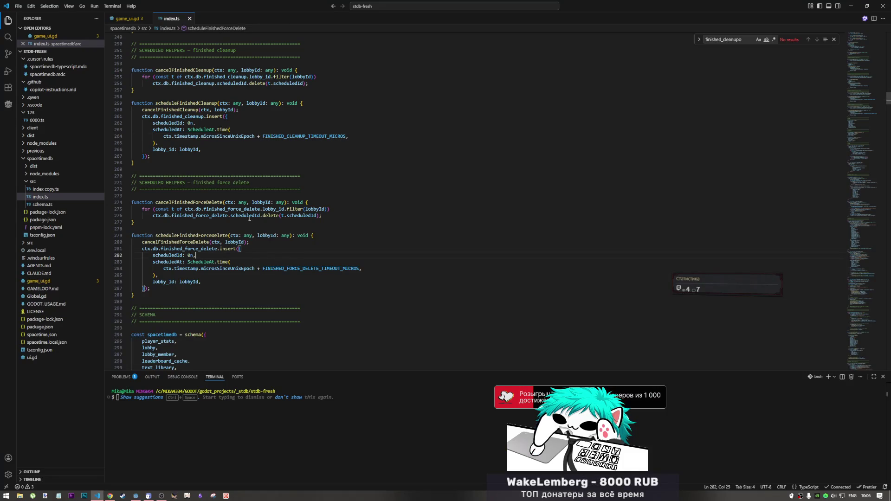
- Check scheduleFinishedForceDelete's FINISHED_FORCE_DELETE_TIMEOUT_MICROS and lobby_id field, then return to Godot
{"action": "left_click_drag", "start_coordinate": [215, 262], "coordinate": [216, 269]}
{"action": "left_click", "coordinate": [216, 269]}
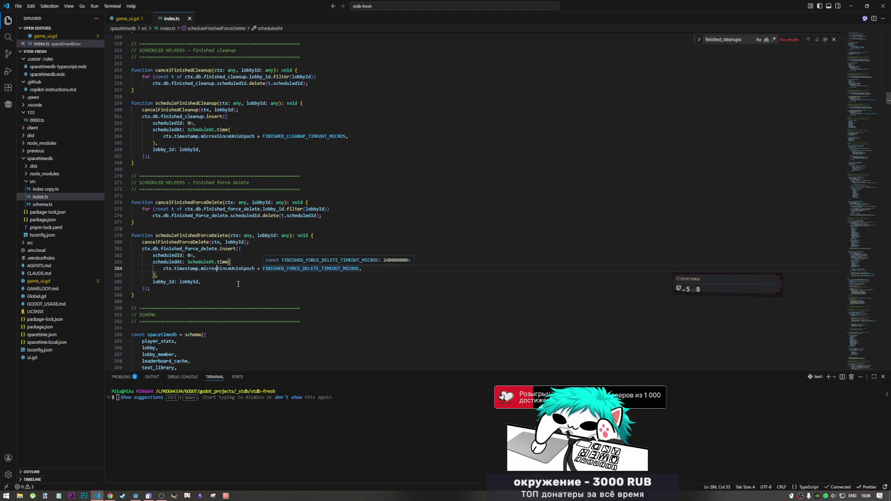
{"action": "left_click_drag", "start_coordinate": [201, 282], "coordinate": [172, 281]}
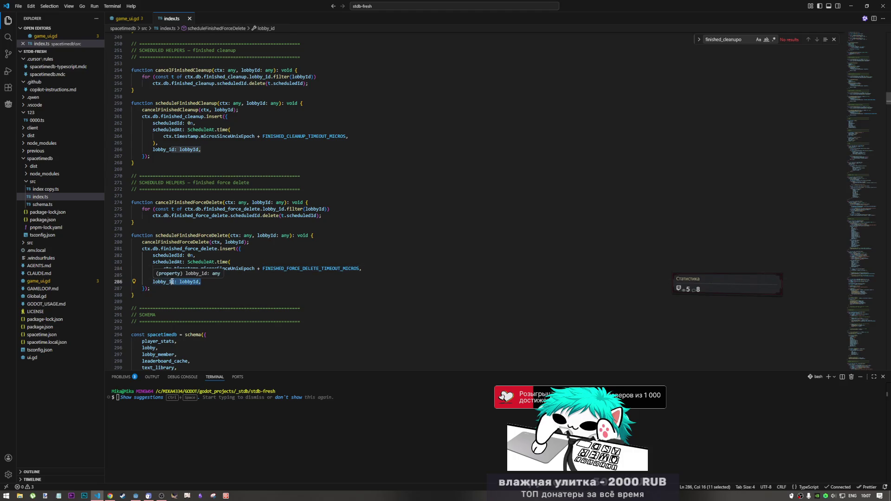
{"action": "left_click", "coordinate": [234, 279]}
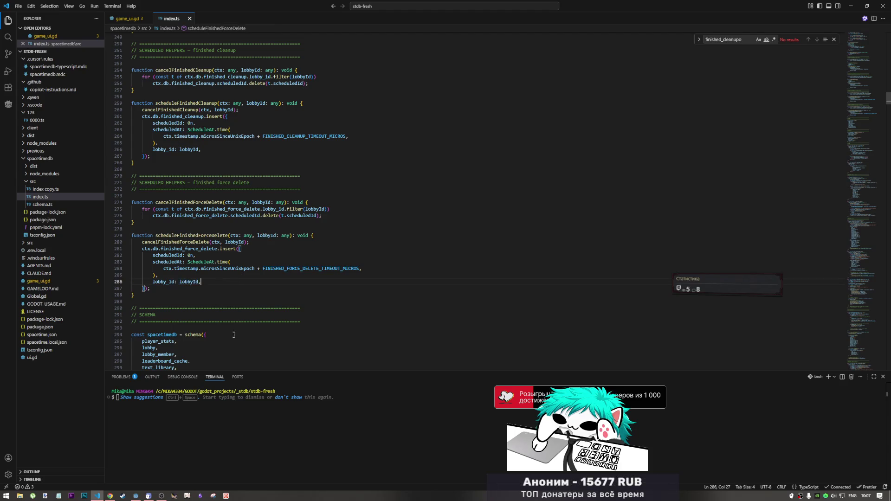
{"action": "left_click", "coordinate": [163, 498]}
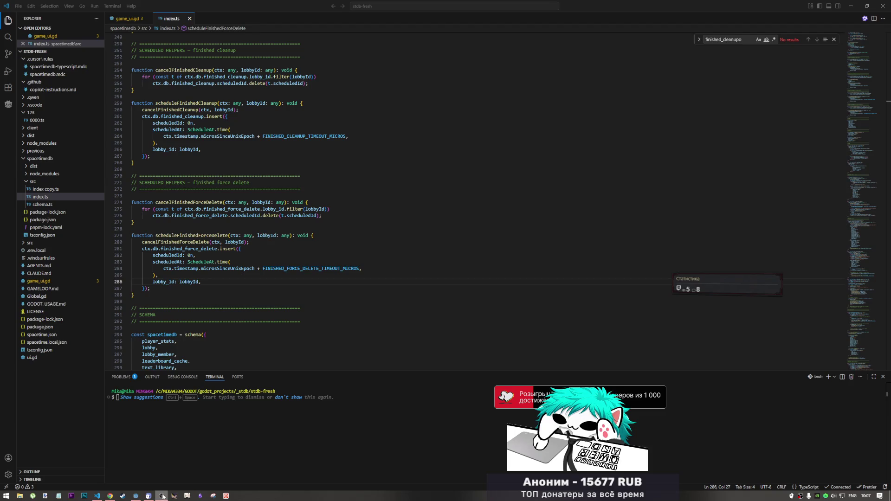
{"action": "left_click", "coordinate": [135, 495]}
- Jump to the leave_lobby line in ui.gd's unsubscribe_from_lobby and save ui.gd
{"action": "scroll", "coordinate": [232, 317], "scroll_direction": "down", "scroll_amount": 12}
{"action": "scroll", "coordinate": [265, 276], "scroll_direction": "down", "scroll_amount": 6}
{"action": "scroll", "coordinate": [266, 273], "scroll_direction": "up", "scroll_amount": 20}
{"action": "scroll", "coordinate": [266, 273], "scroll_direction": "up", "scroll_amount": 20}
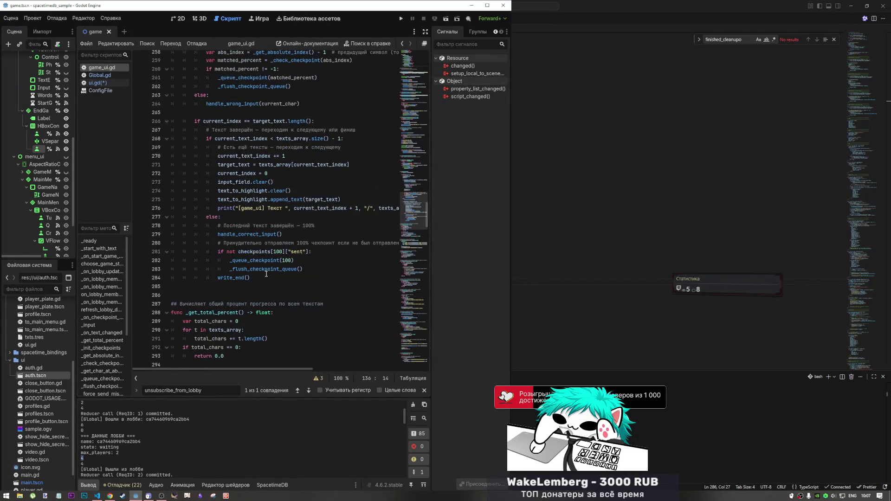
{"action": "left_click", "coordinate": [98, 82]}
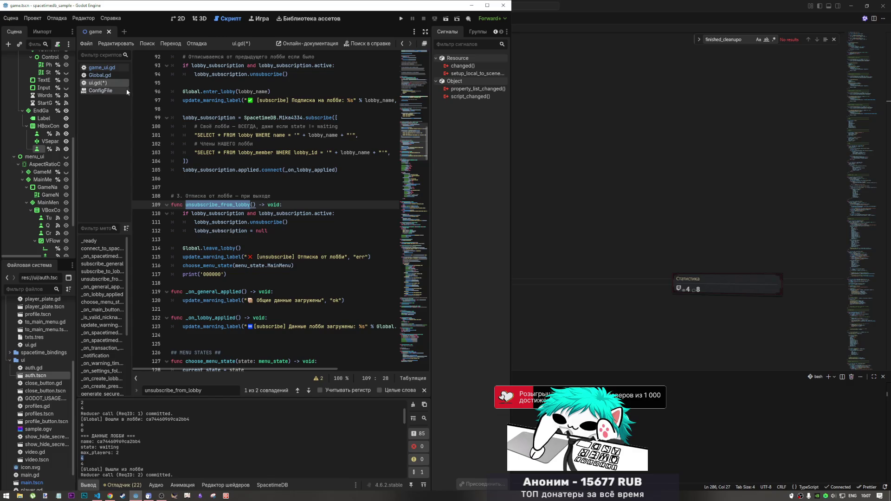
{"action": "left_click", "coordinate": [244, 249]}
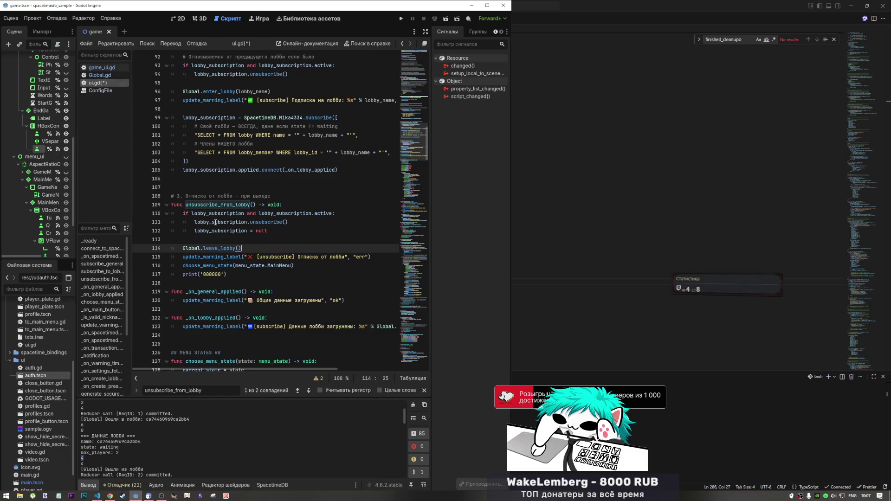
{"action": "key", "text": "ctrl+s"}
- In game_ui.gd, locate _on_lobby_member_delete and put the caret at the end of line 193
{"action": "left_click", "coordinate": [102, 67]}
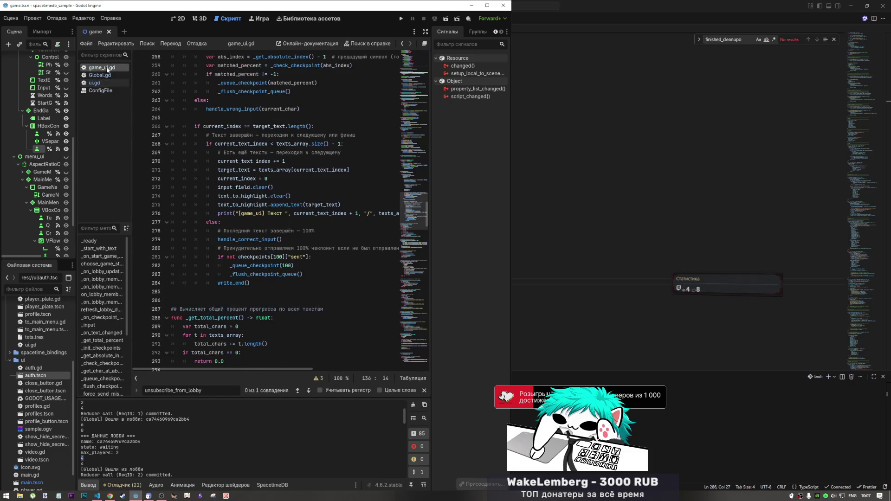
{"action": "scroll", "coordinate": [298, 265], "scroll_direction": "down", "scroll_amount": 9}
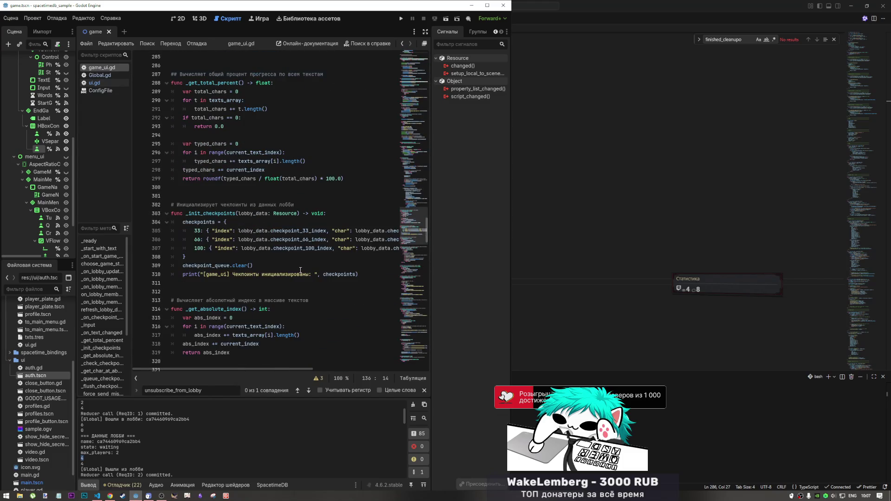
{"action": "key", "text": "ctrl+f"}
{"action": "type", "text": "j"}
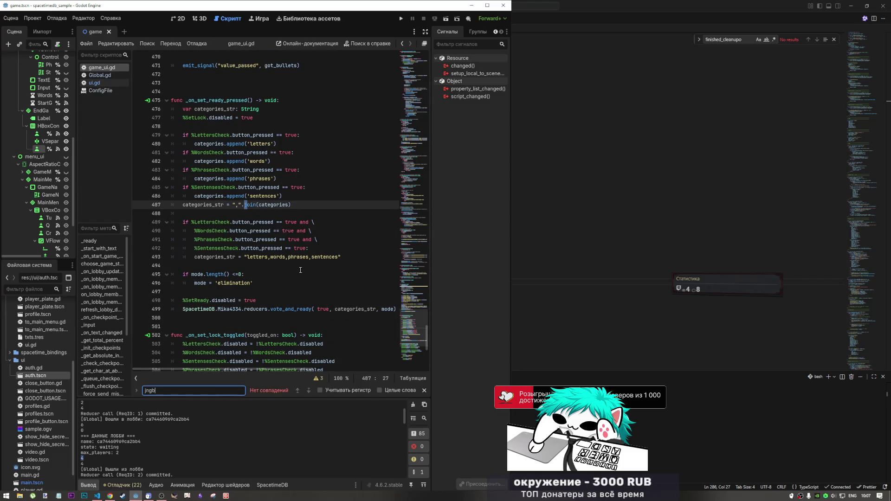
{"action": "key", "text": "BackSpace"}
{"action": "type", "text": "отписал"}
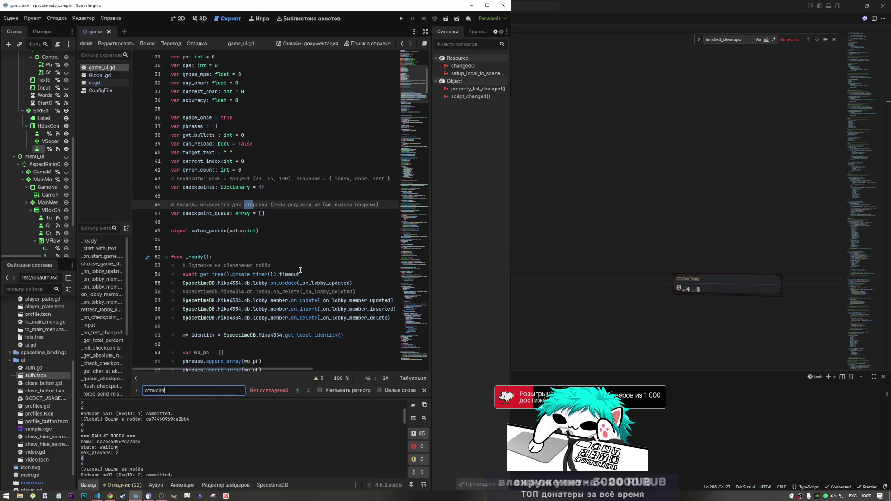
{"action": "key", "text": "BackSpace"}
{"action": "key", "text": "BackSpace"}
{"action": "key", "text": "BackSpace"}
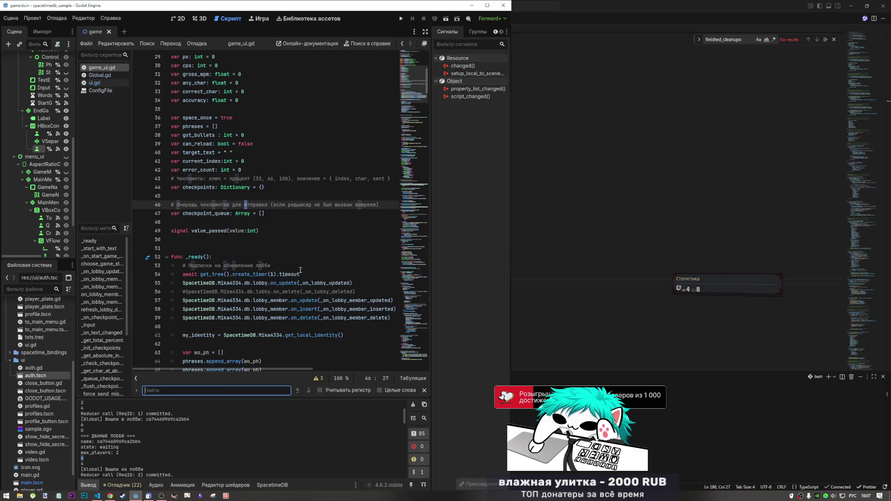
{"action": "scroll", "coordinate": [418, 67], "scroll_direction": "up", "scroll_amount": 1}
{"action": "left_click_drag", "start_coordinate": [419, 68], "coordinate": [419, 160]}
{"action": "left_click", "coordinate": [274, 273]}
{"action": "left_click", "coordinate": [275, 284]}
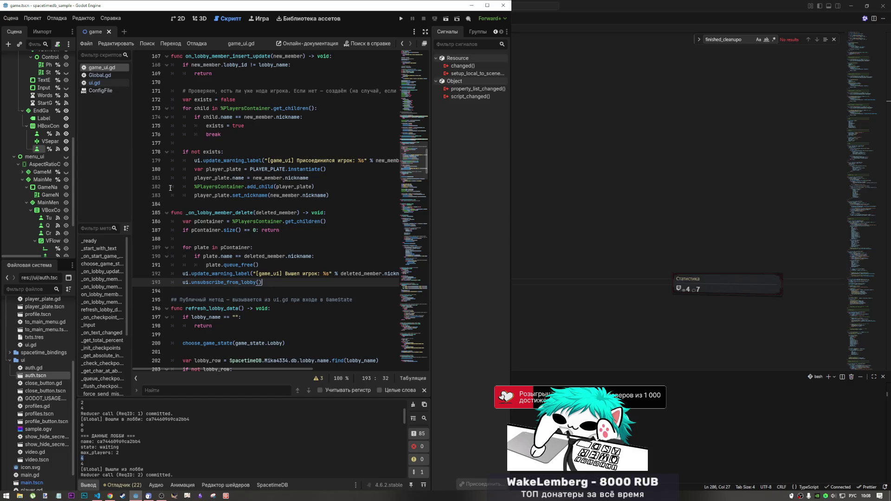
{"action": "left_click", "coordinate": [105, 84]}
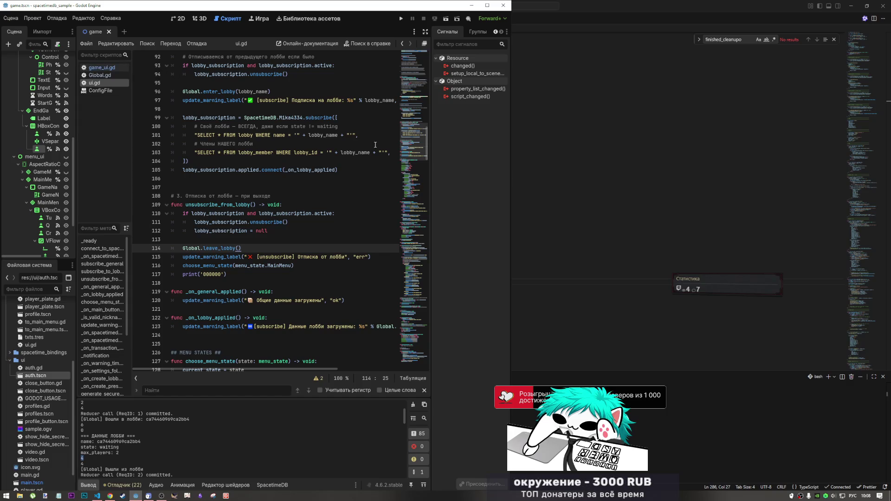
{"action": "scroll", "coordinate": [359, 214], "scroll_direction": "up", "scroll_amount": 20}
{"action": "scroll", "coordinate": [359, 215], "scroll_direction": "down", "scroll_amount": 20}
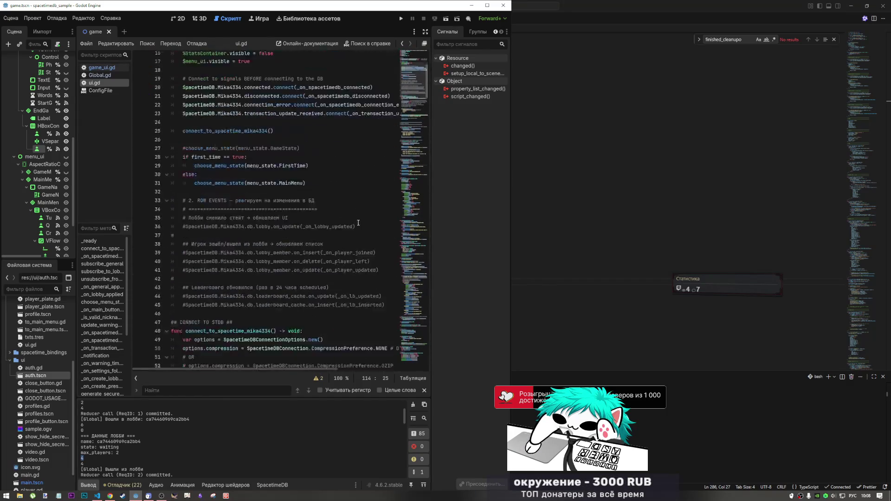
{"action": "scroll", "coordinate": [352, 219], "scroll_direction": "down", "scroll_amount": 18}
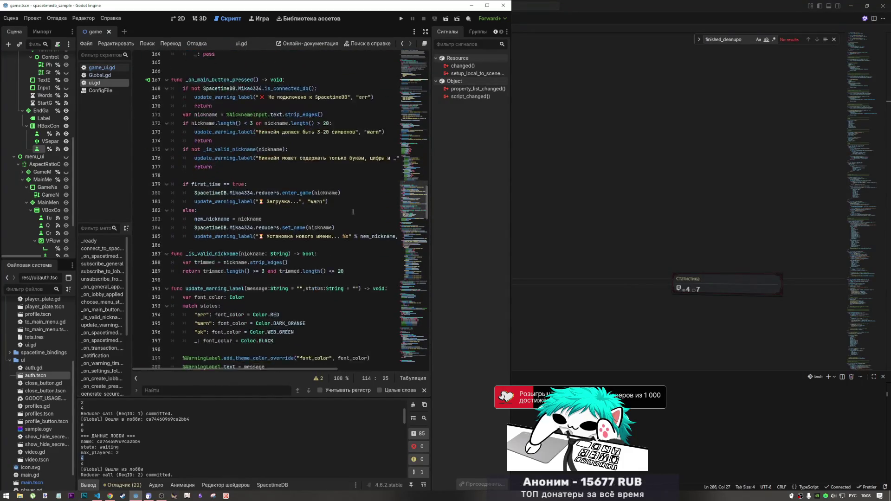
{"action": "scroll", "coordinate": [340, 206], "scroll_direction": "down", "scroll_amount": 3}
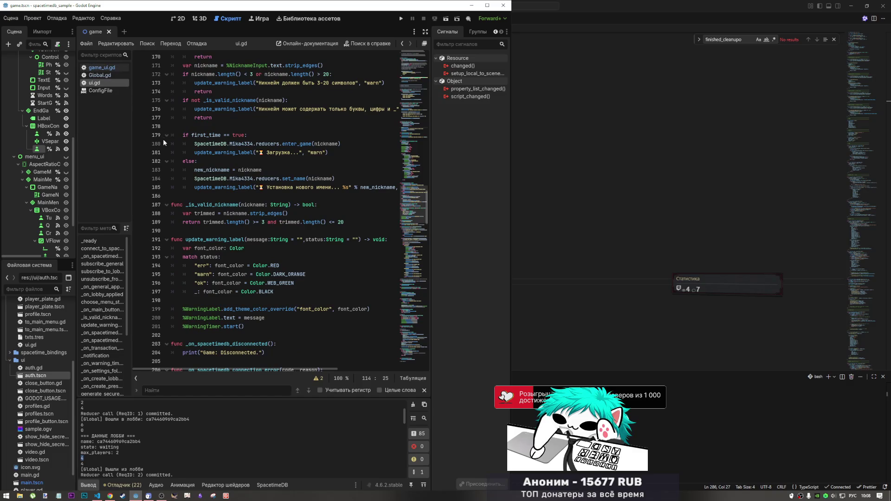
{"action": "left_click", "coordinate": [104, 67]}
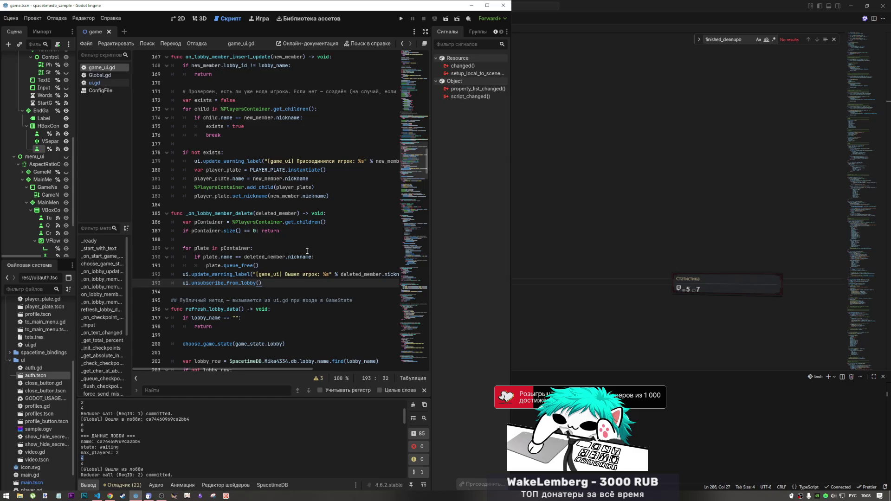
{"action": "left_click", "coordinate": [184, 282], "text": "shift"}
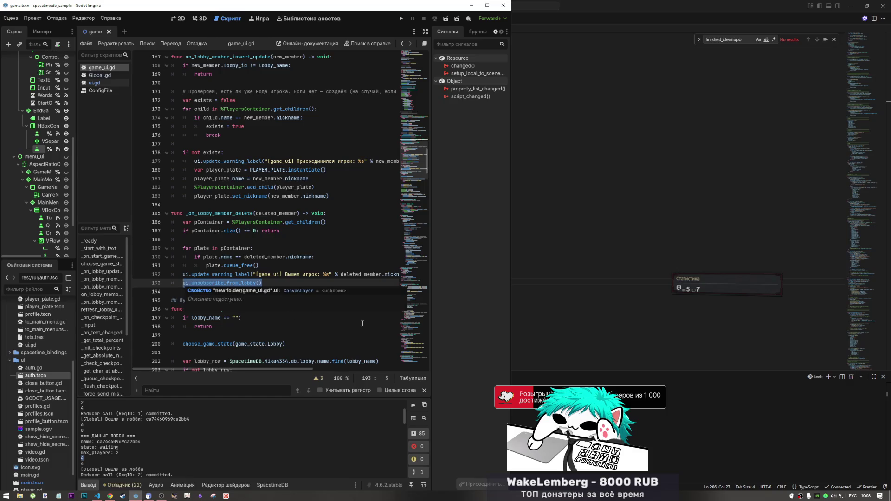
- Delete the ui.unsubscribe_from_lobby() line and search ui.gd for 'reducer.leleave'
{"action": "key", "text": "BackSpace"}
{"action": "left_click", "coordinate": [94, 83]}
{"action": "scroll", "coordinate": [272, 263], "scroll_direction": "down", "scroll_amount": 5}
{"action": "scroll", "coordinate": [272, 263], "scroll_direction": "down", "scroll_amount": 10}
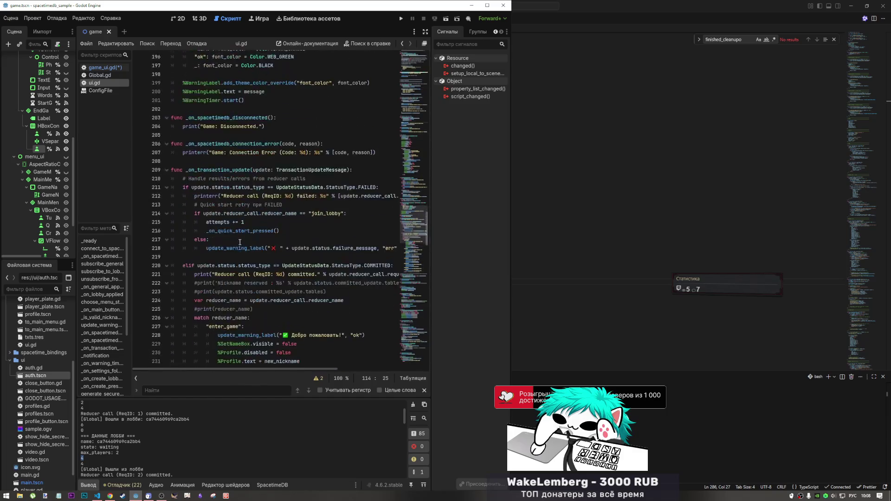
{"action": "scroll", "coordinate": [261, 244], "scroll_direction": "down", "scroll_amount": 9}
{"action": "key", "text": "ctrl+f"}
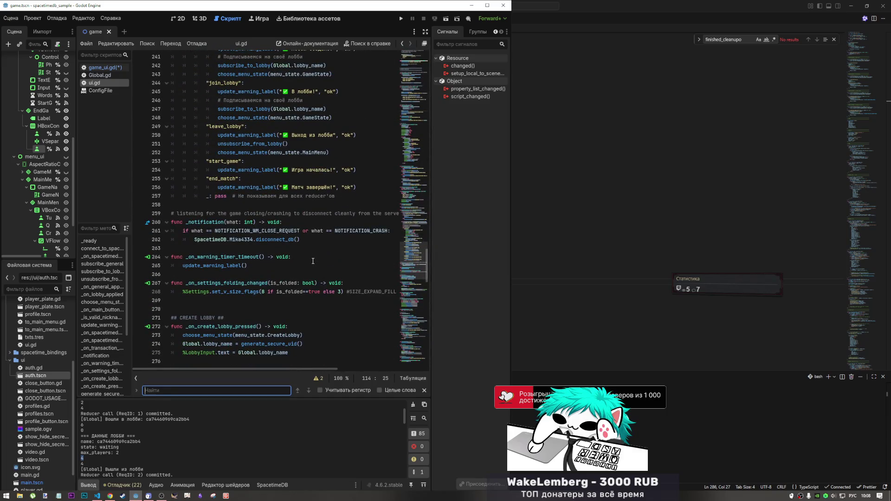
{"action": "type", "text": "Отписка"}
{"action": "key", "text": "BackSpace"}
{"action": "key", "text": "BackSpace"}
{"action": "key", "text": "BackSpace"}
{"action": "type", "text": "кувгсук"}
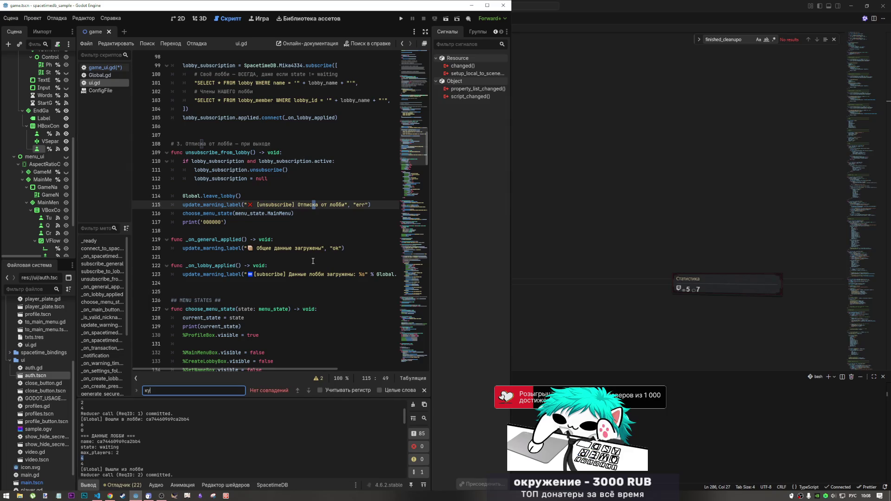
{"action": "key", "text": "BackSpace"}
{"action": "key", "text": "BackSpace"}
{"action": "key", "text": "BackSpace"}
{"action": "key", "text": "alt+shift"}
{"action": "type", "text": "reducer.le"}
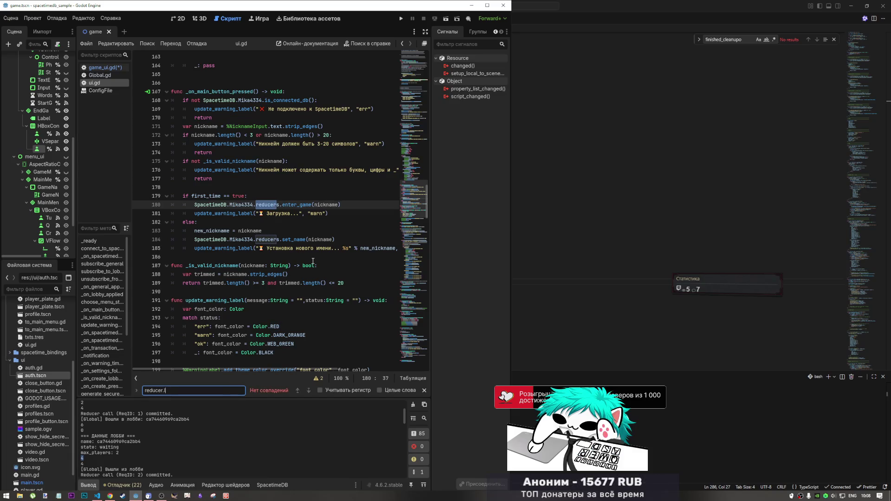
{"action": "type", "text": "leave"}
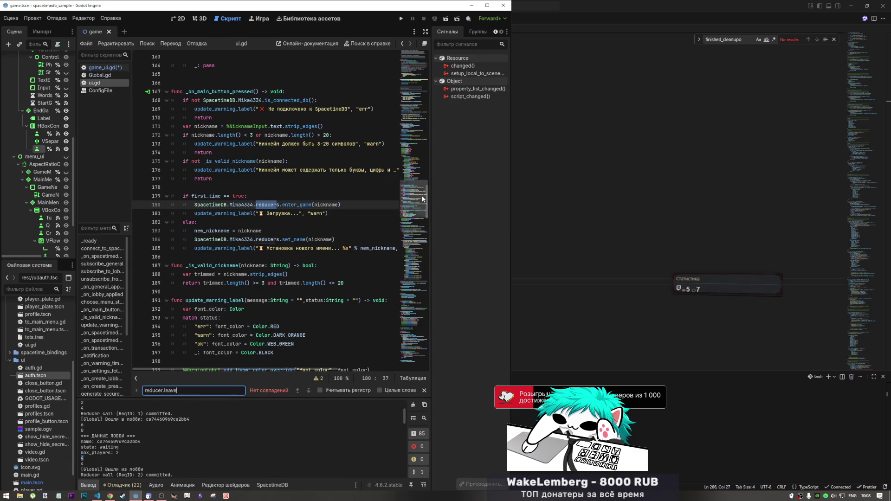
- Copy the leave_lobby reducer call from ui.gd line 360 onto game_ui.gd line 193
{"action": "left_click_drag", "start_coordinate": [425, 200], "coordinate": [407, 379]}
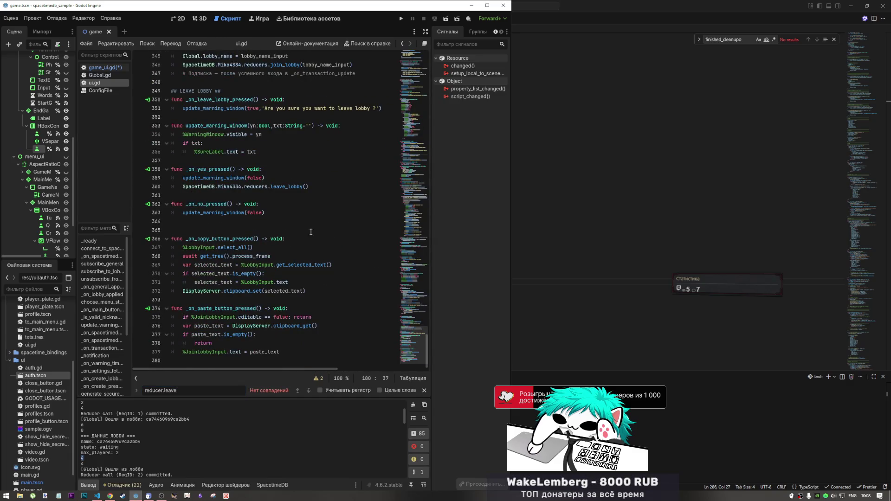
{"action": "scroll", "coordinate": [317, 216], "scroll_direction": "up", "scroll_amount": 1}
{"action": "mouse_move", "coordinate": [317, 216]}
{"action": "left_mouse_down"}
{"action": "mouse_move", "coordinate": [172, 212]}
{"action": "mouse_move", "coordinate": [182, 212]}
{"action": "left_mouse_up"}
{"action": "key", "text": "ctrl+c"}
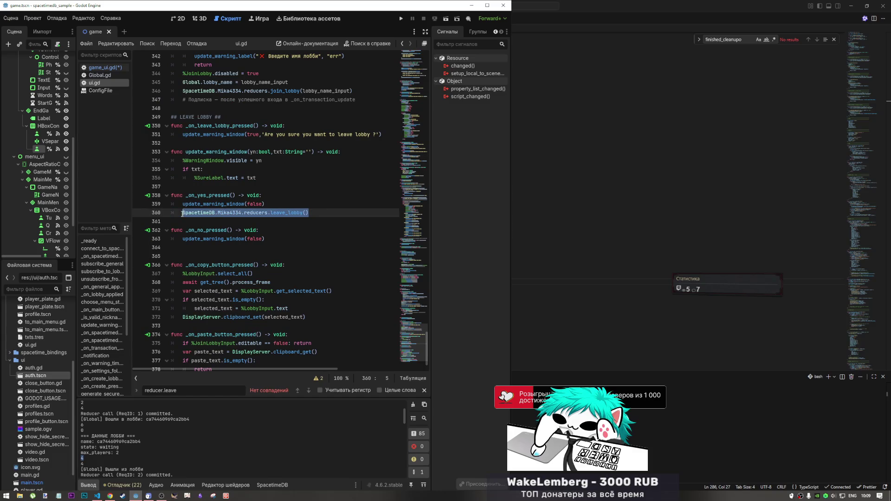
{"action": "left_click", "coordinate": [111, 68]}
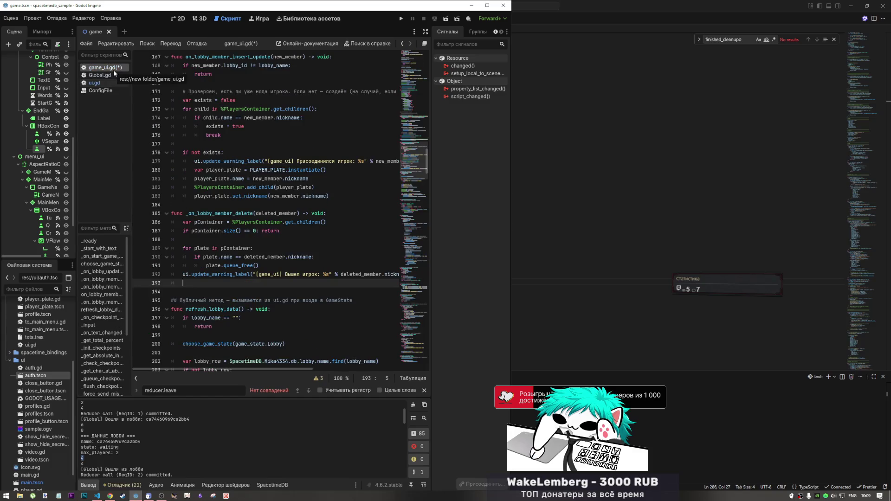
{"action": "key", "text": "ctrl+v"}
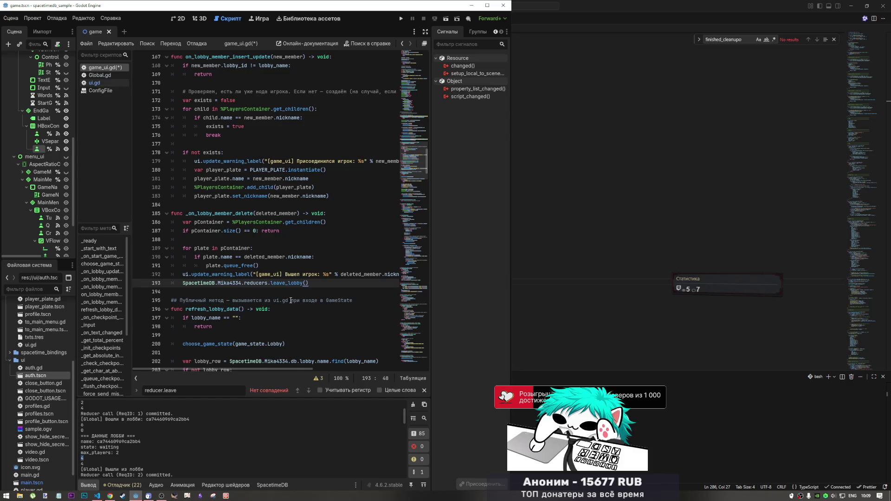
{"action": "left_click", "coordinate": [100, 82]}
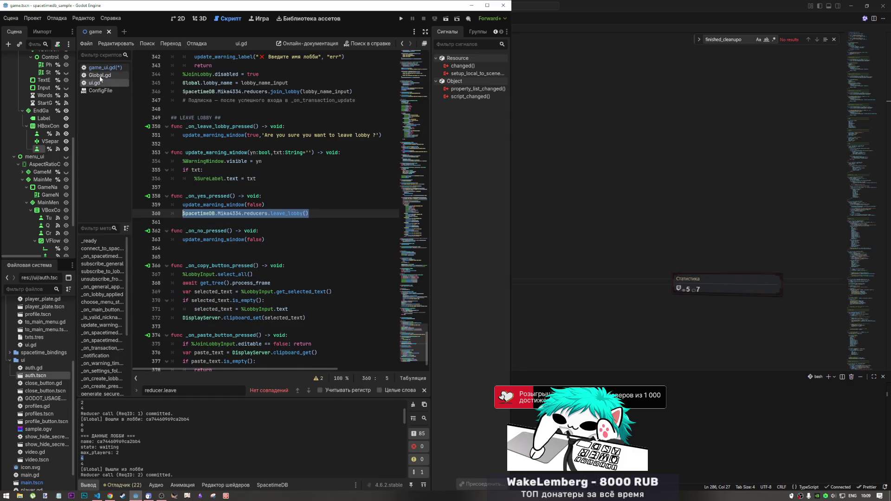
- Insert an empty line above the pasted leave_lobby call on game_ui.gd line 193
{"action": "left_click_drag", "start_coordinate": [235, 196], "coordinate": [186, 196]}
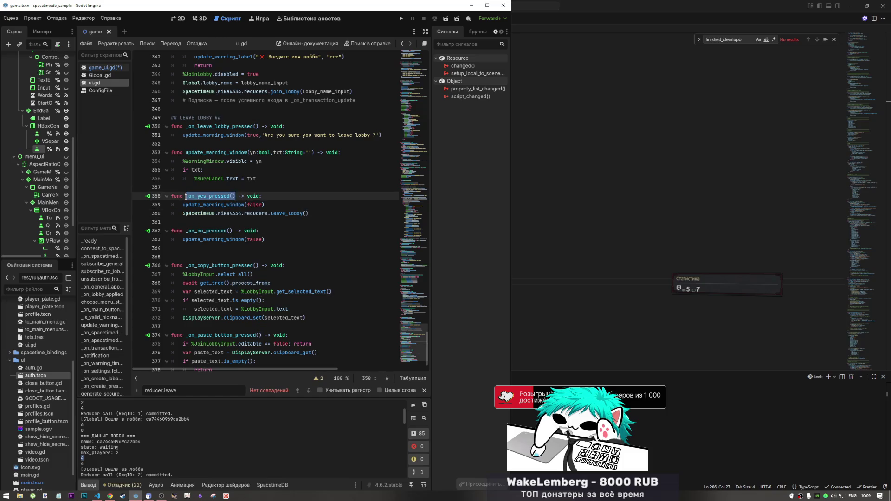
{"action": "left_click", "coordinate": [104, 68]}
{"action": "left_click_drag", "start_coordinate": [309, 283], "coordinate": [183, 284]}
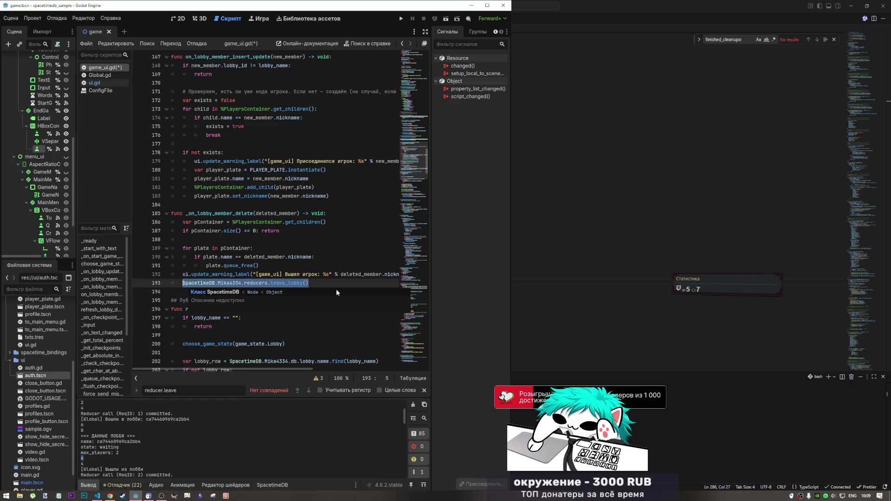
{"action": "key", "text": "Left"}
{"action": "key", "text": "Return"}
{"action": "key", "text": "Up"}
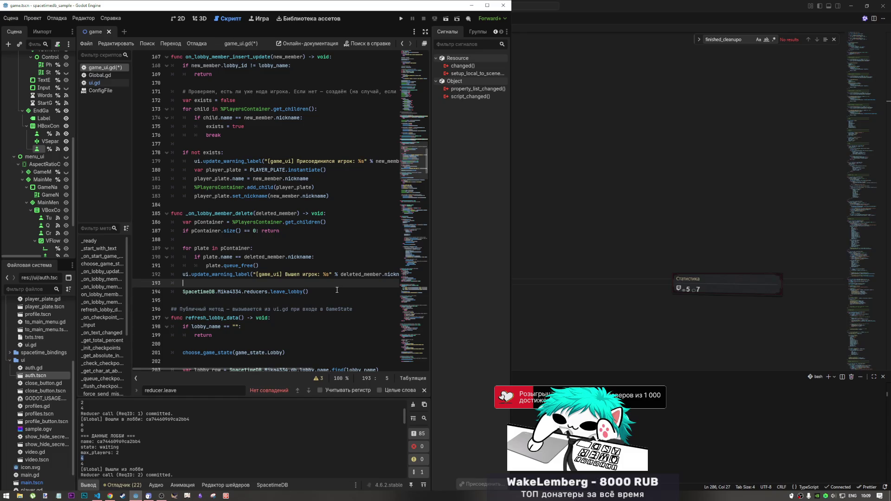
{"action": "key", "text": "ctrl+space"}
{"action": "key", "text": "Escape"}
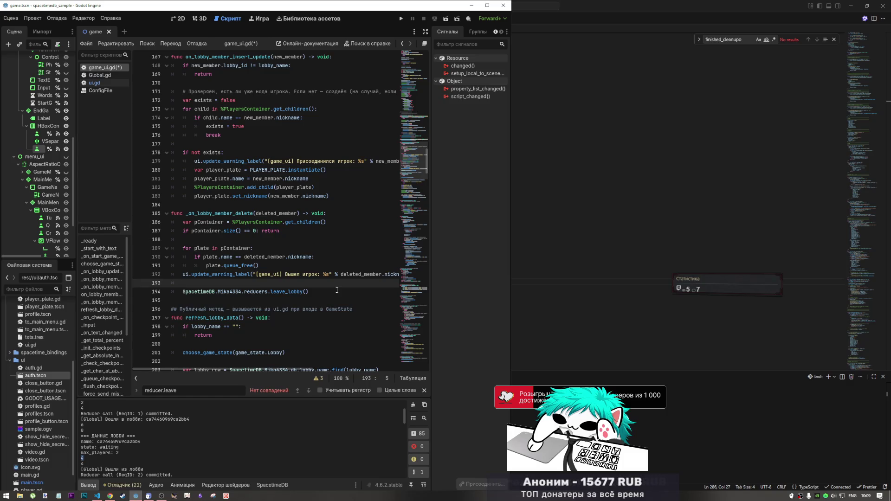
{"action": "left_click", "coordinate": [305, 292]}
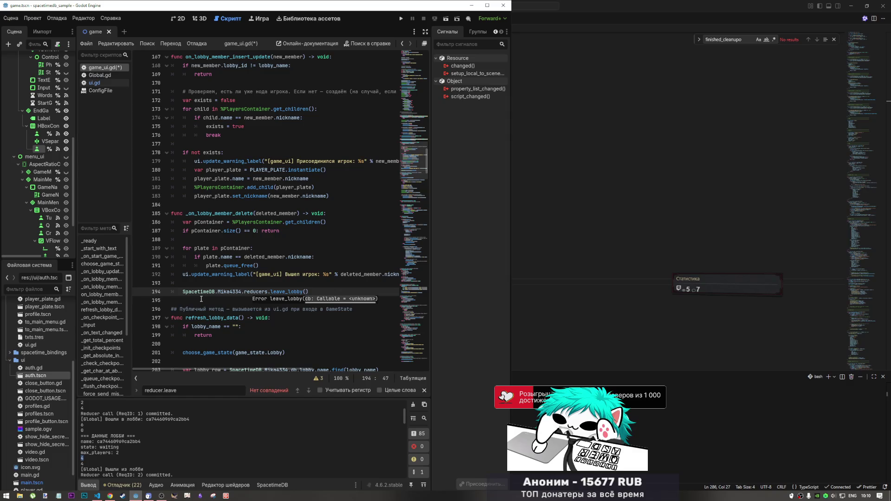
- Select the blank line 193 and the leave_lobby call below it in game_ui.gd and delete both
{"action": "left_click", "coordinate": [204, 283]}
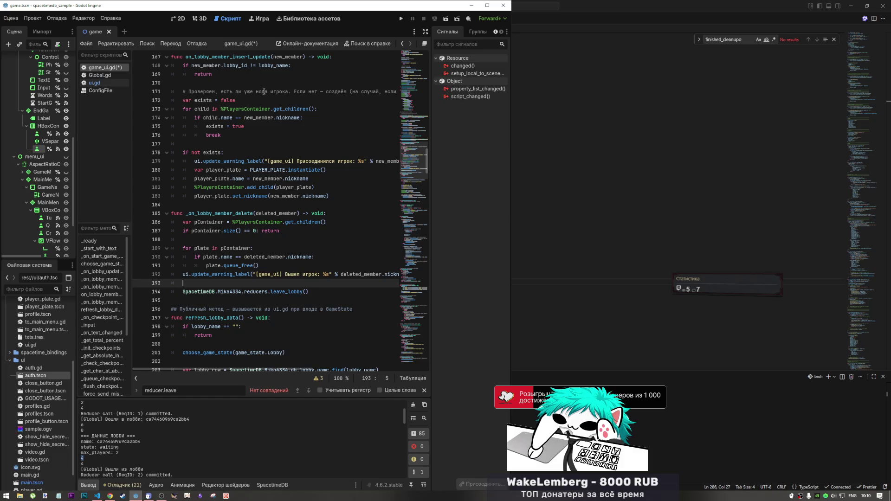
{"action": "left_click_drag", "start_coordinate": [312, 292], "coordinate": [179, 287]}
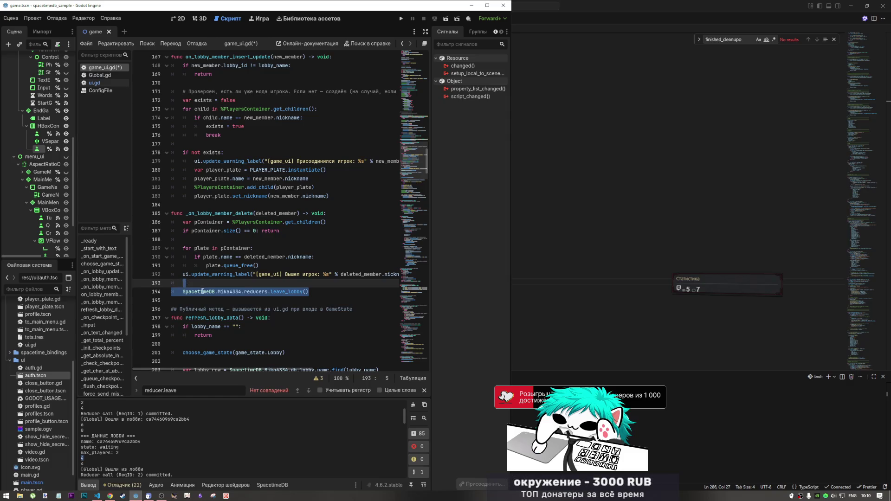
{"action": "mouse_move", "coordinate": [205, 289]}
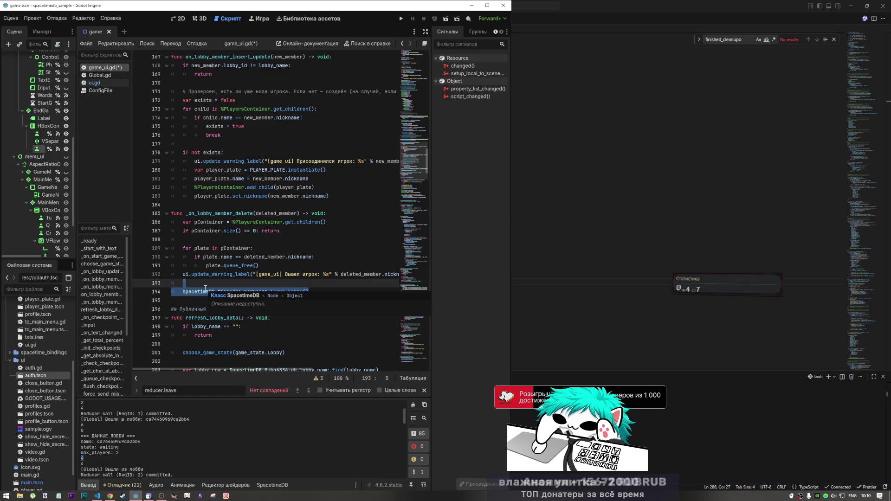
{"action": "key", "text": "BackSpace"}
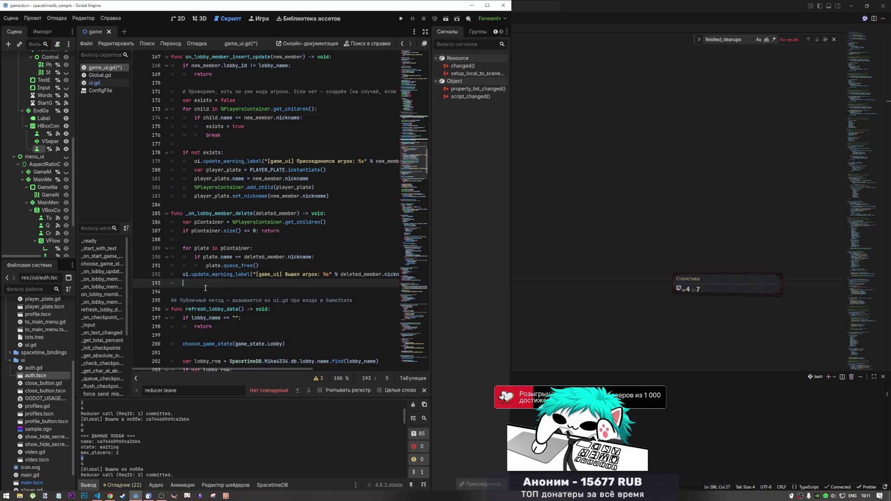
{"action": "scroll", "coordinate": [204, 278], "scroll_direction": "right", "scroll_amount": 3}
{"action": "left_click_drag", "start_coordinate": [220, 265], "coordinate": [184, 257]}
{"action": "left_click", "coordinate": [326, 258]}
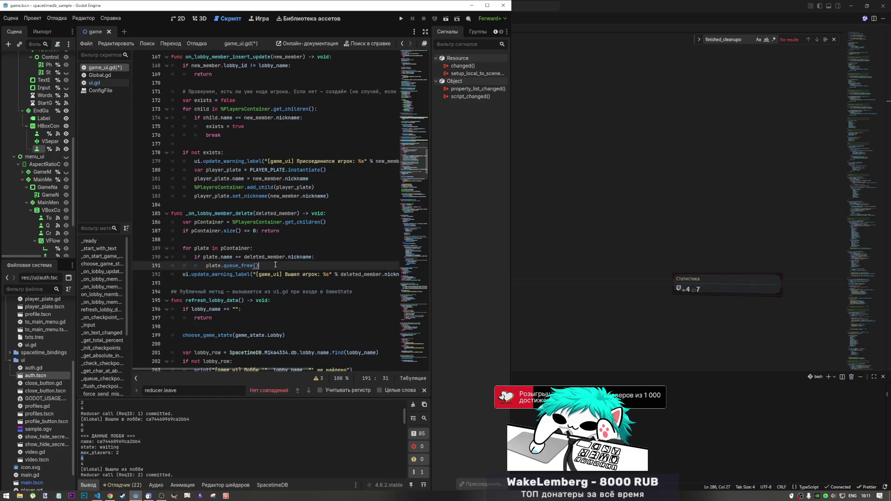
{"action": "key", "text": "Return"}
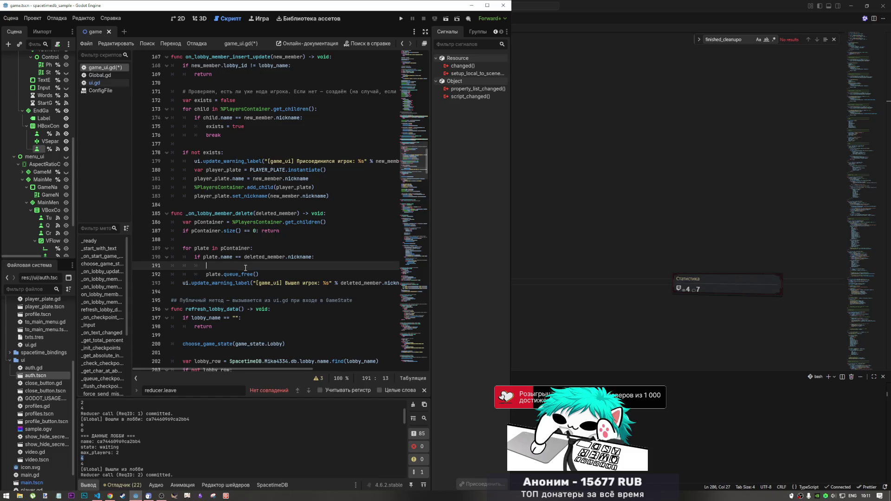
{"action": "left_click", "coordinate": [215, 273]}
{"action": "left_click", "coordinate": [224, 265]}
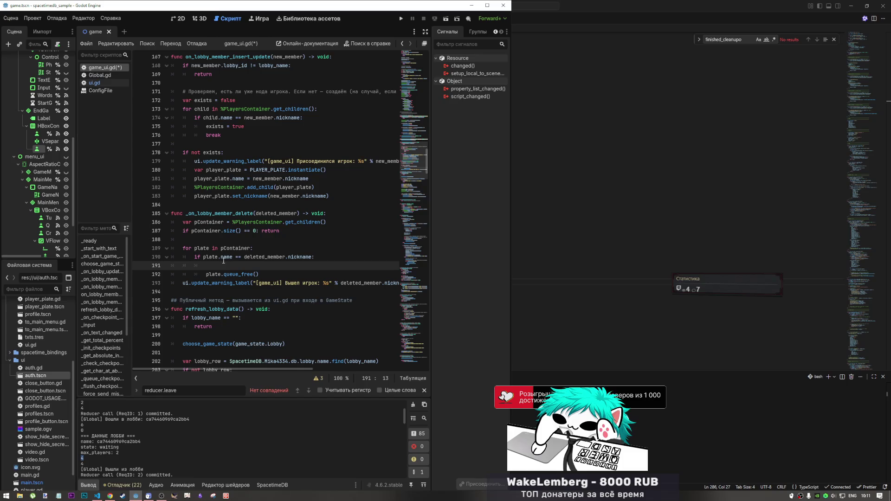
{"action": "mouse_move", "coordinate": [223, 257]}
{"action": "mouse_move", "coordinate": [274, 258]}
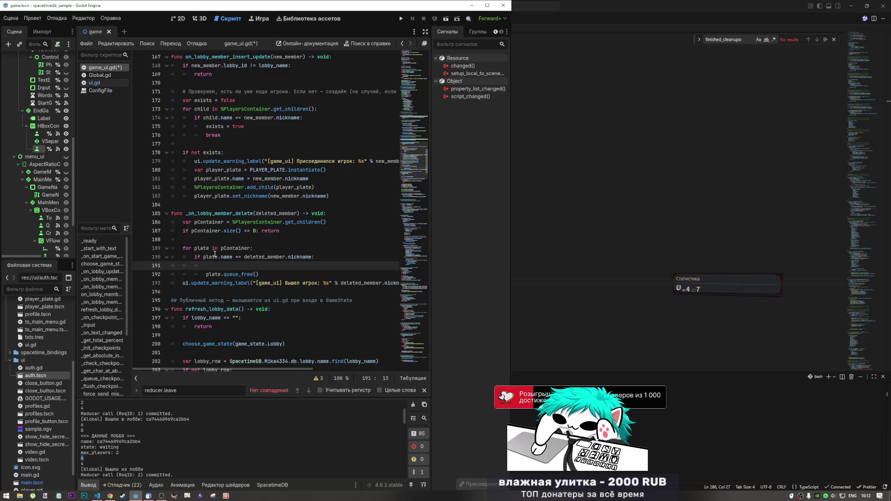
{"action": "left_click", "coordinate": [107, 82]}
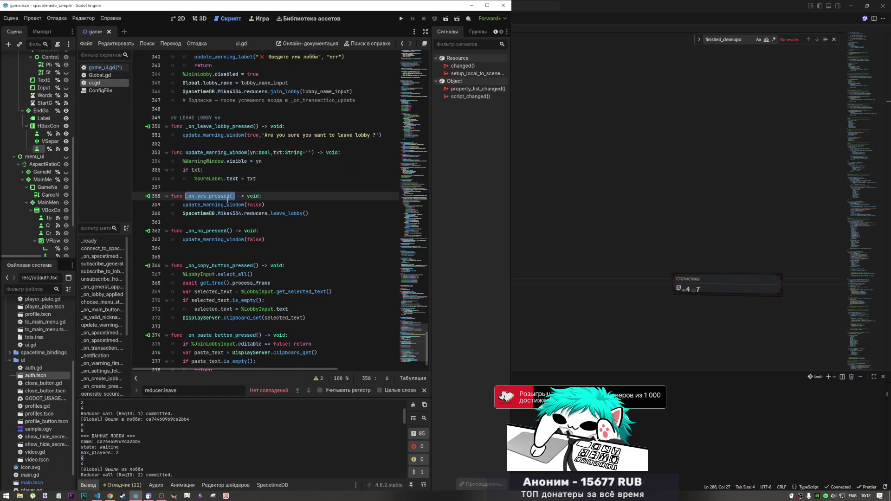
{"action": "left_click", "coordinate": [98, 68]}
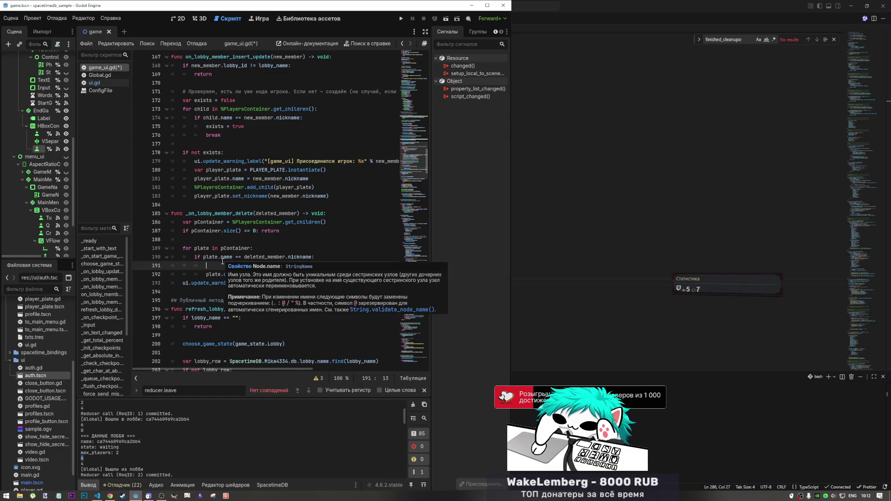
{"action": "mouse_move", "coordinate": [250, 223]}
{"action": "left_mouse_down"}
{"action": "mouse_move", "coordinate": [207, 223]}
{"action": "mouse_move", "coordinate": [298, 214]}
{"action": "left_mouse_up"}
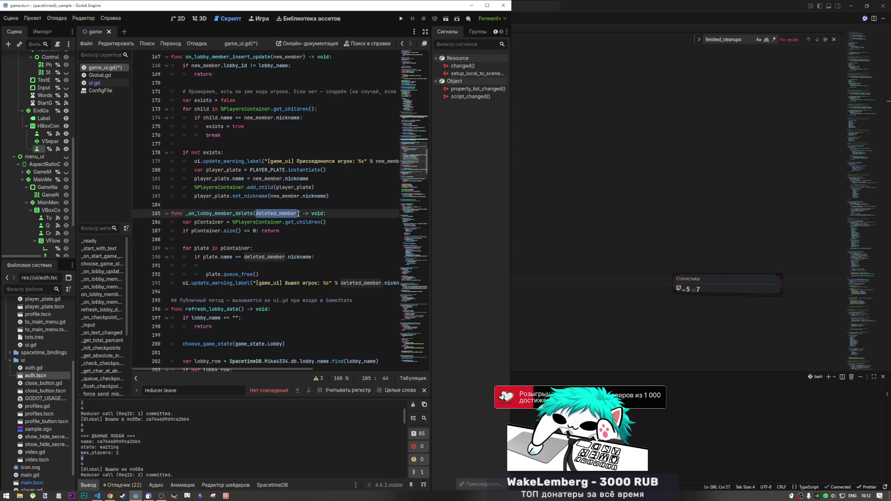
{"action": "left_click", "coordinate": [237, 264]}
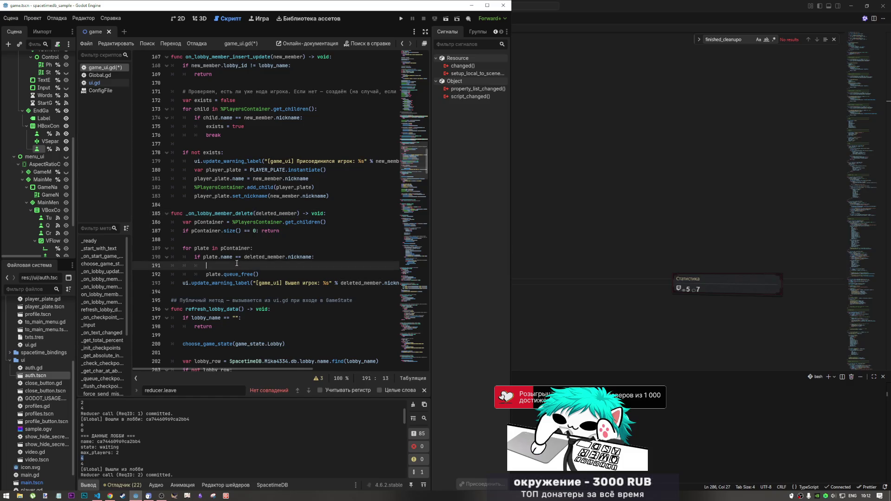
{"action": "scroll", "coordinate": [236, 263], "scroll_direction": "up", "scroll_amount": 10}
{"action": "scroll", "coordinate": [233, 257], "scroll_direction": "down", "scroll_amount": 7}
{"action": "scroll", "coordinate": [232, 257], "scroll_direction": "up", "scroll_amount": 1}
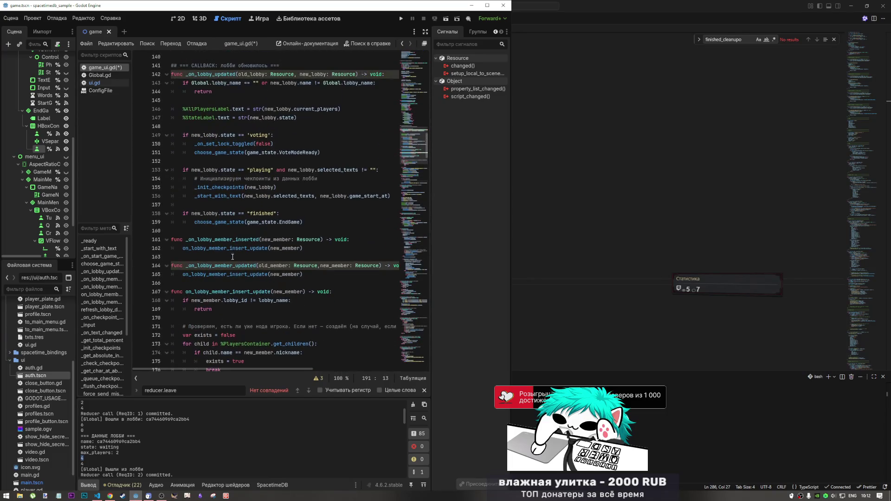
{"action": "scroll", "coordinate": [239, 214], "scroll_direction": "down", "scroll_amount": 2}
{"action": "left_click_drag", "start_coordinate": [224, 223], "coordinate": [254, 223]}
{"action": "left_click", "coordinate": [278, 222]}
{"action": "scroll", "coordinate": [277, 222], "scroll_direction": "down", "scroll_amount": 10}
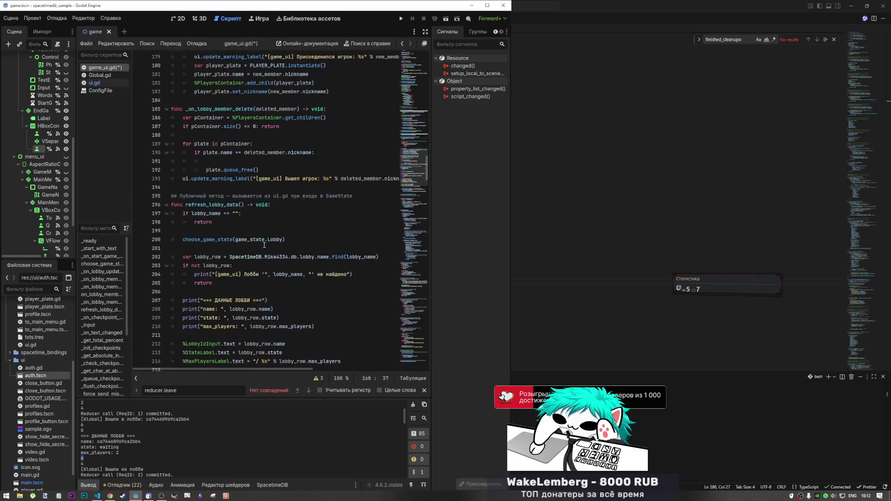
{"action": "left_click", "coordinate": [107, 77]}
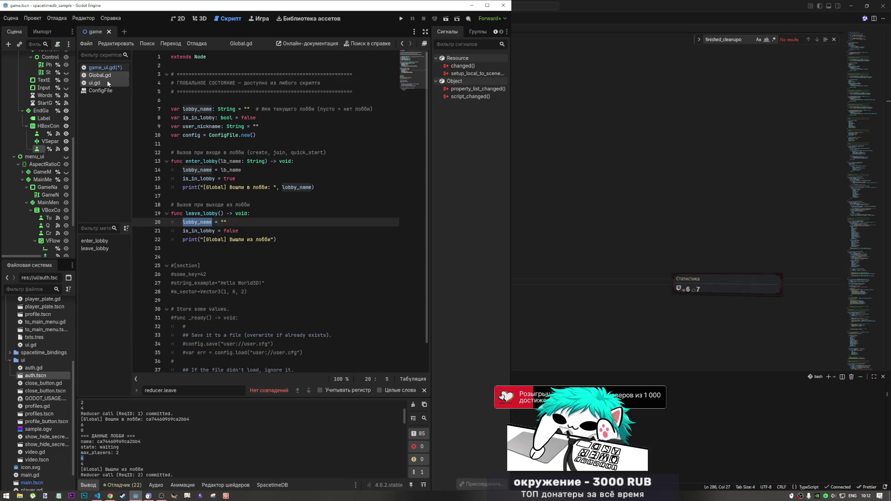
{"action": "left_click", "coordinate": [107, 83]}
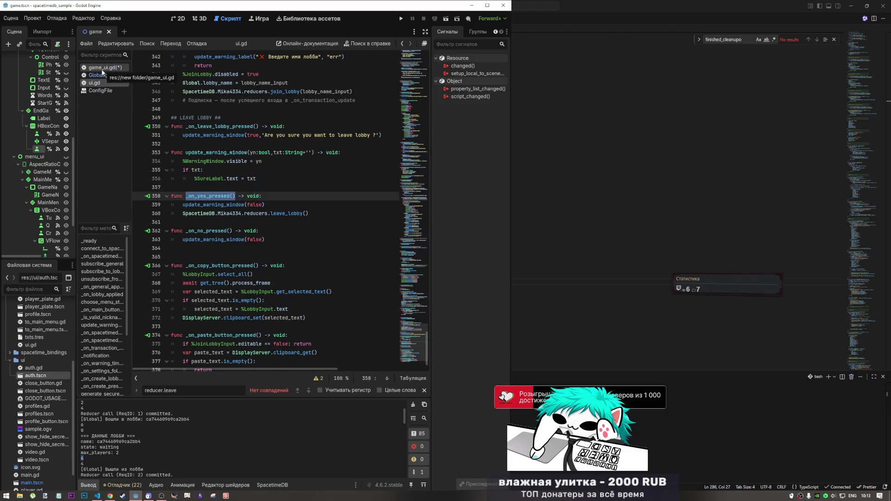
{"action": "left_click", "coordinate": [102, 70]}
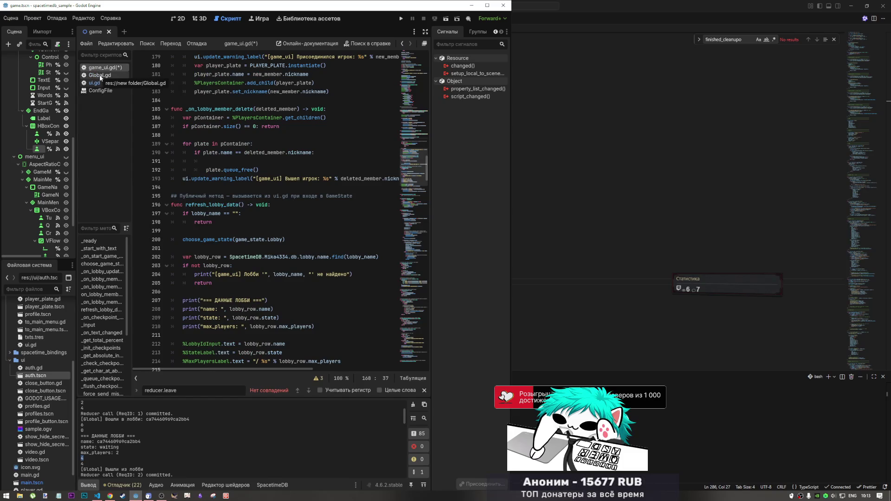
{"action": "scroll", "coordinate": [246, 284], "scroll_direction": "down", "scroll_amount": 5}
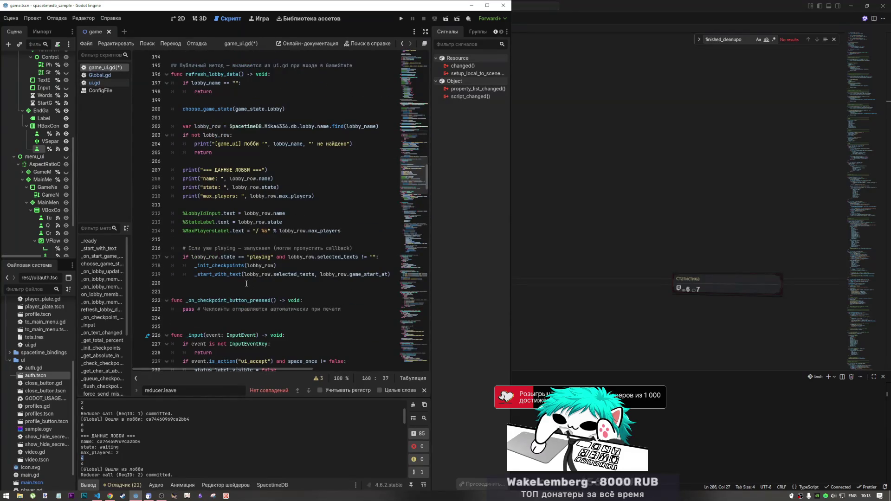
{"action": "scroll", "coordinate": [242, 279], "scroll_direction": "down", "scroll_amount": 3}
{"action": "scroll", "coordinate": [240, 277], "scroll_direction": "up", "scroll_amount": 5}
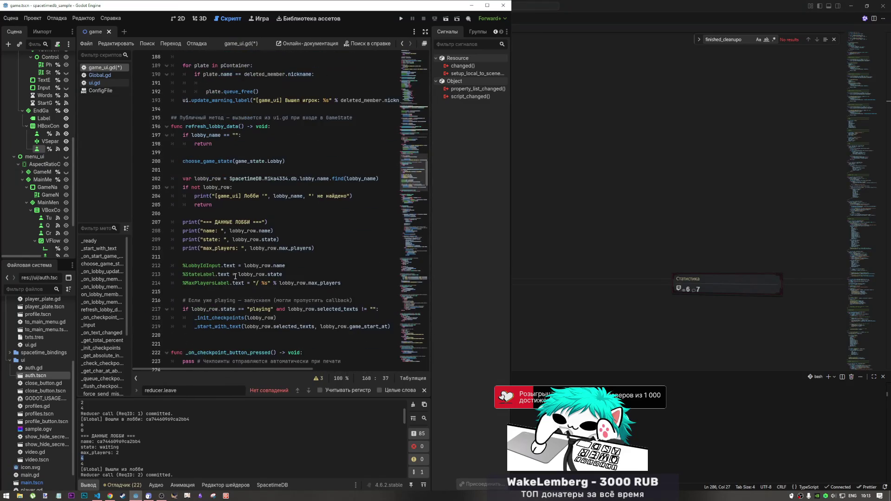
{"action": "mouse_move", "coordinate": [234, 282]}
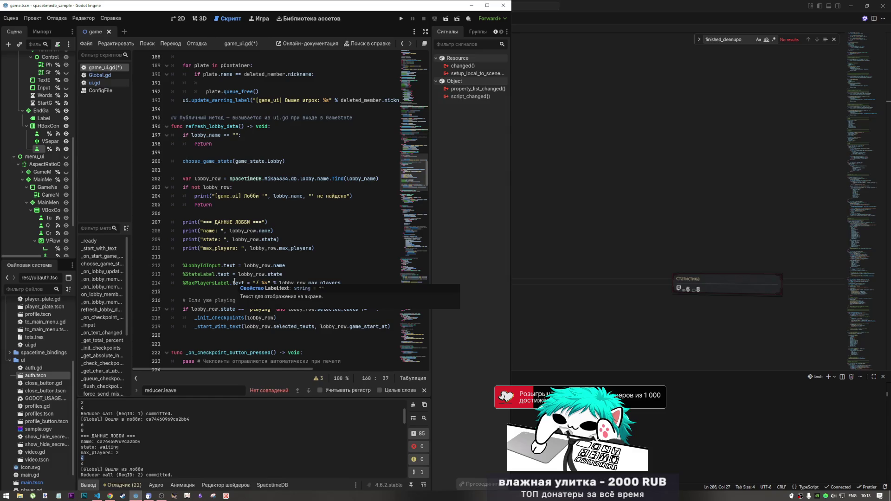
{"action": "scroll", "coordinate": [234, 282], "scroll_direction": "up", "scroll_amount": 3}
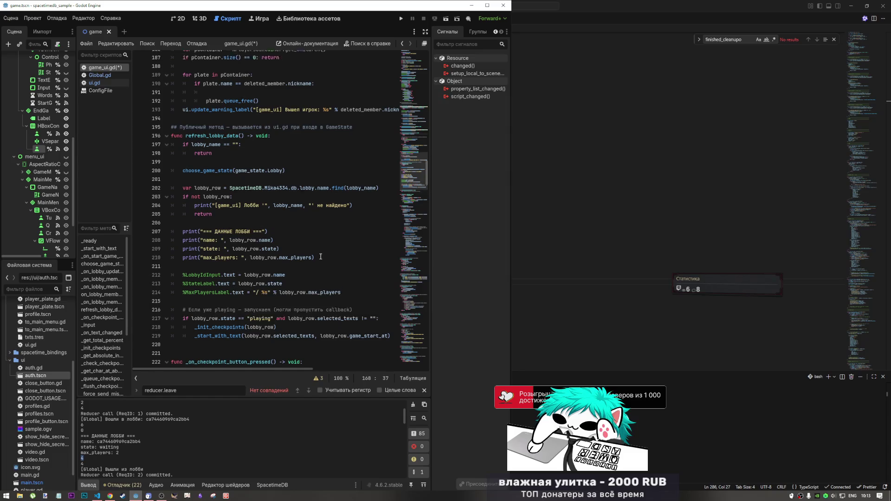
{"action": "scroll", "coordinate": [320, 259], "scroll_direction": "up", "scroll_amount": 3}
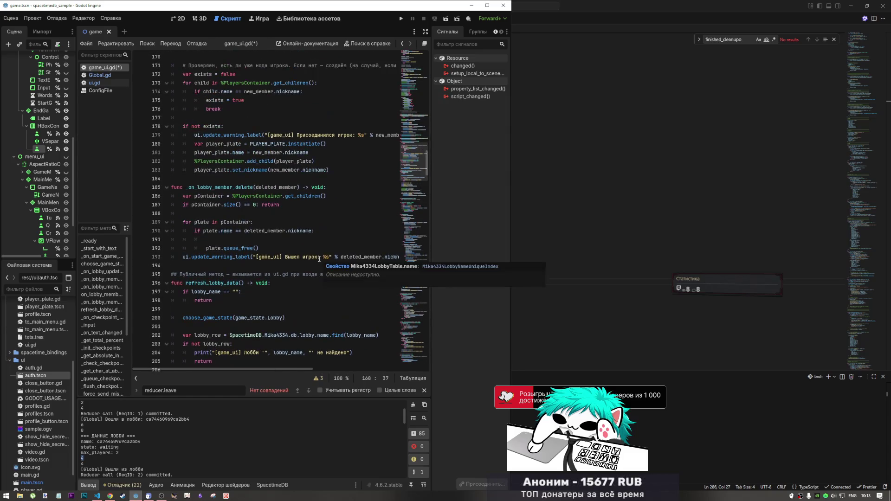
{"action": "left_click_drag", "start_coordinate": [248, 241], "coordinate": [131, 237]}
- Remove empty line 191 and start a new line after the handler with Global.user_nickname
{"action": "key", "text": "BackSpace"}
{"action": "key", "text": "BackSpace"}
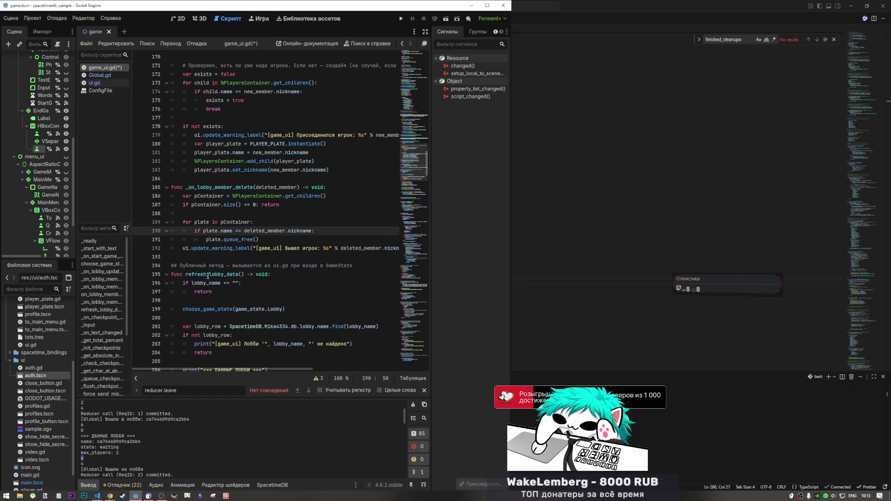
{"action": "key", "text": "Down"}
{"action": "key", "text": "Down"}
{"action": "key", "text": "Down"}
{"action": "key", "text": "Return"}
{"action": "key", "text": "Return"}
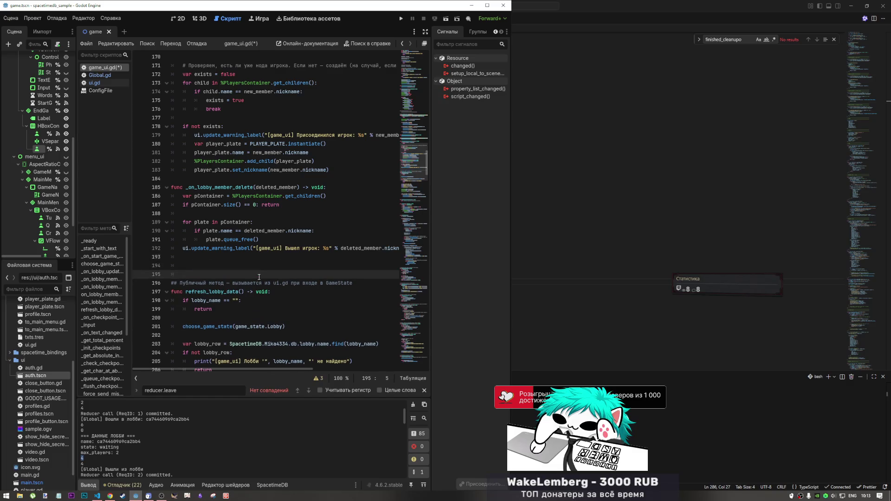
{"action": "key", "text": "Up"}
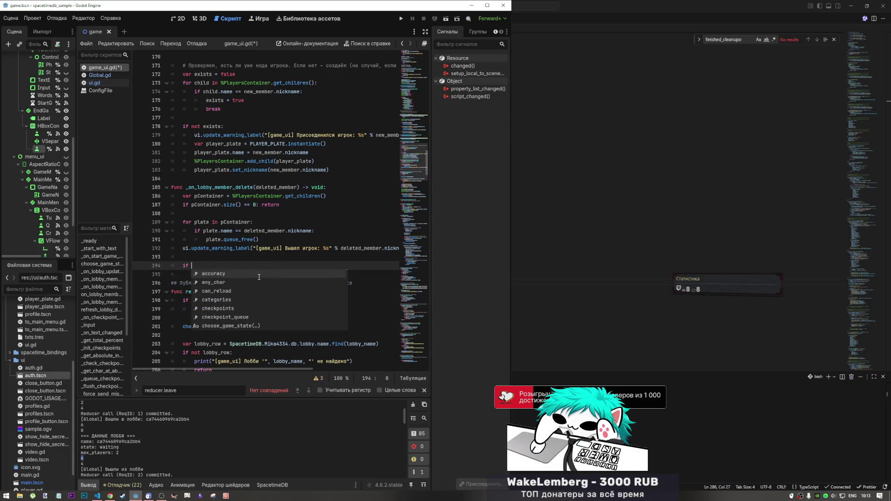
{"action": "type", "text": "Global.,"}
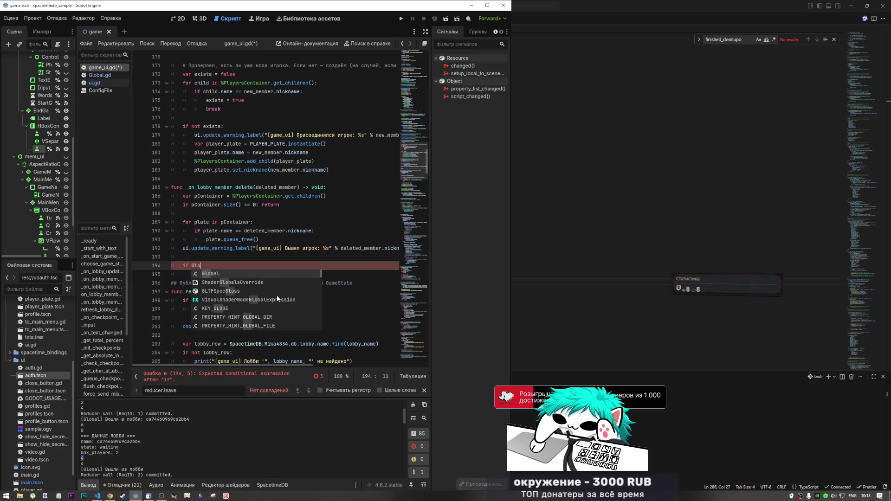
{"action": "key", "text": "BackSpace"}
{"action": "type", "text": "n"}
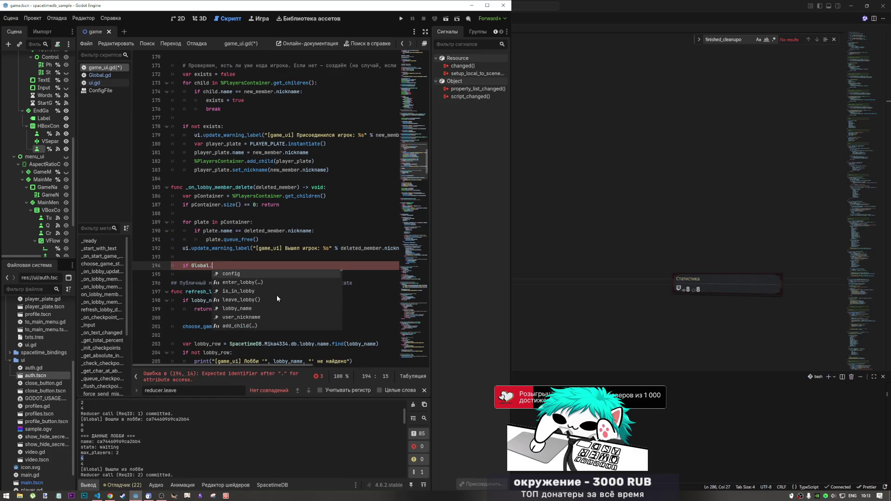
{"action": "type", "text": "ick"}
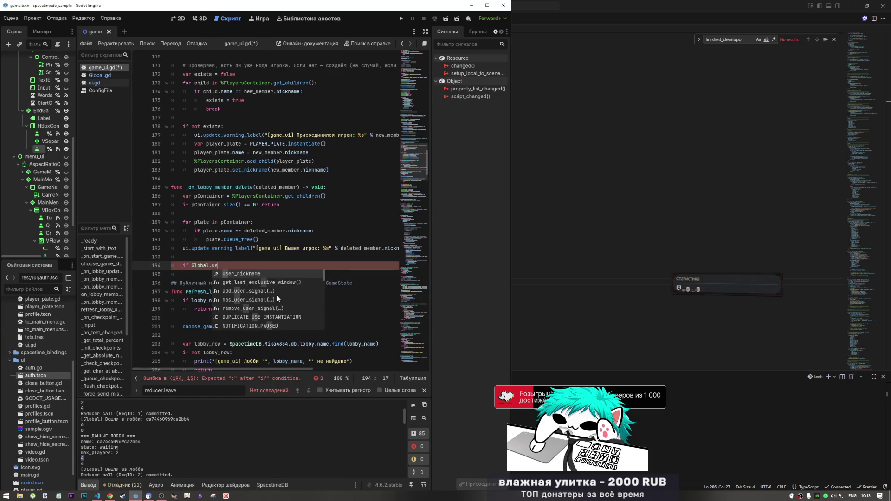
{"action": "key", "text": "Return"}
- Finish the check as '== deleted_member.nickname:' and begin a 'ui.' line inside it
{"action": "type", "text": "=="}
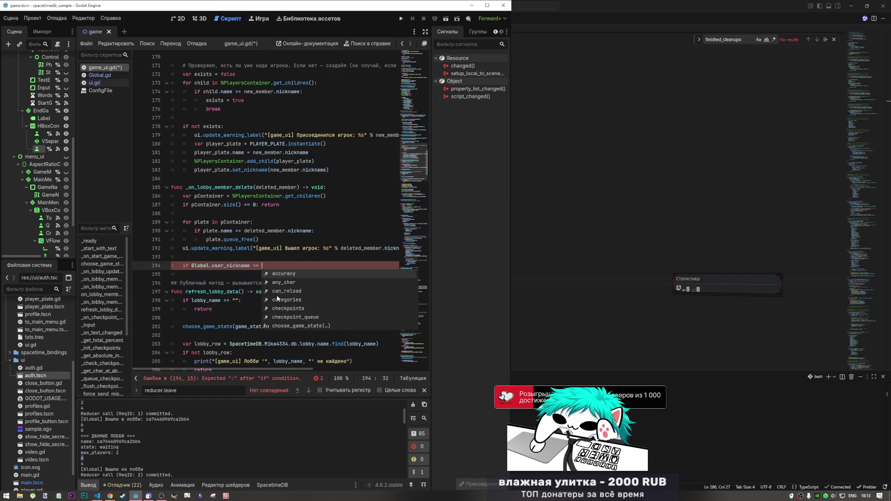
{"action": "left_click_drag", "start_coordinate": [314, 231], "coordinate": [244, 231]}
{"action": "key", "text": "ctrl+c"}
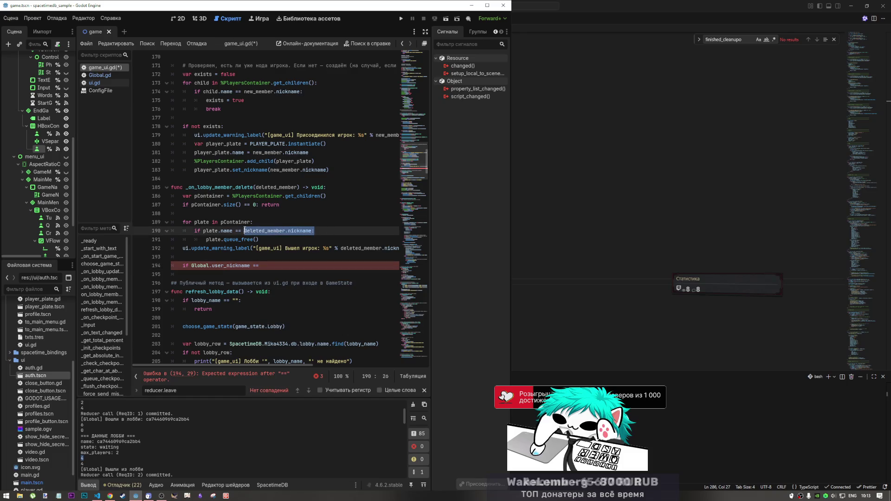
{"action": "left_click", "coordinate": [278, 267]}
{"action": "key", "text": "ctrl+v"}
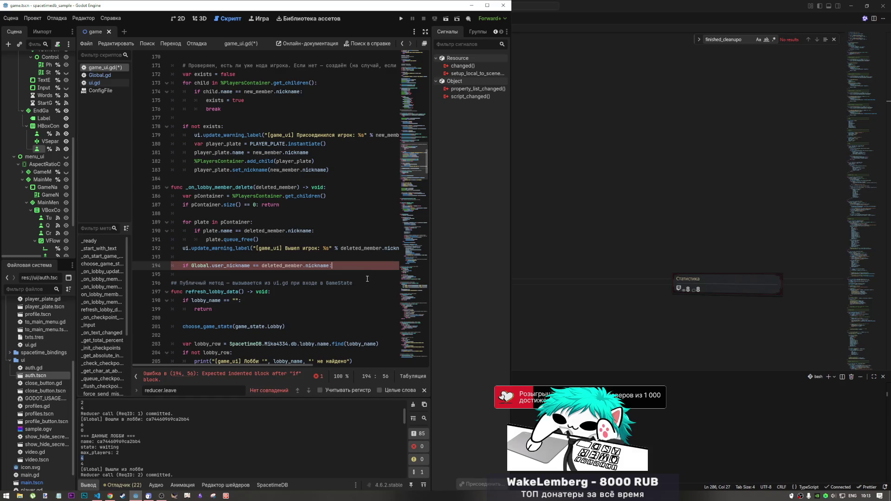
{"action": "key", "text": "Return"}
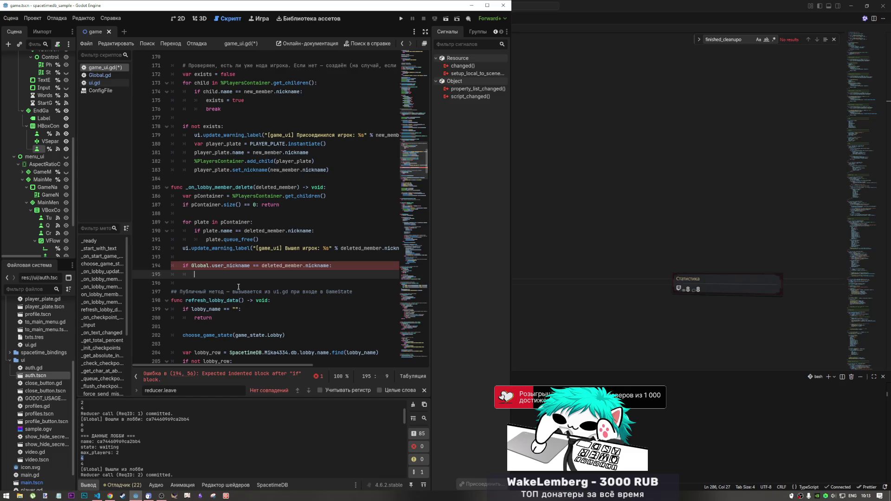
{"action": "type", "text": "ui."}
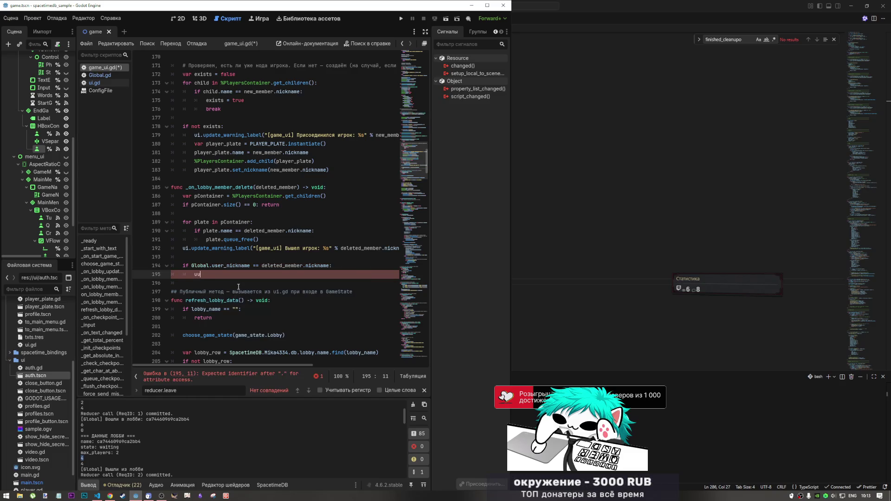
{"action": "type", "text": "s"}
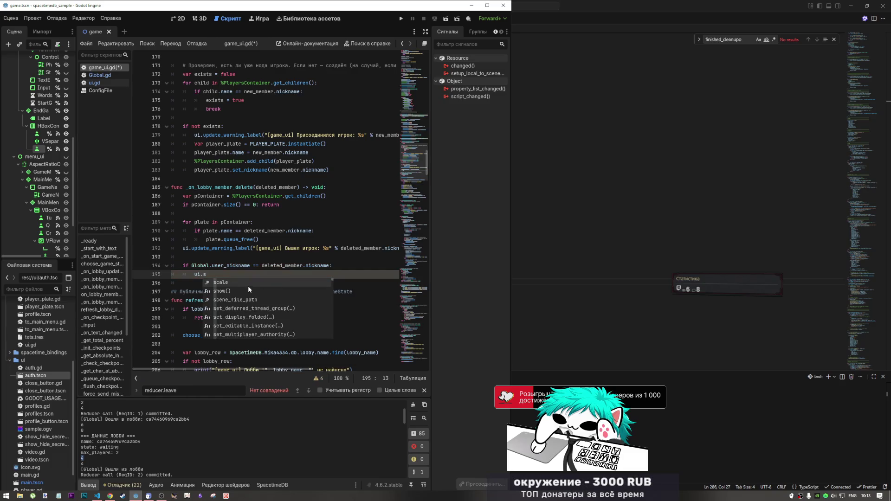
{"action": "key", "text": "BackSpace"}
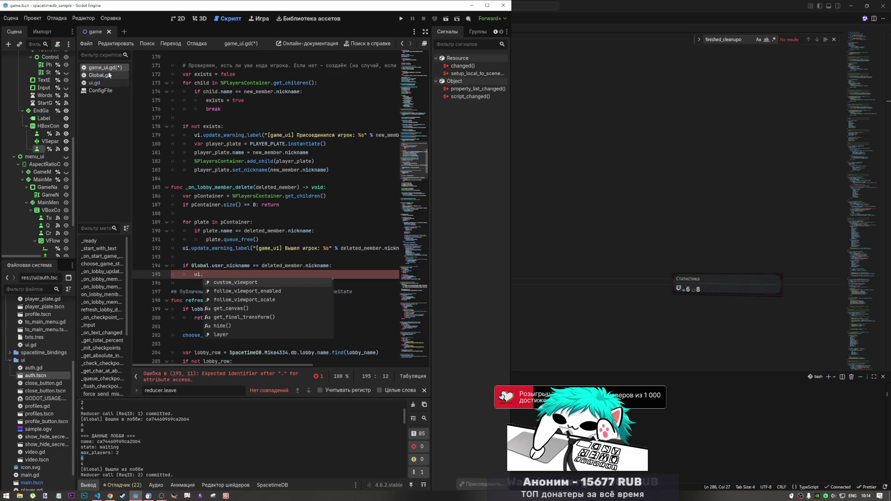
- Inspect ui.gd's update_warning_label (line 97) and choose_menu_state (line 116) calls, then go back to game_ui.gd
{"action": "left_click", "coordinate": [101, 84]}
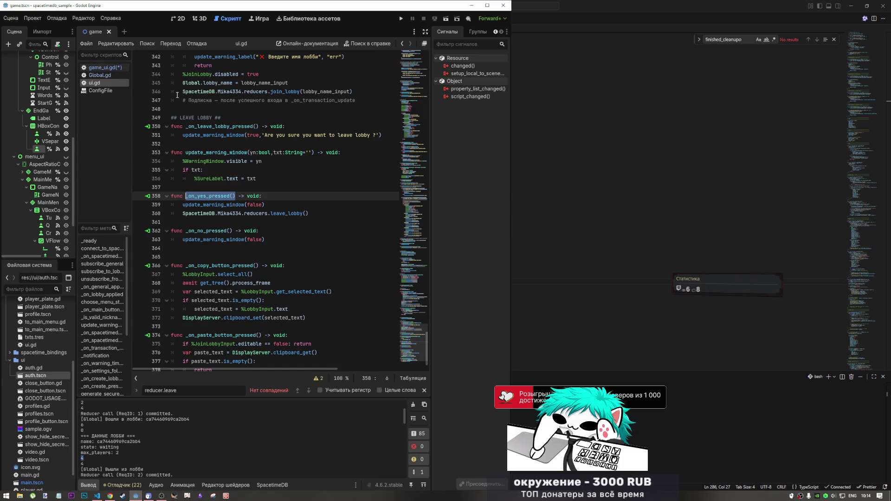
{"action": "scroll", "coordinate": [241, 312], "scroll_direction": "down", "scroll_amount": 1}
{"action": "left_click_drag", "start_coordinate": [412, 345], "coordinate": [404, 141]}
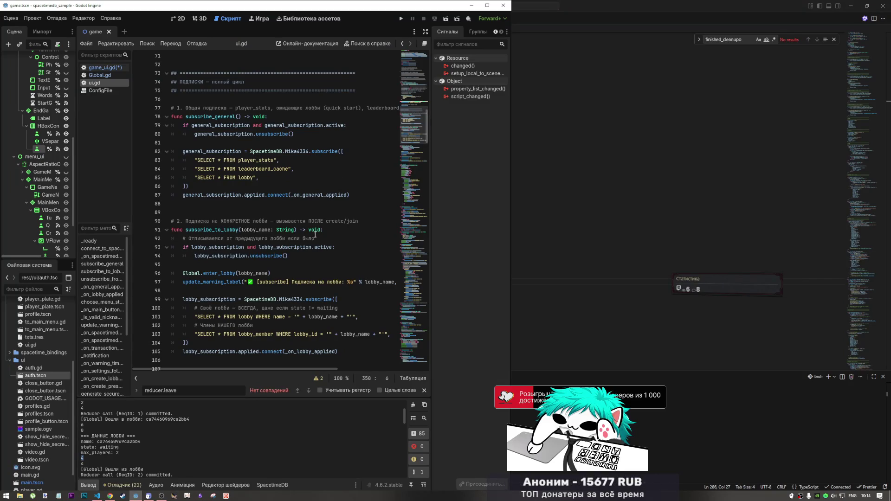
{"action": "left_click", "coordinate": [289, 258]}
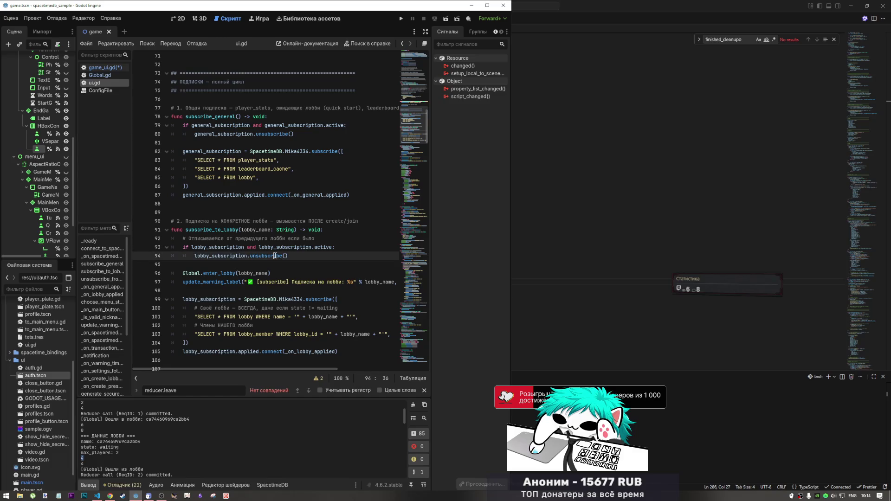
{"action": "scroll", "coordinate": [271, 260], "scroll_direction": "down", "scroll_amount": 2}
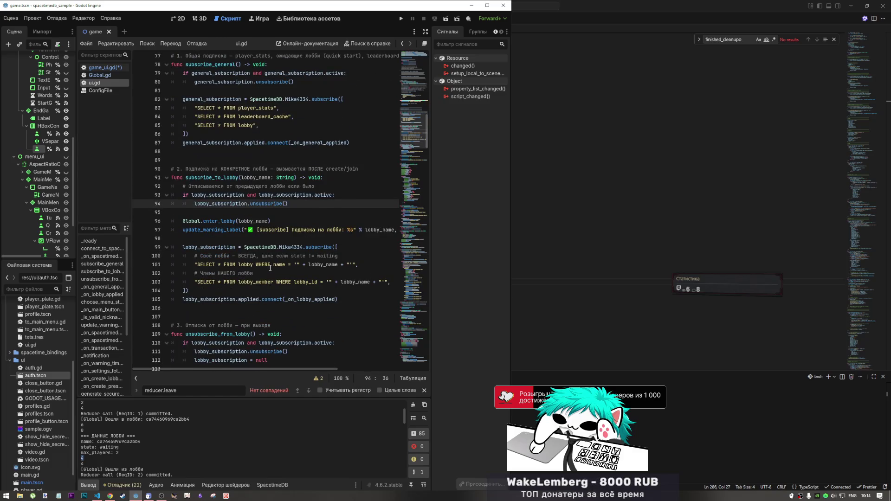
{"action": "left_click", "coordinate": [222, 230]}
{"action": "mouse_move", "coordinate": [237, 230]}
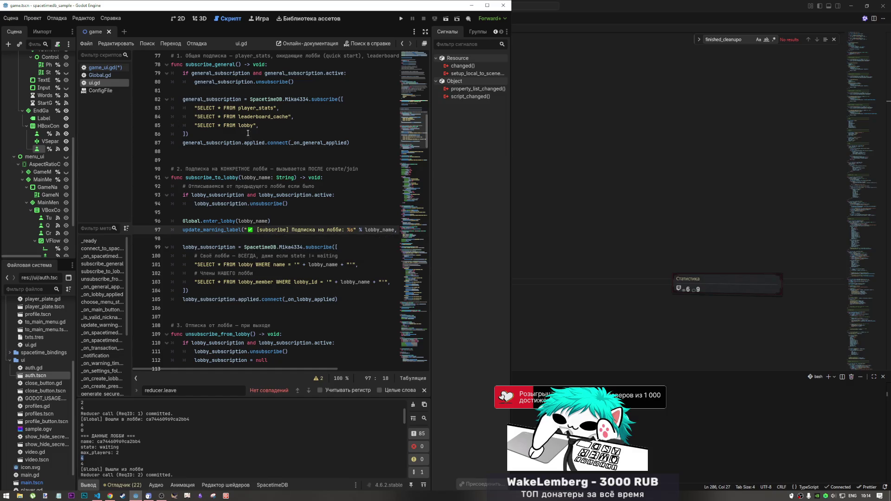
{"action": "scroll", "coordinate": [275, 228], "scroll_direction": "up", "scroll_amount": 19}
{"action": "scroll", "coordinate": [274, 228], "scroll_direction": "down", "scroll_amount": 20}
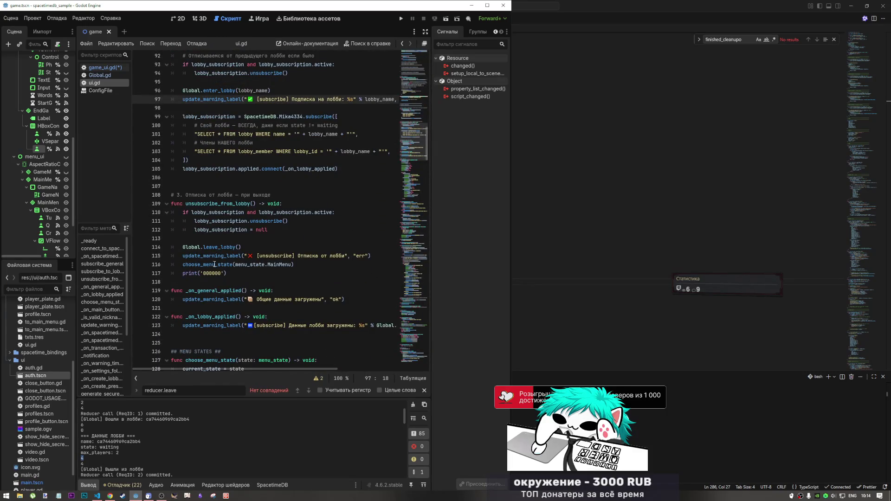
{"action": "left_click", "coordinate": [215, 264]}
{"action": "left_click", "coordinate": [96, 68]}
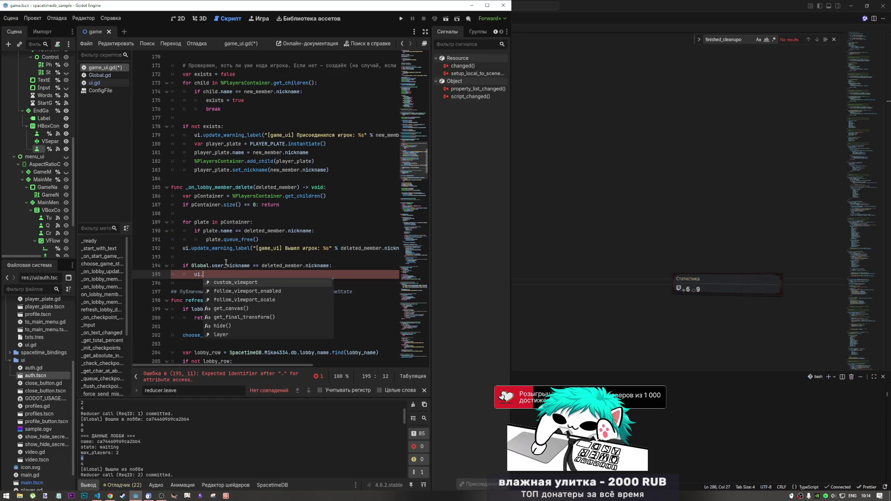
- Write ui.choose_menu_state(ui.menu_state.MainMenu) on game_ui.gd line 195, save, and view Global.gd and ui.gd
{"action": "type", "text": "choose_menu_state("}
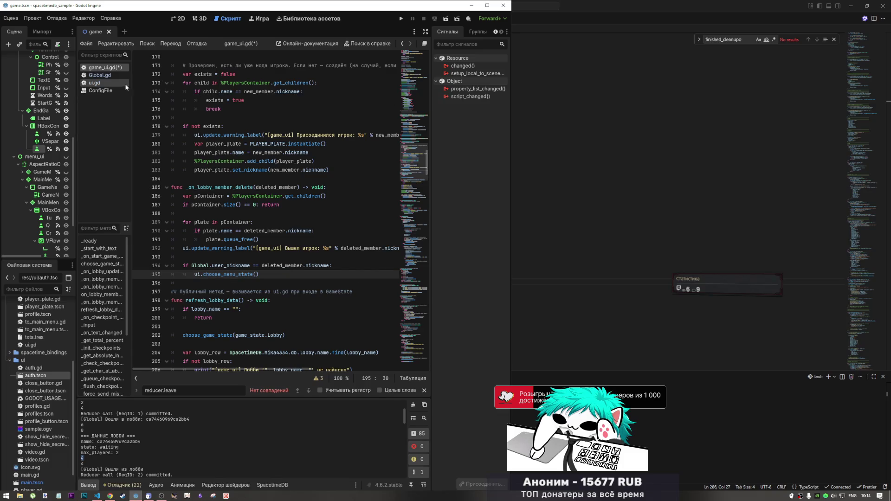
{"action": "left_click", "coordinate": [114, 84]}
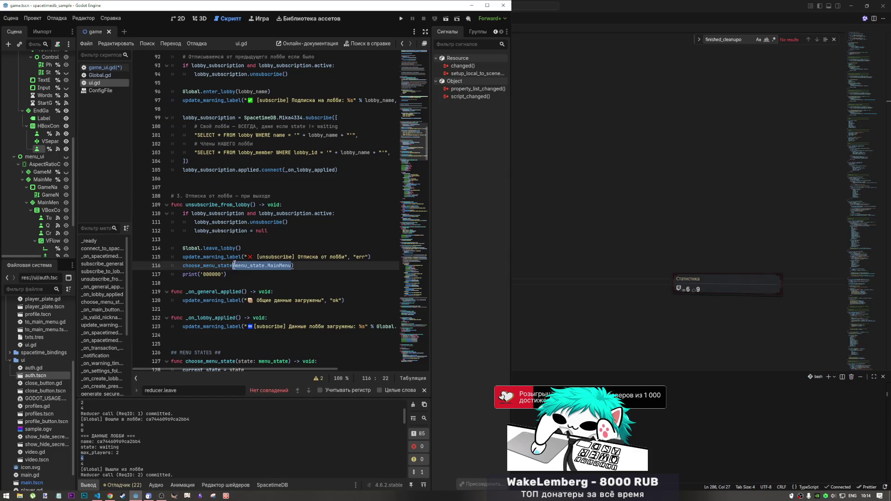
{"action": "key", "text": "alt+Left"}
{"action": "type", "text": "menu_state.MainMenu"}
{"action": "double_click", "coordinate": [199, 276]}
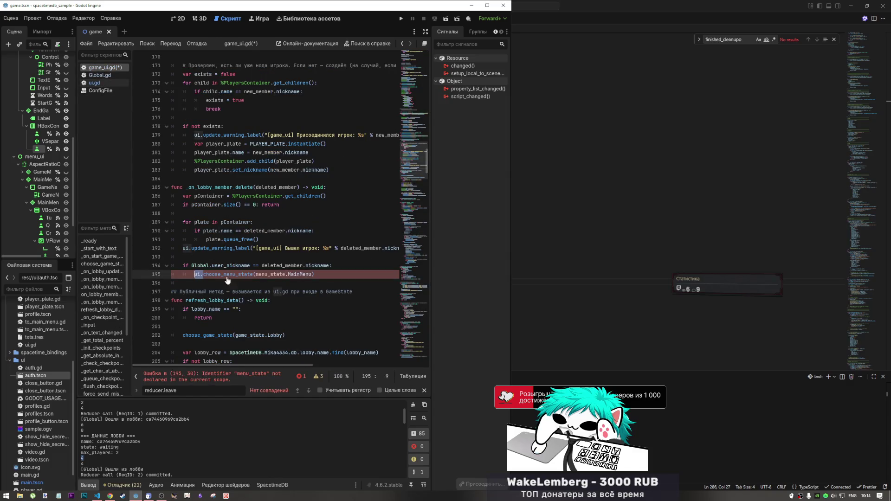
{"action": "left_click", "coordinate": [255, 274]}
{"action": "type", "text": "ui."}
{"action": "key", "text": "ctrl+s"}
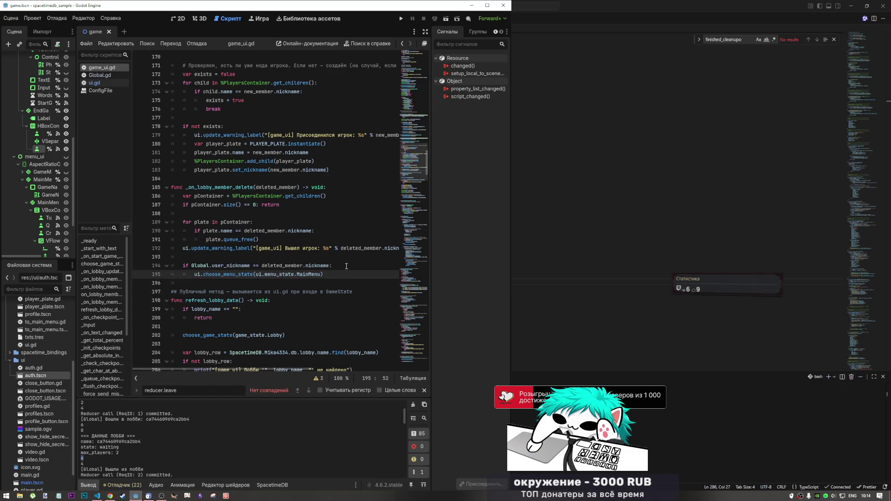
{"action": "left_click", "coordinate": [100, 75]}
{"action": "left_click", "coordinate": [111, 83]}
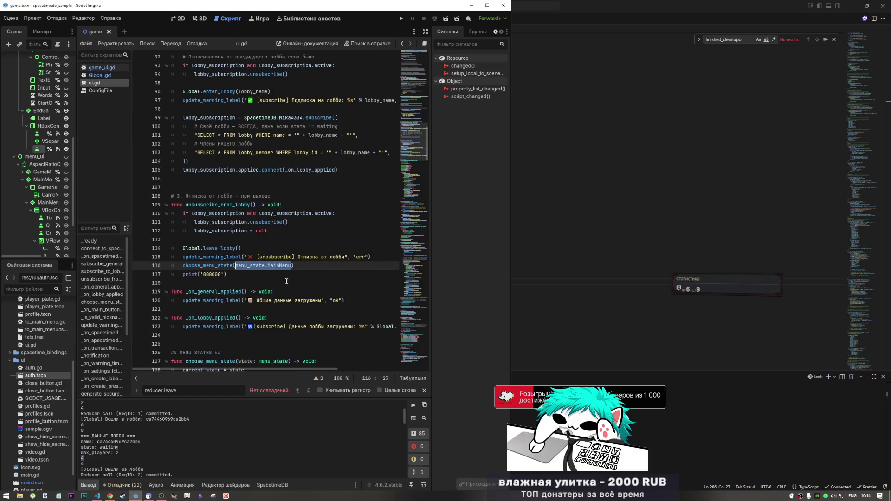
{"action": "mouse_move", "coordinate": [413, 139]}
{"action": "left_mouse_down"}
{"action": "mouse_move", "coordinate": [419, 74]}
{"action": "mouse_move", "coordinate": [419, 204]}
{"action": "mouse_move", "coordinate": [419, 186]}
{"action": "left_mouse_up"}
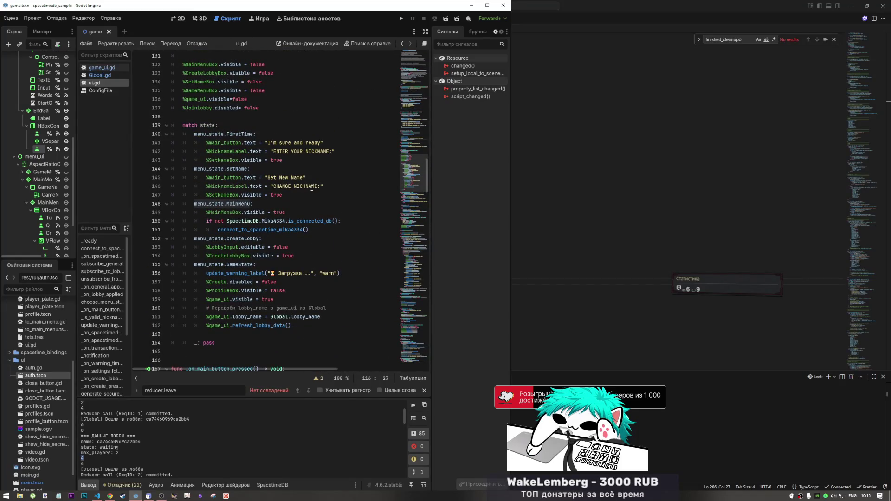
{"action": "scroll", "coordinate": [312, 187], "scroll_direction": "up", "scroll_amount": 5}
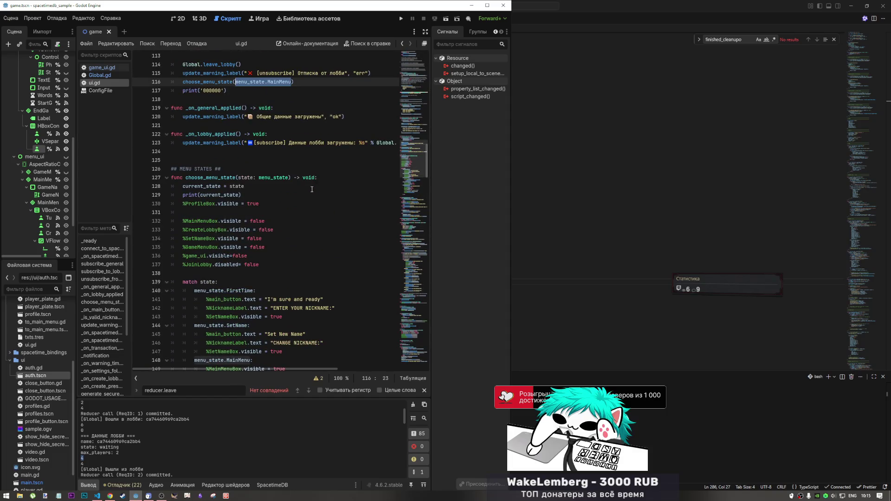
{"action": "scroll", "coordinate": [312, 189], "scroll_direction": "down", "scroll_amount": 6}
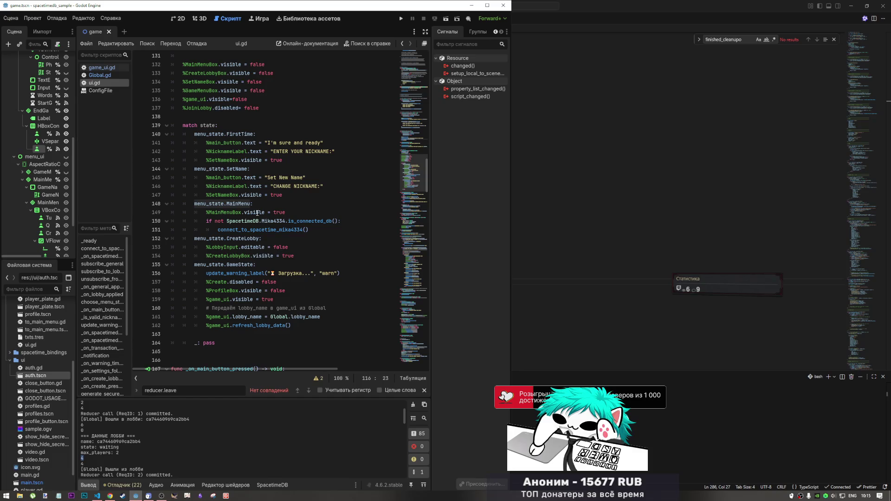
{"action": "scroll", "coordinate": [250, 212], "scroll_direction": "down", "scroll_amount": 12}
- Uncomment line 232 'Global.user_nickname = new_nickname' in ui.gd with Ctrl+K and save
{"action": "scroll", "coordinate": [243, 212], "scroll_direction": "down", "scroll_amount": 3}
{"action": "scroll", "coordinate": [240, 209], "scroll_direction": "down", "scroll_amount": 4}
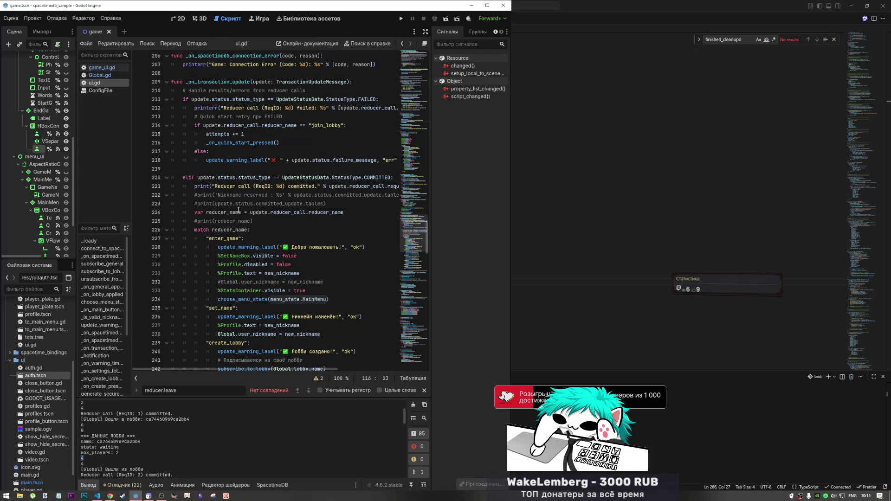
{"action": "scroll", "coordinate": [244, 214], "scroll_direction": "down", "scroll_amount": 4}
{"action": "left_click", "coordinate": [309, 203]}
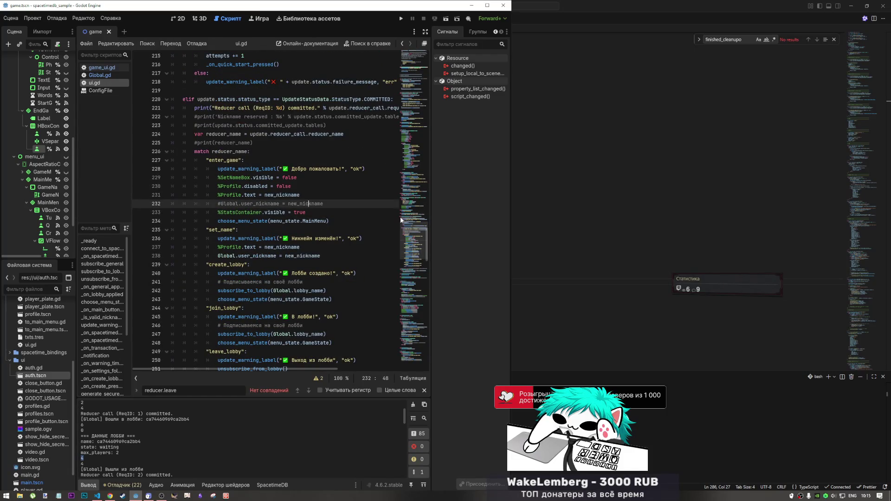
{"action": "key", "text": "ctrl+k"}
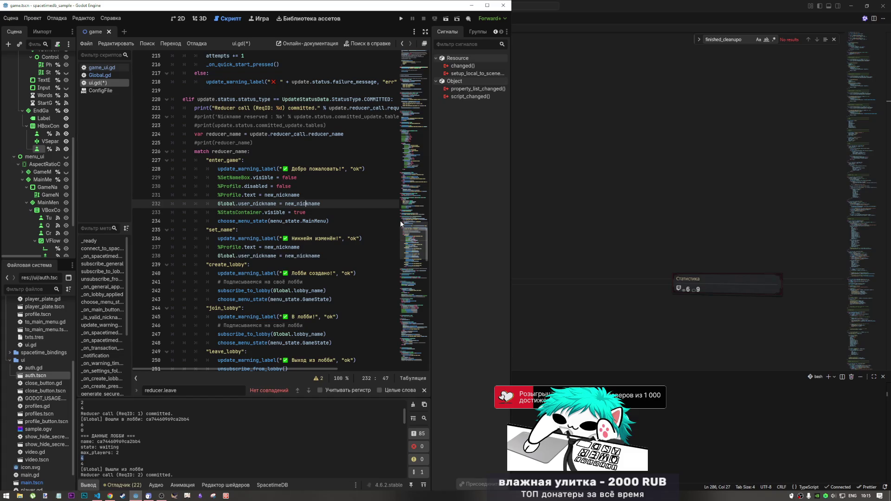
{"action": "key", "text": "ctrl+s"}
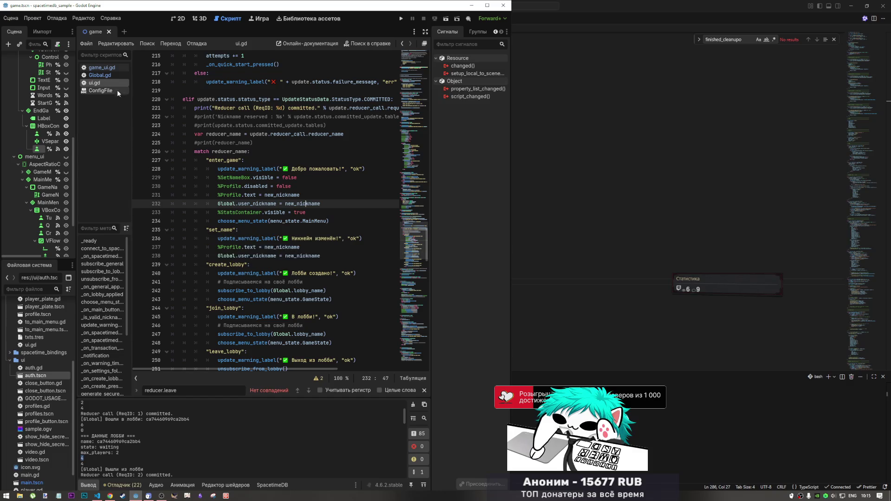
- Add a breakpoint on ui.gd line 233 and run the project with F6
{"action": "left_click", "coordinate": [108, 76]}
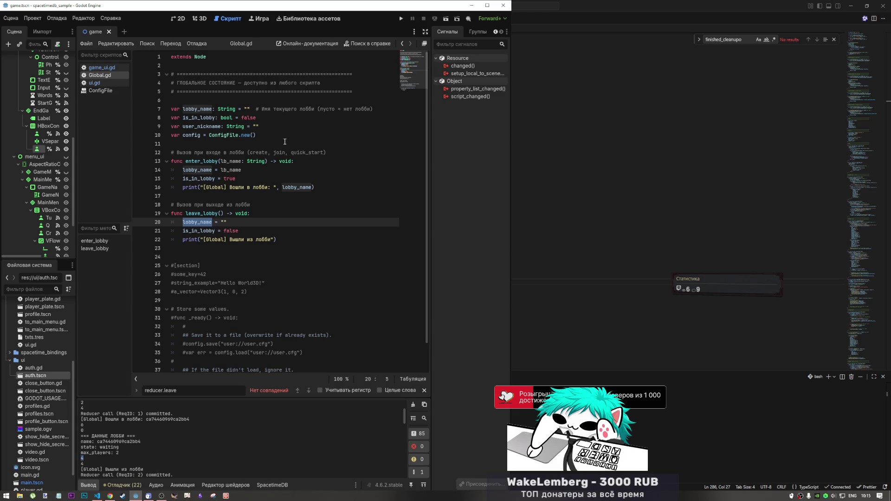
{"action": "left_click", "coordinate": [114, 83]}
{"action": "left_click", "coordinate": [97, 69]}
{"action": "left_click", "coordinate": [95, 82]}
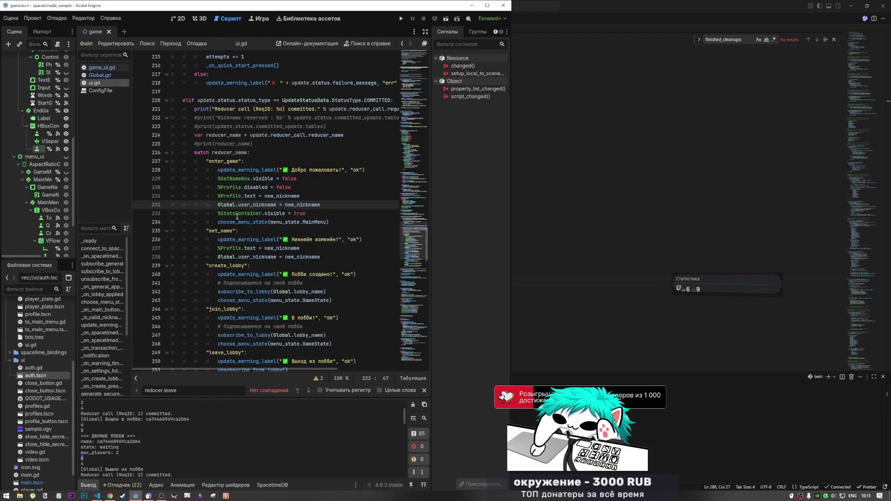
{"action": "left_click", "coordinate": [139, 214]}
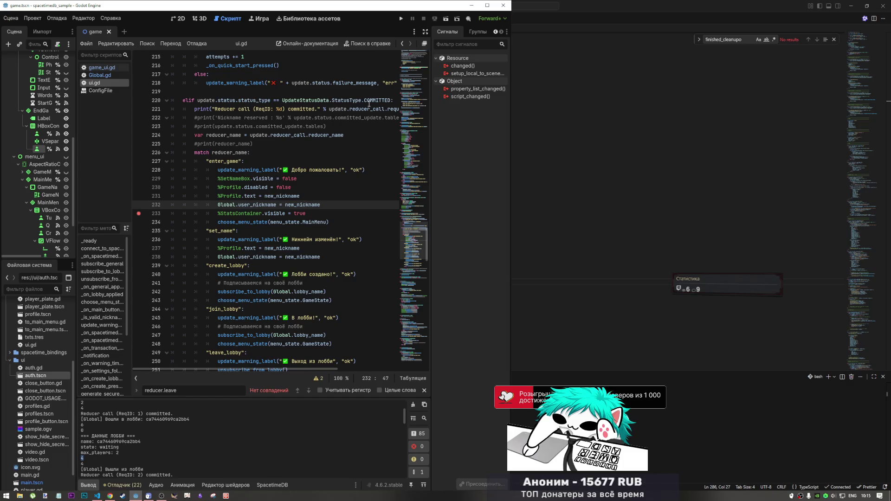
{"action": "key", "text": "F6"}
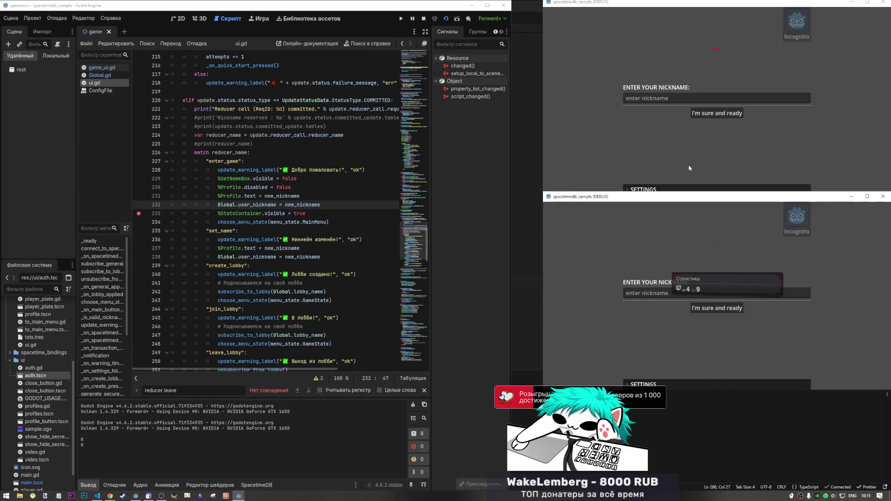
- Submit a test nickname in the top game window, triggering the Nil text error at ui.gd line 231
{"action": "left_click", "coordinate": [663, 98]}
{"action": "type", "text": "asd"}
{"action": "left_click", "coordinate": [698, 116]}
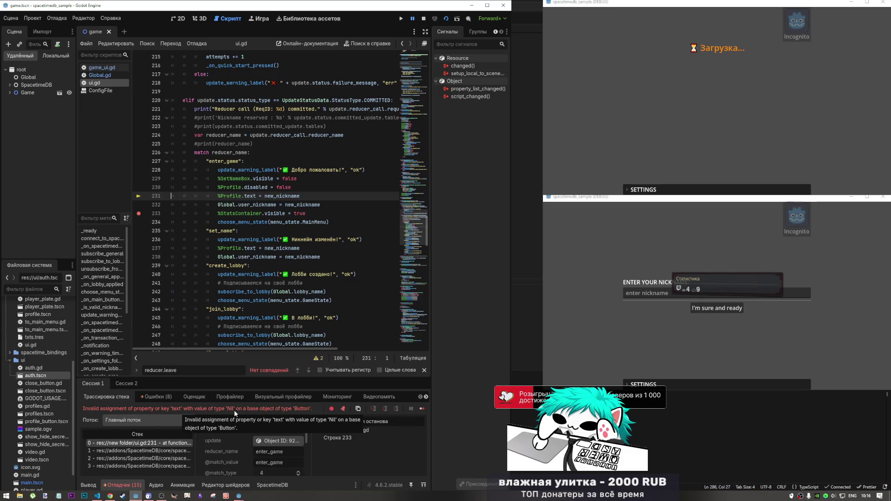
{"action": "scroll", "coordinate": [416, 206], "scroll_direction": "up", "scroll_amount": 1}
{"action": "left_click_drag", "start_coordinate": [416, 205], "coordinate": [417, 44]}
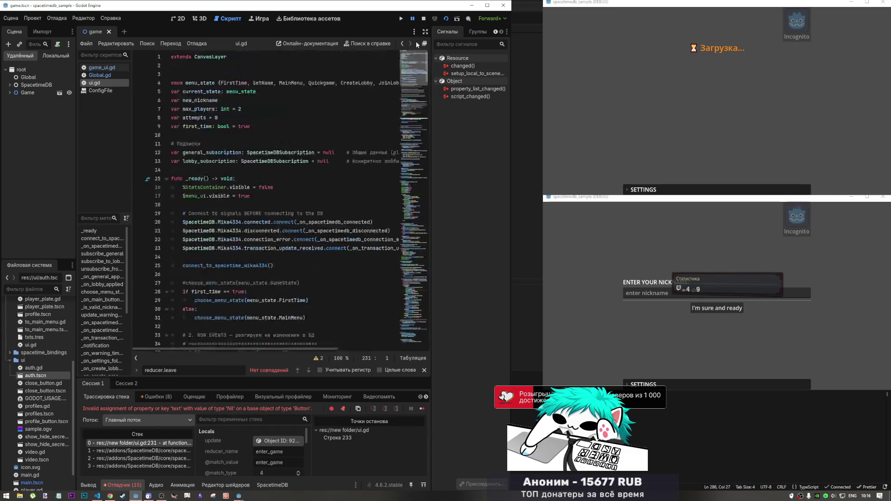
- Add ': String' to the new_nickname declaration on line 6 of ui.gd, then stop and relaunch the game
{"action": "left_click", "coordinate": [244, 101]}
{"action": "type", "text": ": "}
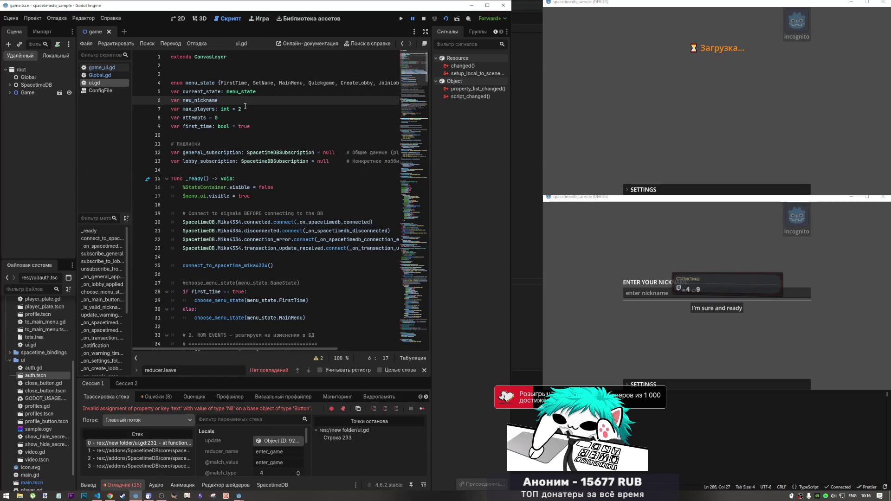
{"action": "type", "text": "St"}
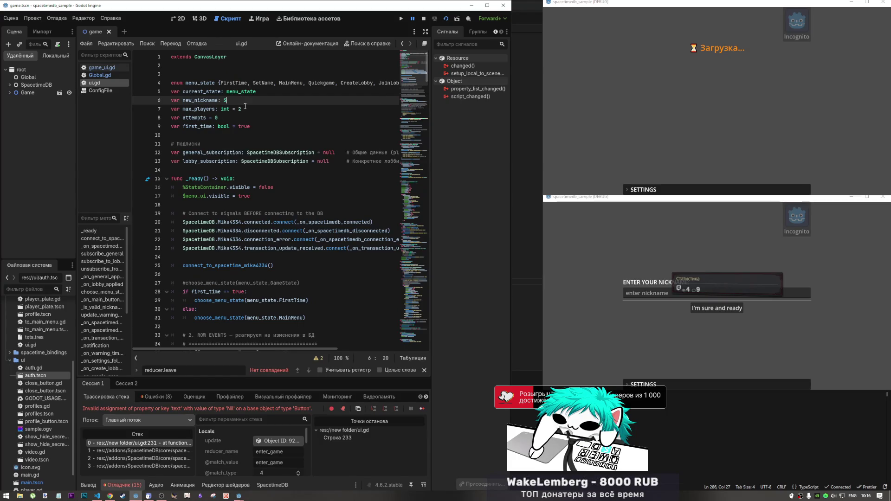
{"action": "type", "text": "ring"}
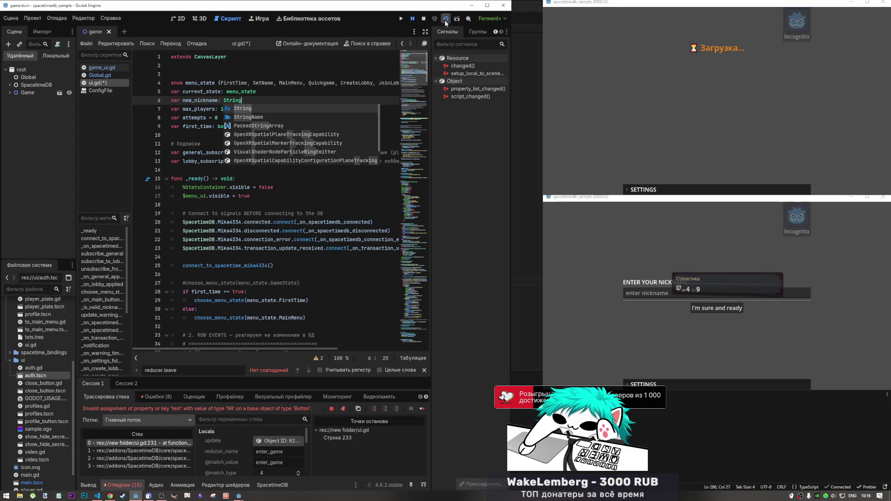
{"action": "key", "text": "F8"}
{"action": "key", "text": "F5"}
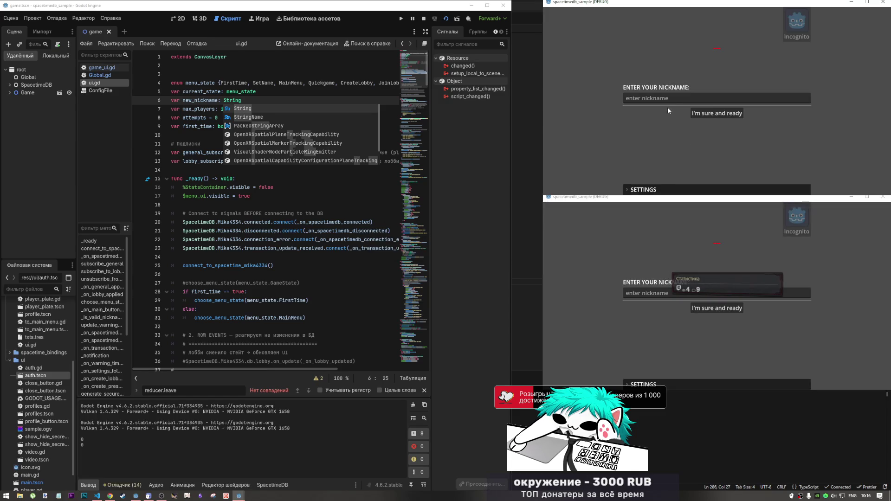
- Scroll ui.gd to line 217, then submit the nickname 'test' in the top game window
{"action": "scroll", "coordinate": [371, 195], "scroll_direction": "down", "scroll_amount": 20}
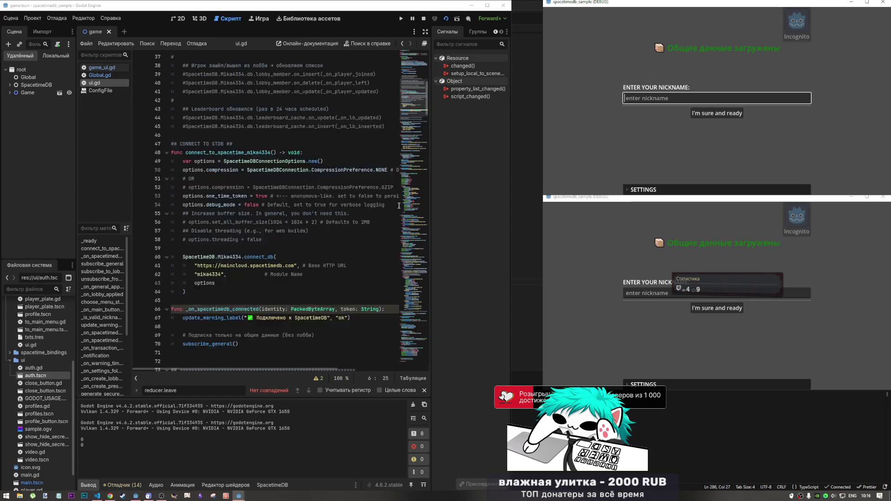
{"action": "scroll", "coordinate": [414, 176], "scroll_direction": "down", "scroll_amount": 15}
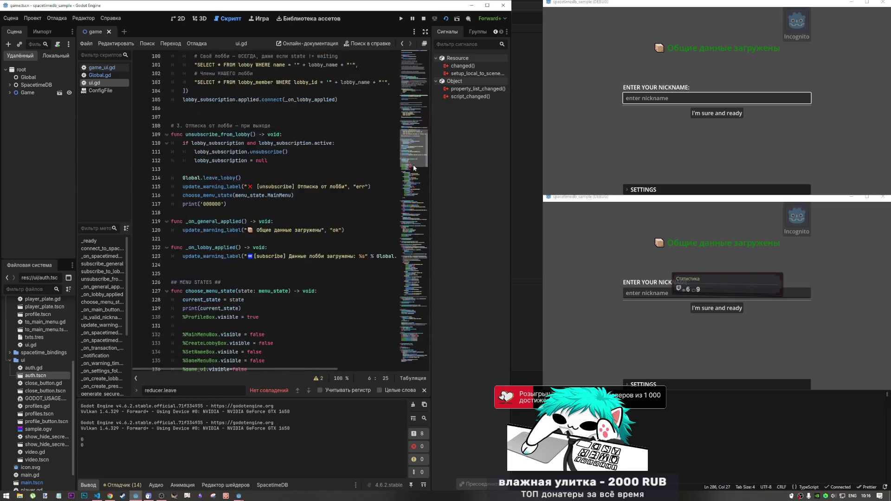
{"action": "left_click_drag", "start_coordinate": [411, 189], "coordinate": [414, 265]}
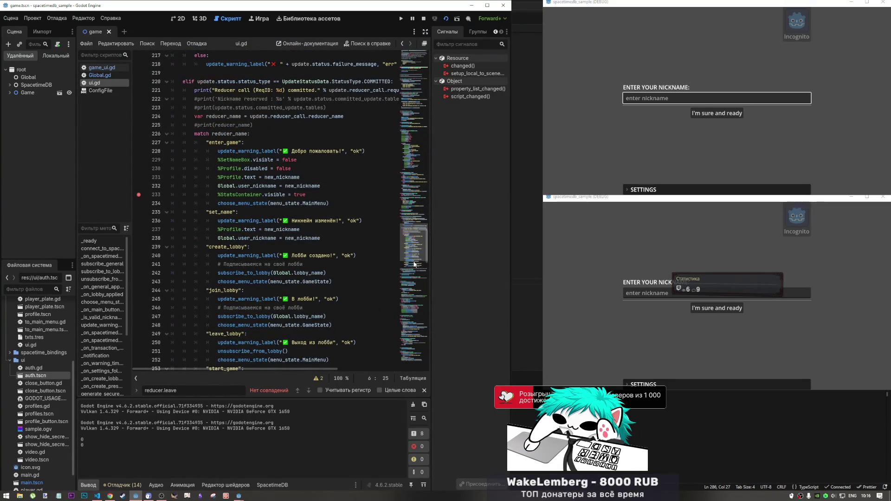
{"action": "left_click", "coordinate": [650, 98]}
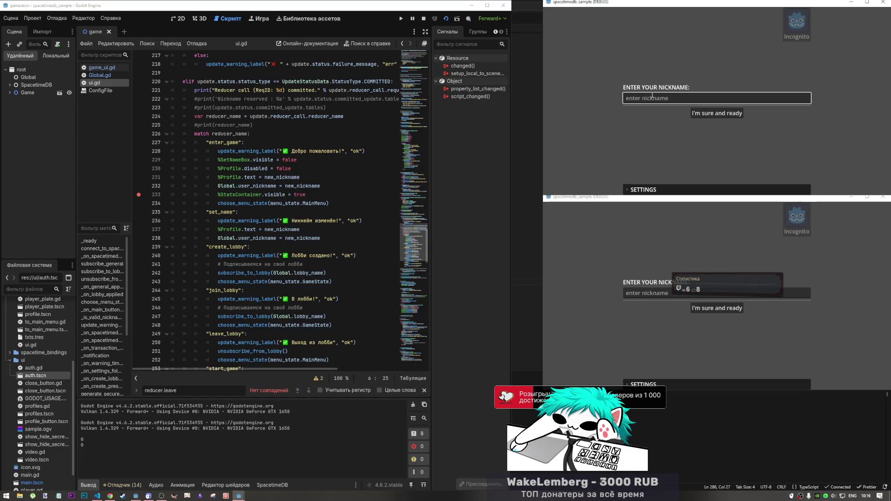
{"action": "type", "text": "test"}
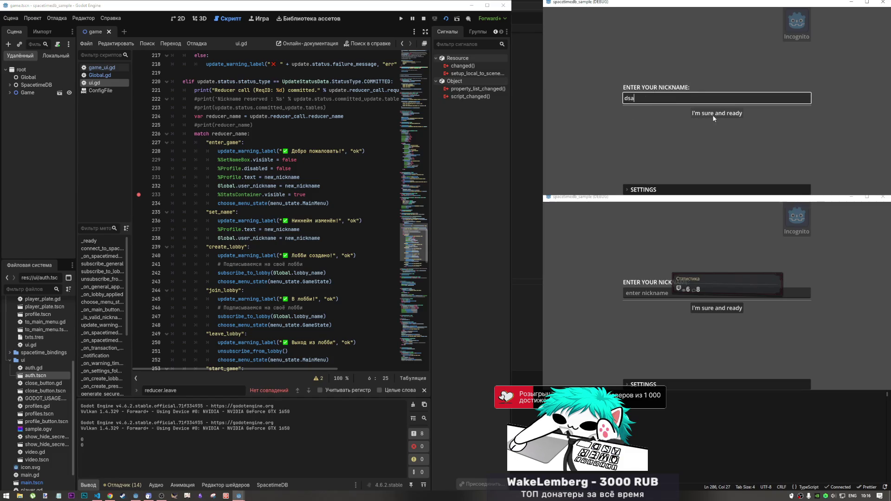
{"action": "left_click", "coordinate": [715, 114]}
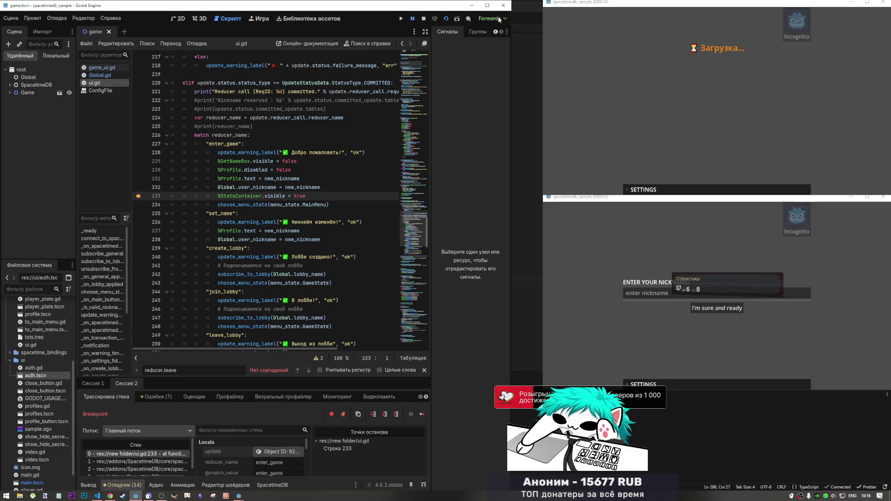
- Maximize the editor and widen the side dock to show the Inspector
{"action": "left_click", "coordinate": [487, 5]}
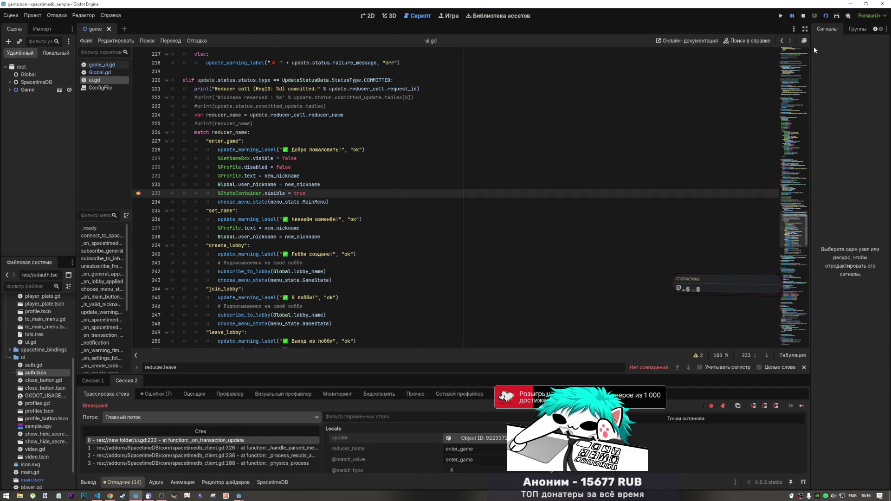
{"action": "left_click_drag", "start_coordinate": [812, 47], "coordinate": [646, 47]}
{"action": "left_click_drag", "start_coordinate": [702, 54], "coordinate": [720, 54]}
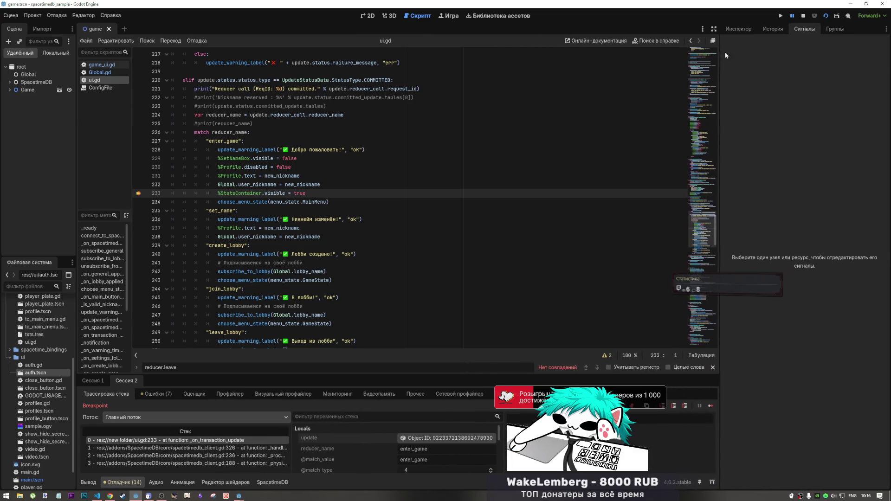
- Drill into the committed transaction's player_stats insert, check its Nickname, then stop the game
{"action": "left_click", "coordinate": [734, 29]}
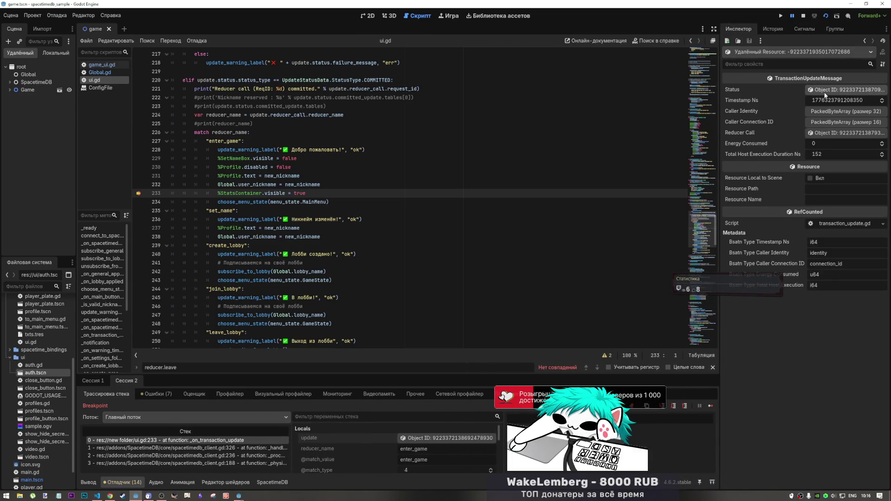
{"action": "left_click", "coordinate": [827, 90]}
{"action": "left_click", "coordinate": [831, 86]}
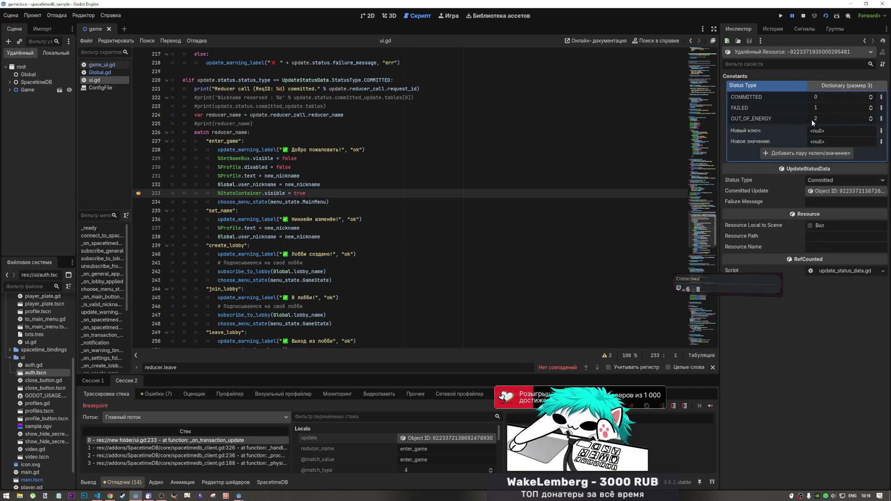
{"action": "left_click", "coordinate": [832, 191]}
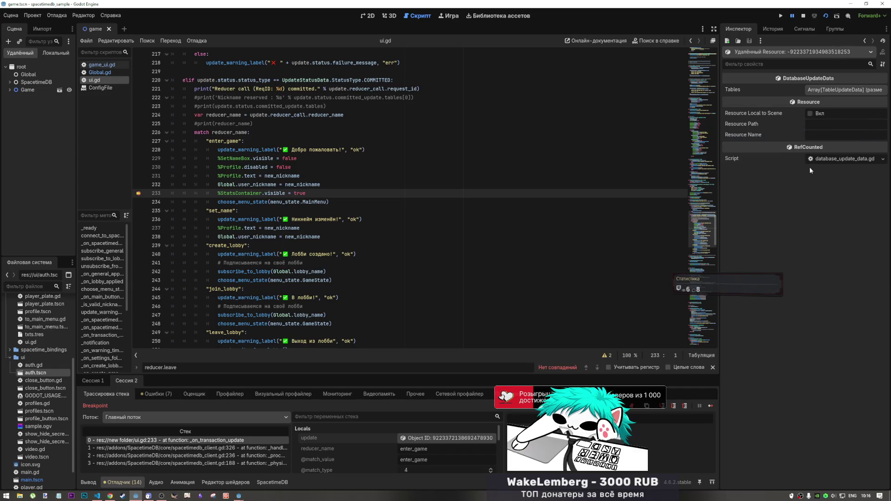
{"action": "left_click", "coordinate": [827, 91]}
{"action": "left_click", "coordinate": [822, 112]}
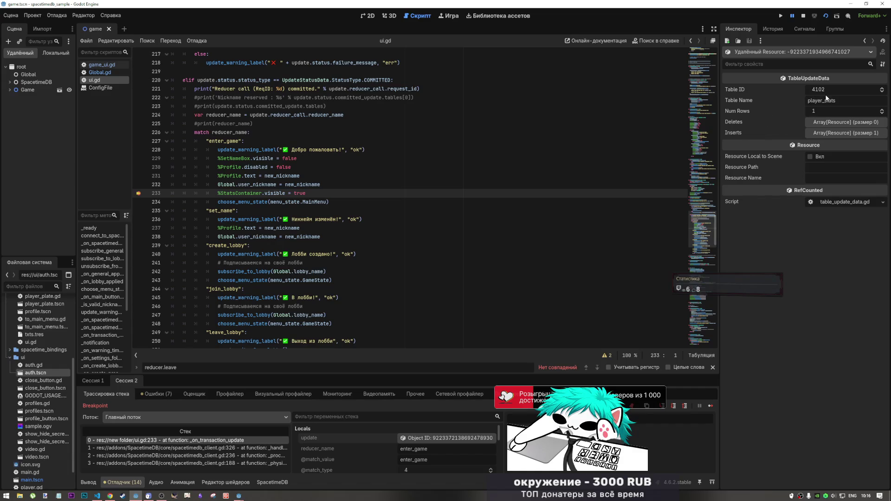
{"action": "left_click", "coordinate": [823, 134]}
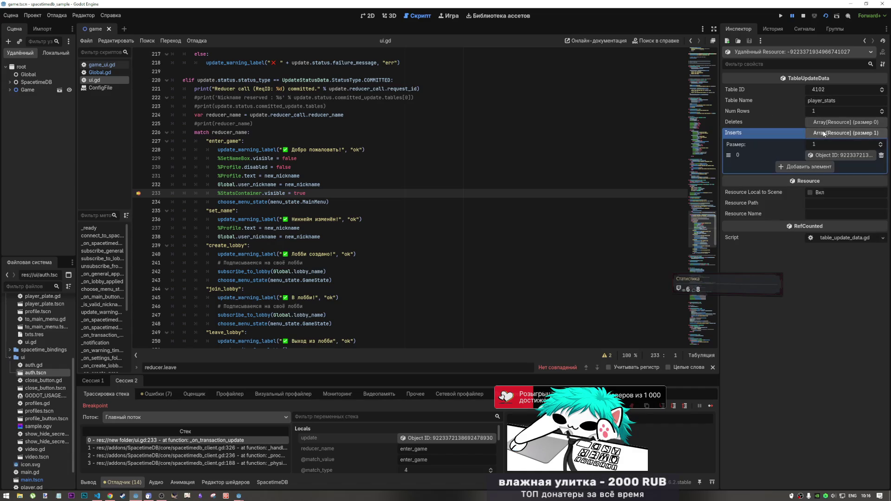
{"action": "left_click", "coordinate": [834, 156]}
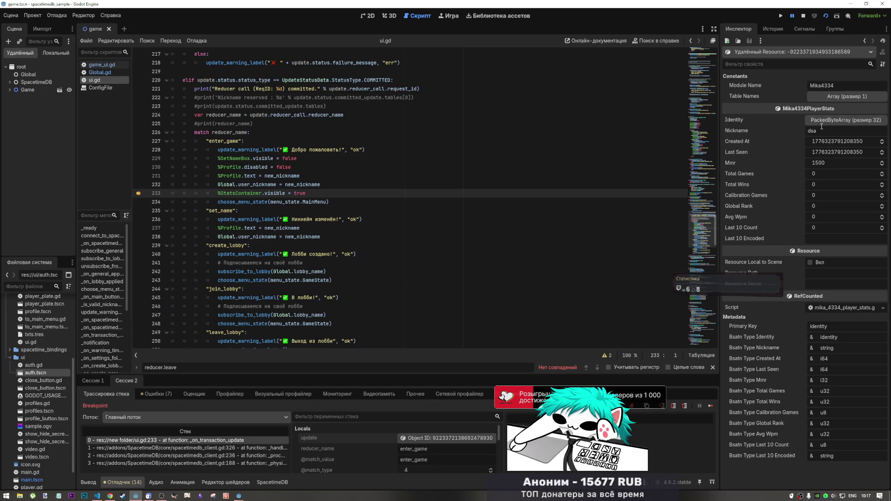
{"action": "left_click", "coordinate": [808, 133]}
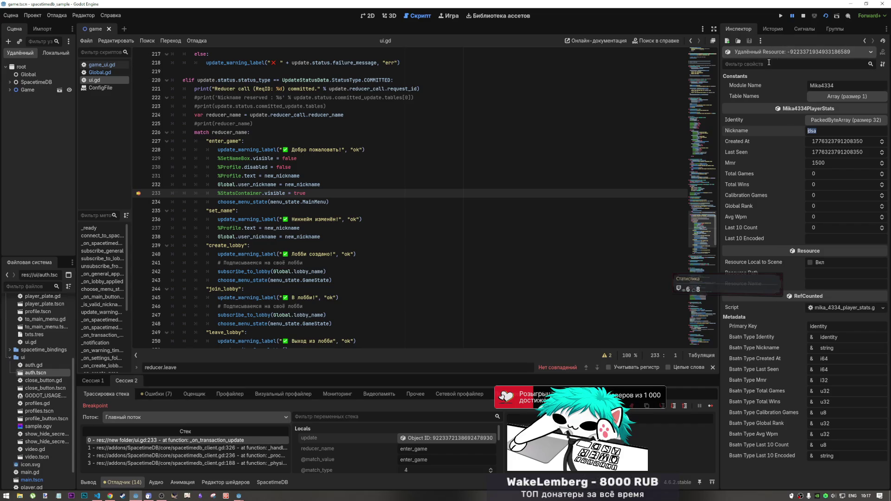
{"action": "left_click", "coordinate": [801, 17]}
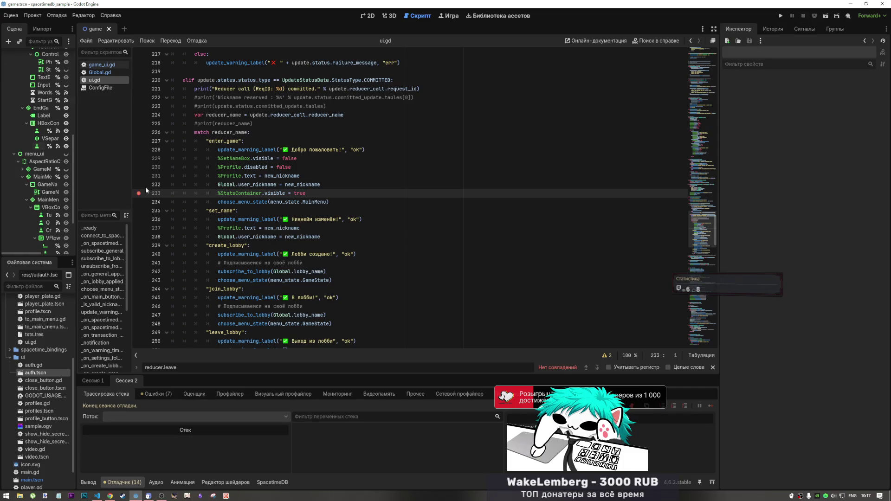
- Switch the bottom panel to Output and run the project again
{"action": "left_click", "coordinate": [325, 185]}
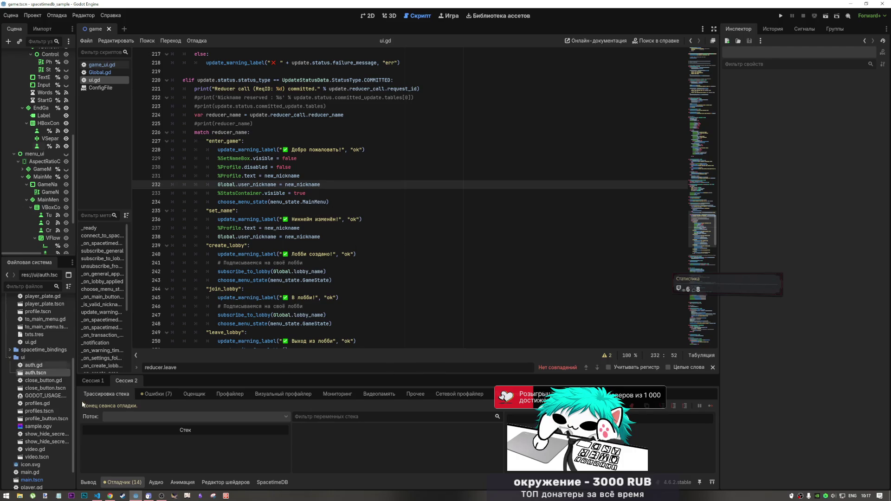
{"action": "left_click", "coordinate": [88, 482]}
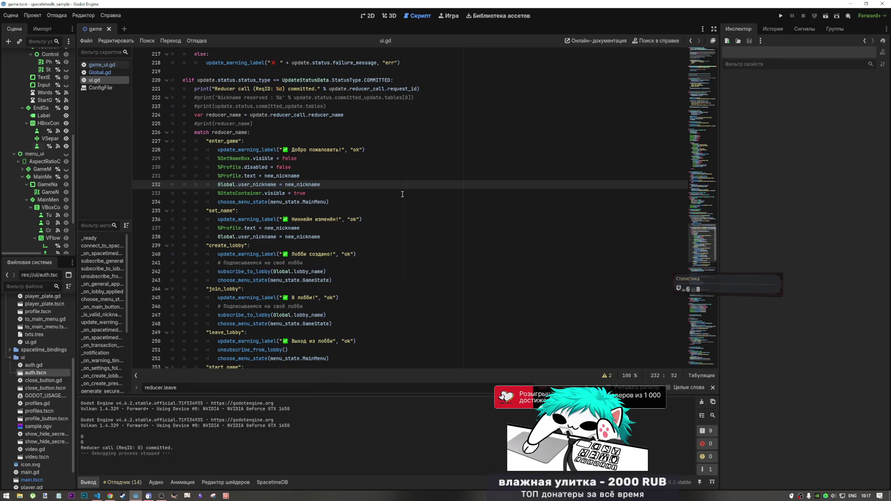
{"action": "left_click", "coordinate": [826, 16]}
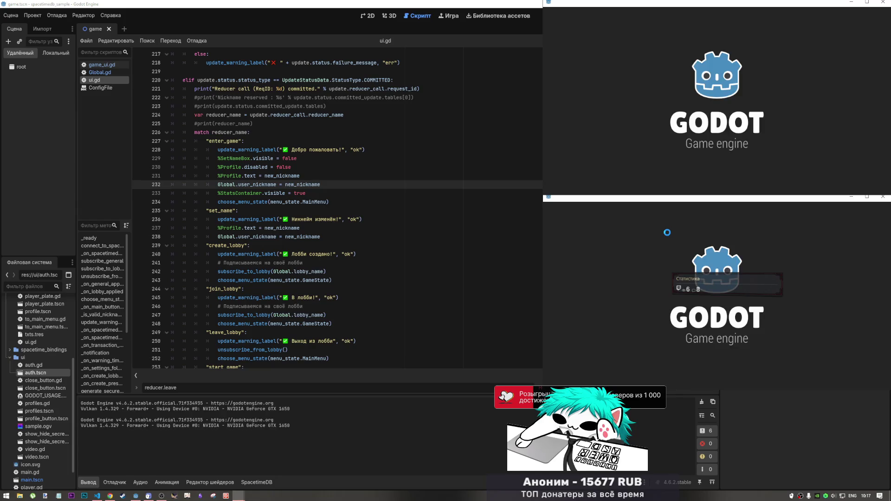
- Submit the nickname 6767 in the top game window, then expand the remote Game and UI nodes
{"action": "left_click", "coordinate": [658, 99]}
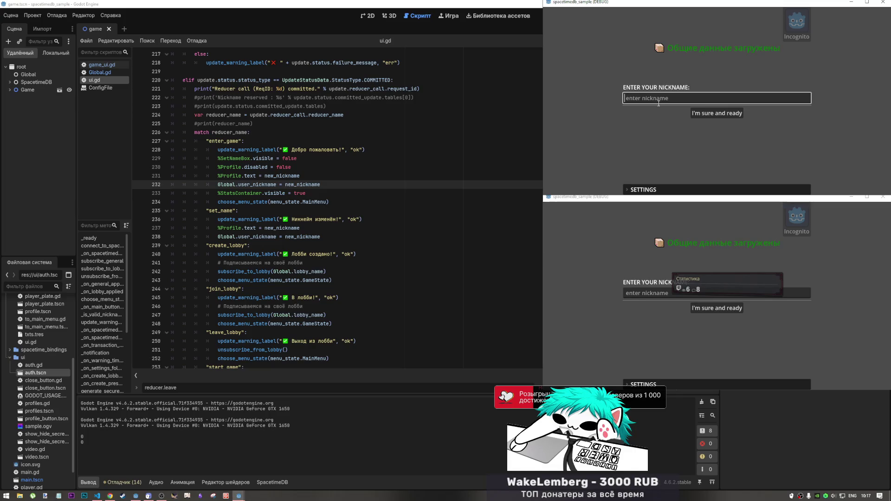
{"action": "type", "text": "8"}
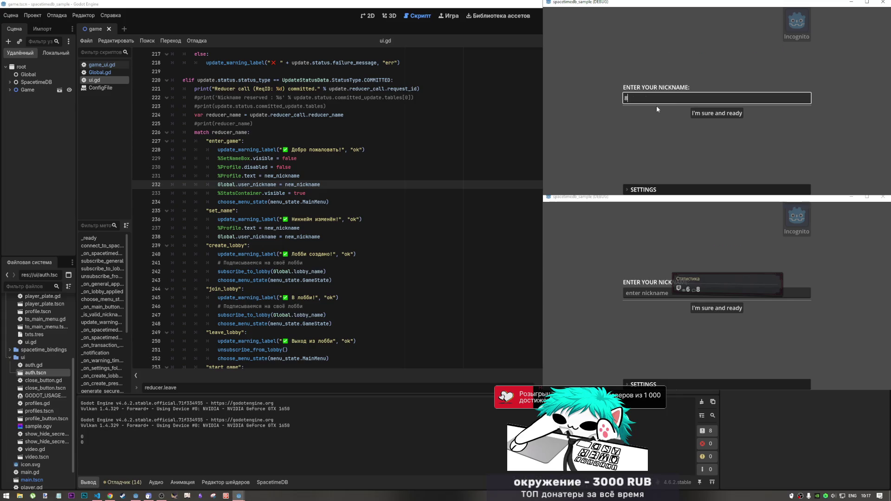
{"action": "key", "text": "BackSpace"}
{"action": "left_click", "coordinate": [717, 113]}
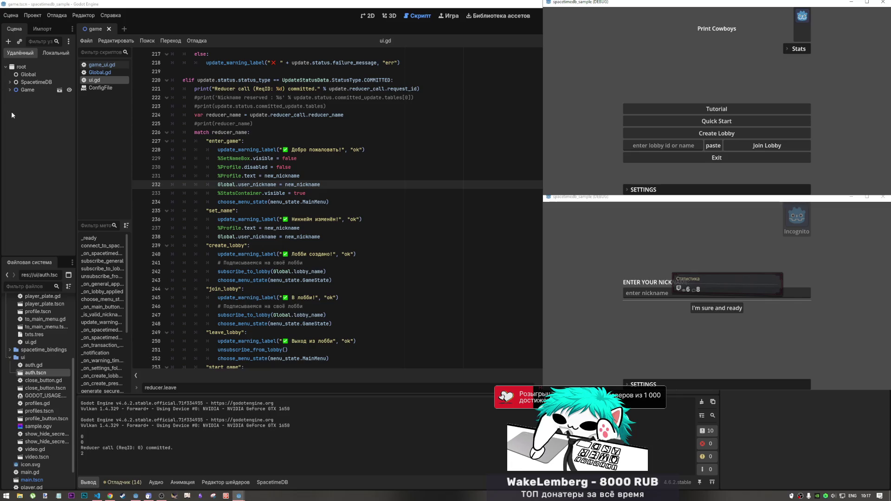
{"action": "left_click", "coordinate": [10, 90]}
{"action": "left_click", "coordinate": [14, 97]}
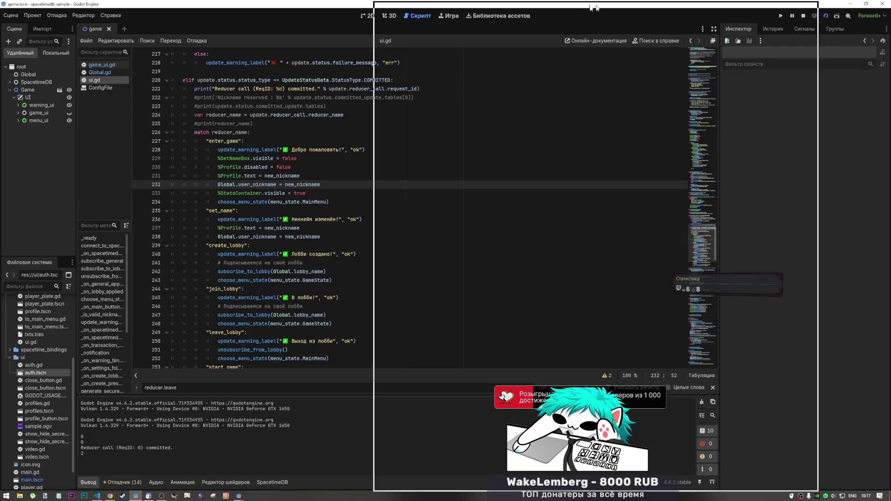
- Snap the editor left and inspect the remote menu_ui Profile button's Text, which is empty
{"action": "left_click_drag", "start_coordinate": [1, 32], "coordinate": [2, 33]}
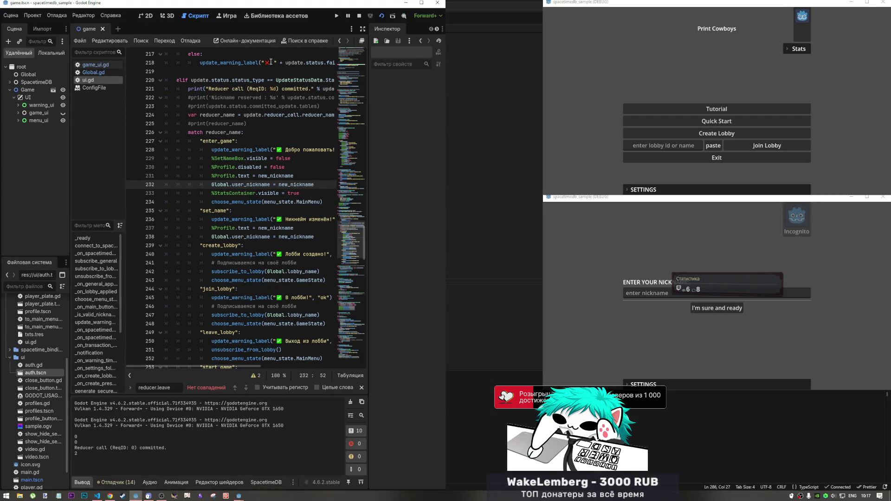
{"action": "left_click", "coordinate": [19, 120]}
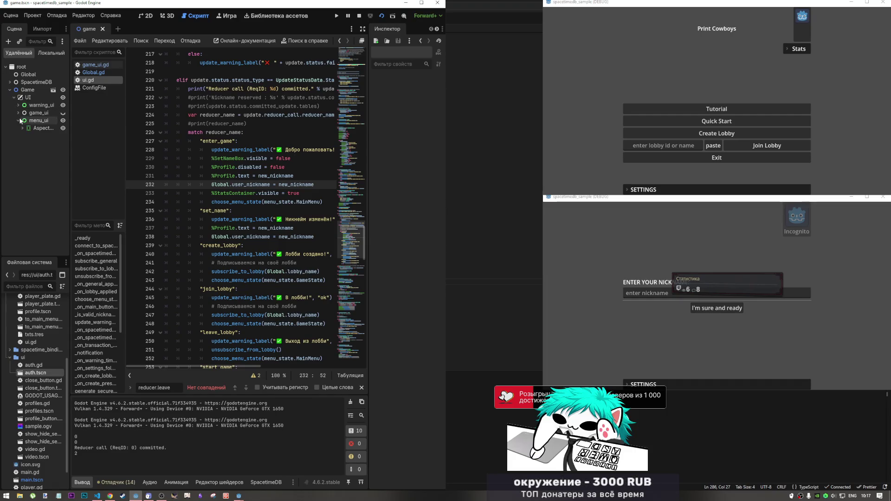
{"action": "left_click", "coordinate": [19, 121]}
{"action": "left_click", "coordinate": [40, 167]}
{"action": "left_click", "coordinate": [27, 166]}
{"action": "left_click", "coordinate": [46, 174]}
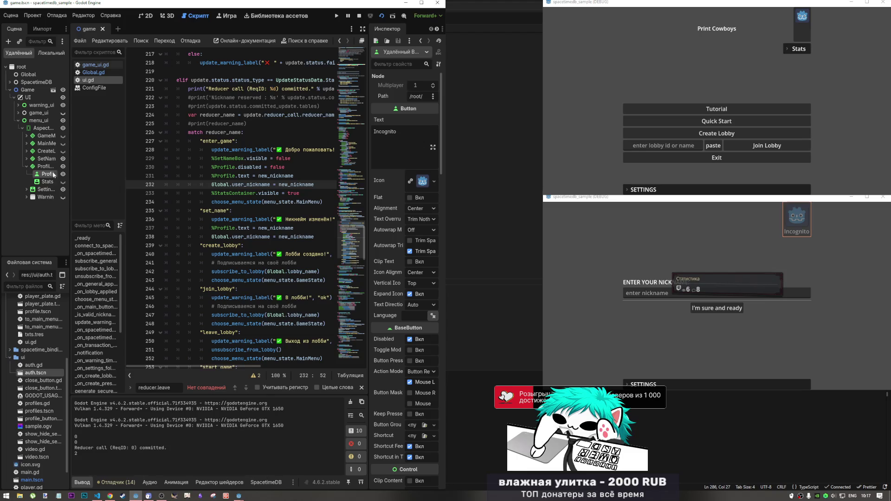
{"action": "left_click", "coordinate": [390, 138]}
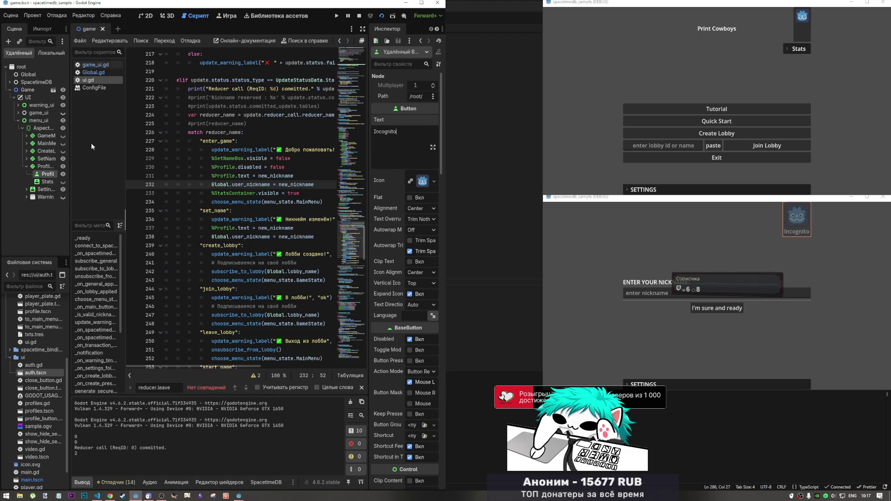
{"action": "left_click", "coordinate": [611, 98]}
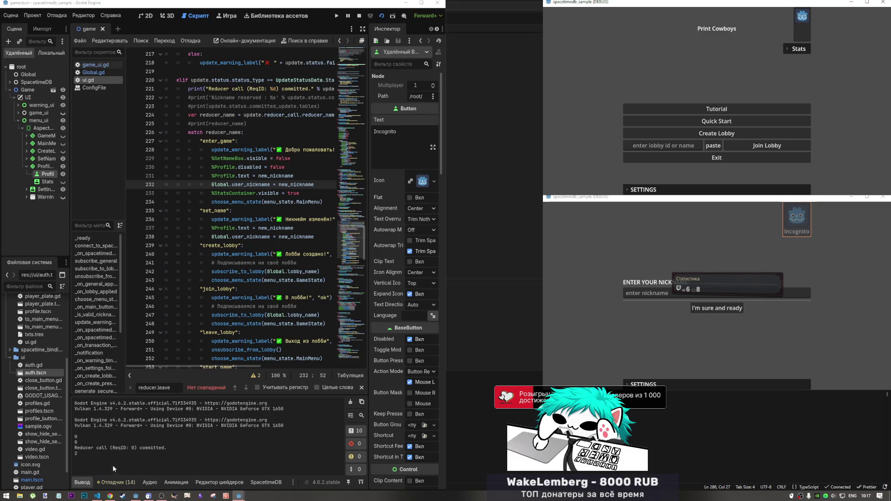
{"action": "left_click", "coordinate": [120, 478]}
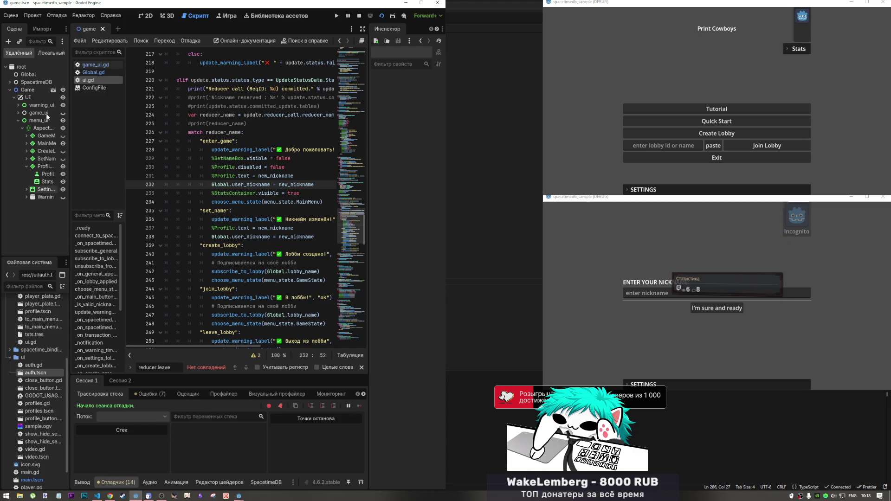
{"action": "left_click", "coordinate": [48, 174]}
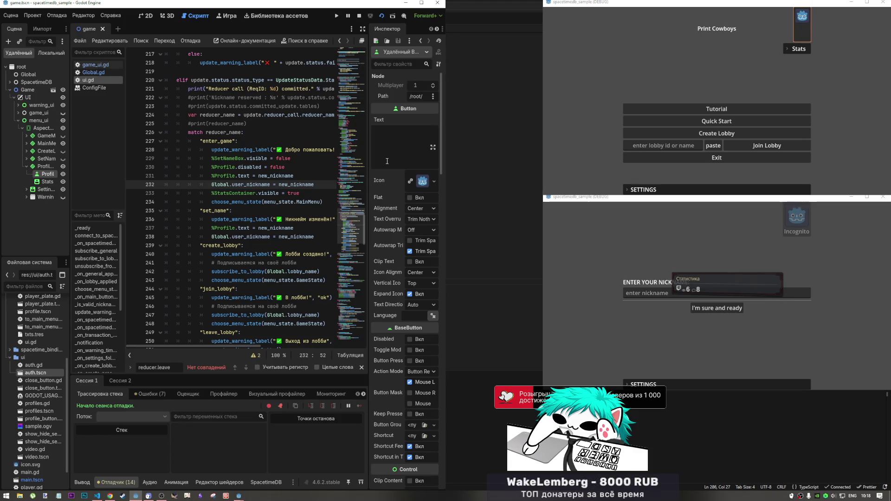
- Search ui.gd for new_nickname and step to the match at line 185, revealing line 183
{"action": "key", "text": "ctrl+f"}
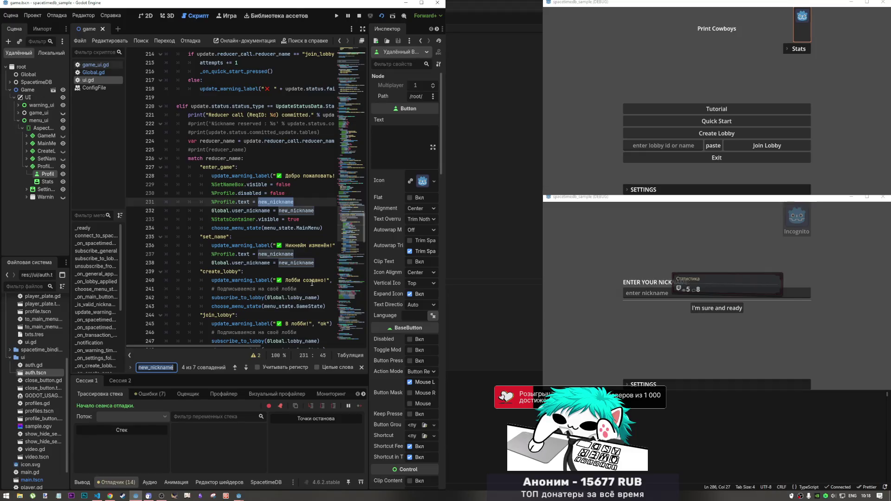
{"action": "left_click", "coordinate": [235, 367]}
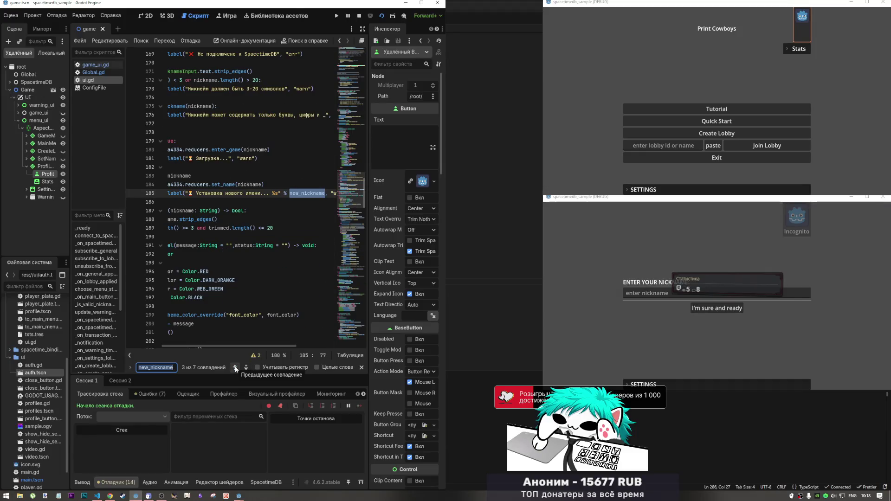
{"action": "left_click", "coordinate": [246, 367]}
{"action": "left_click", "coordinate": [234, 367]}
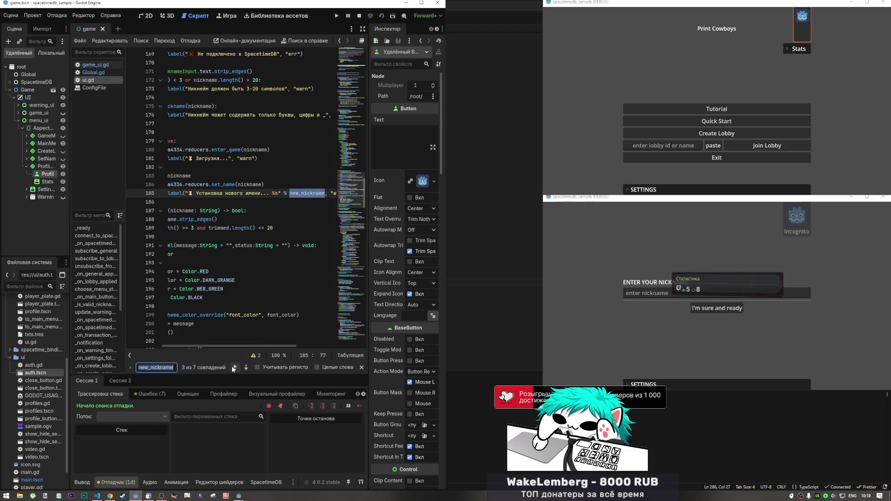
{"action": "scroll", "coordinate": [243, 347], "scroll_direction": "left", "scroll_amount": 3}
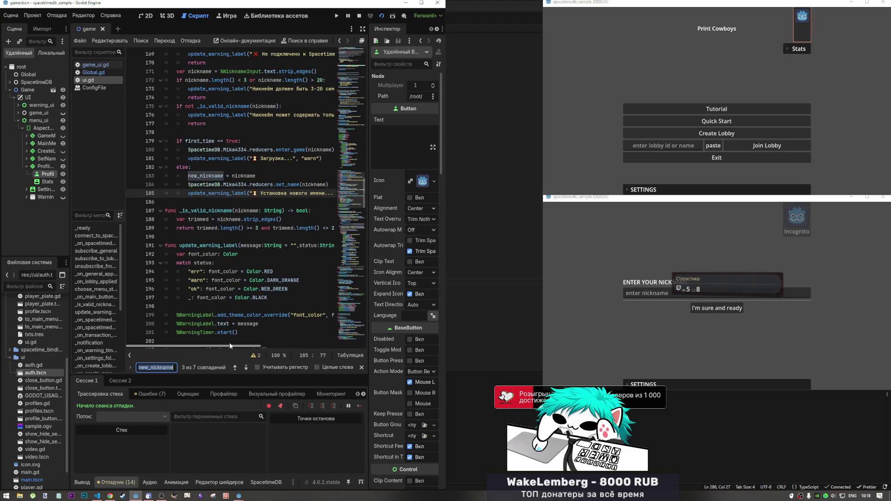
{"action": "left_click_drag", "start_coordinate": [245, 344], "coordinate": [239, 345]}
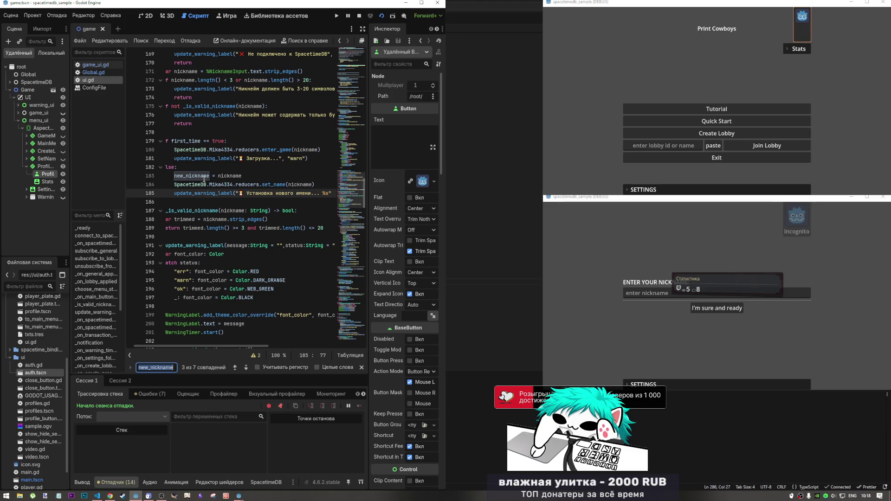
{"action": "mouse_move", "coordinate": [204, 178]}
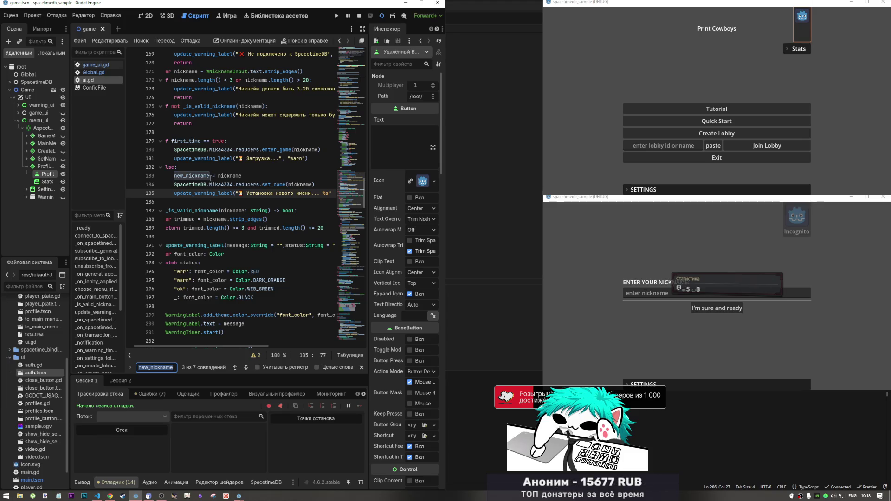
- Review the first_time and set_name branches of _on_main_button_pressed in ui.gd
{"action": "scroll", "coordinate": [356, 183], "scroll_direction": "up", "scroll_amount": 8}
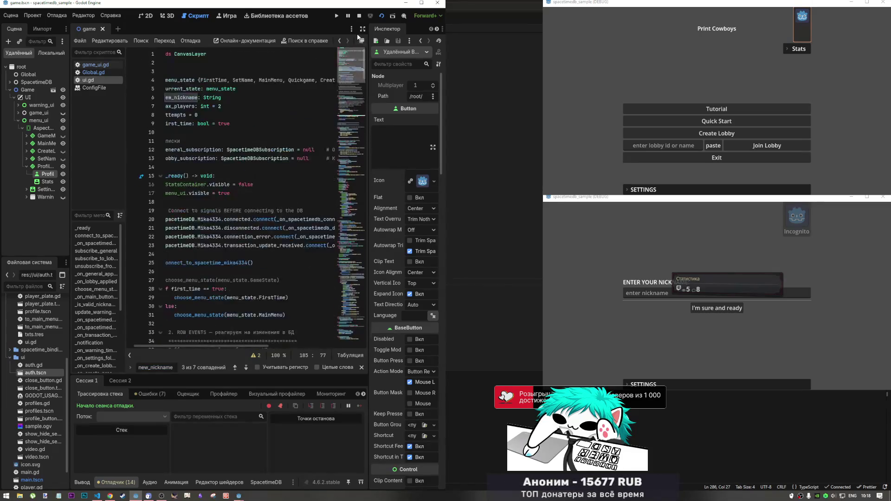
{"action": "scroll", "coordinate": [343, 213], "scroll_direction": "down", "scroll_amount": 20}
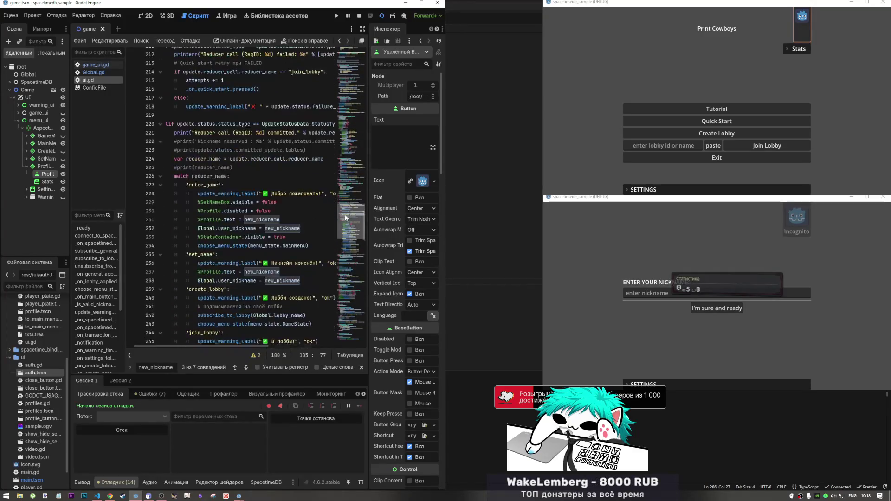
{"action": "scroll", "coordinate": [344, 246], "scroll_direction": "up", "scroll_amount": 20}
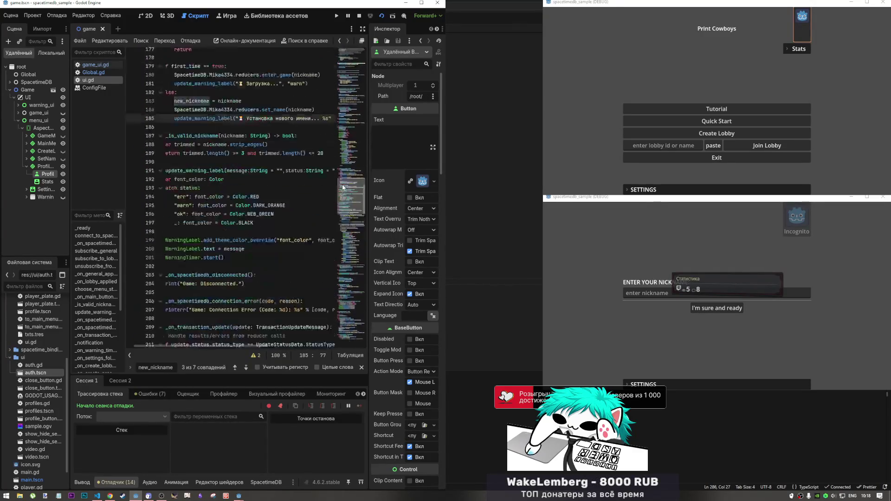
{"action": "mouse_move", "coordinate": [224, 124]}
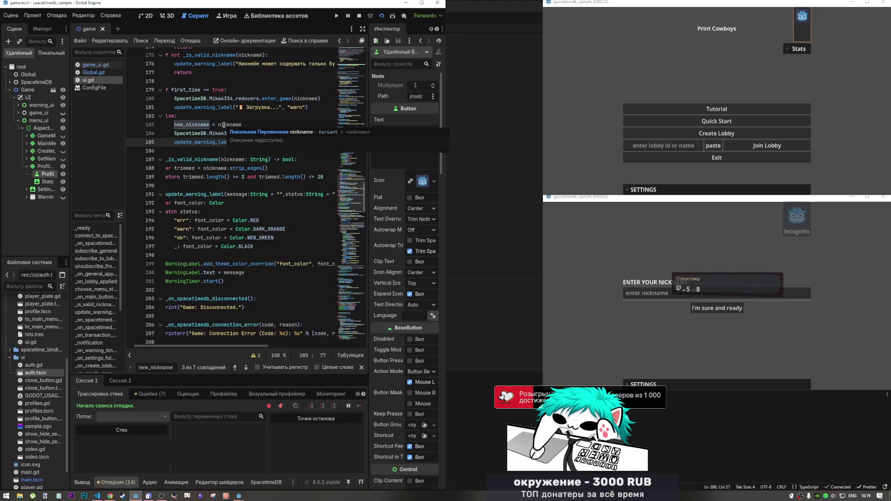
{"action": "mouse_move", "coordinate": [217, 102]}
{"action": "left_mouse_down"}
{"action": "mouse_move", "coordinate": [168, 99]}
{"action": "mouse_move", "coordinate": [185, 90]}
{"action": "left_mouse_up"}
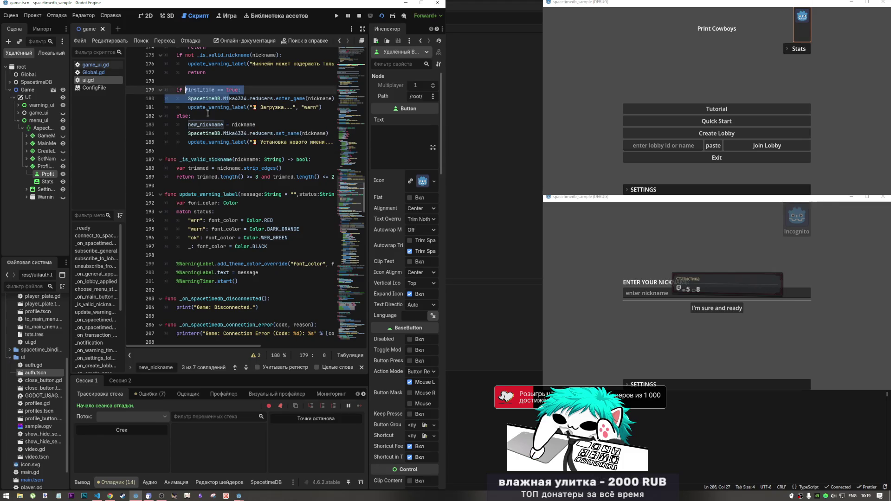
{"action": "scroll", "coordinate": [267, 148], "scroll_direction": "up", "scroll_amount": 2}
{"action": "scroll", "coordinate": [268, 148], "scroll_direction": "down", "scroll_amount": 1}
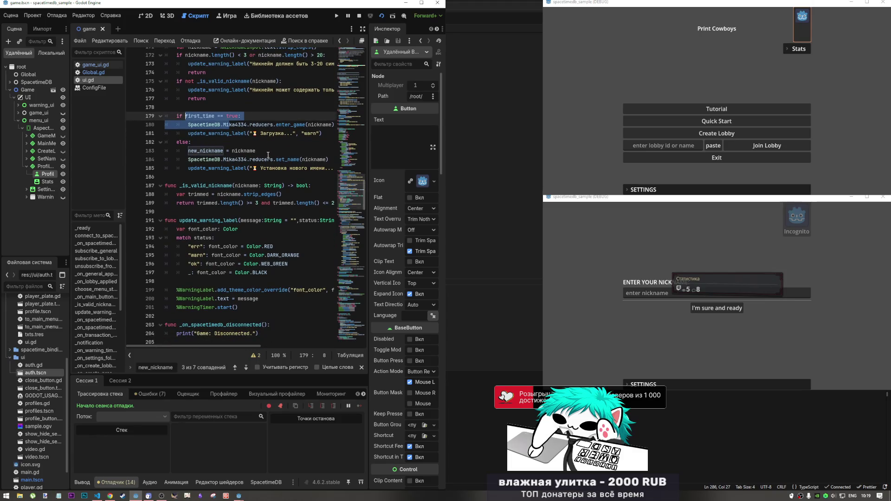
{"action": "left_click", "coordinate": [330, 159]}
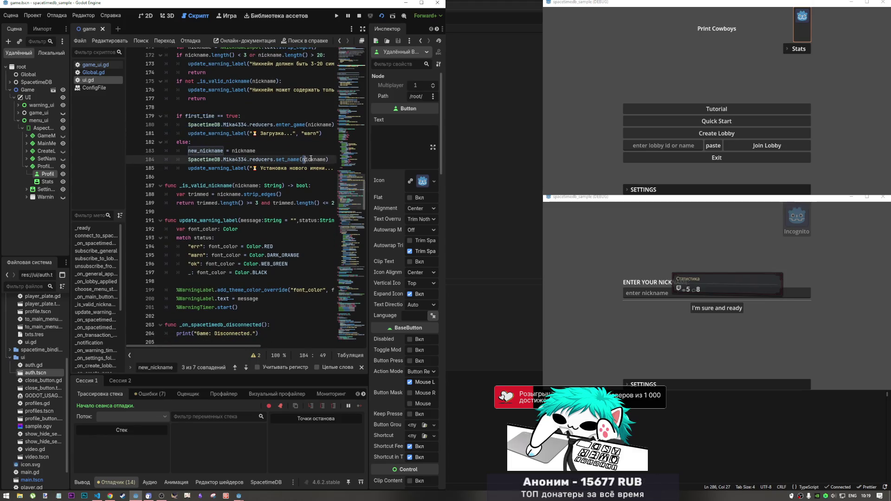
- Scroll from the connection code down to the reducer-result handling in _on_transaction_update
{"action": "left_click", "coordinate": [342, 117]}
{"action": "scroll", "coordinate": [342, 117], "scroll_direction": "up", "scroll_amount": 4}
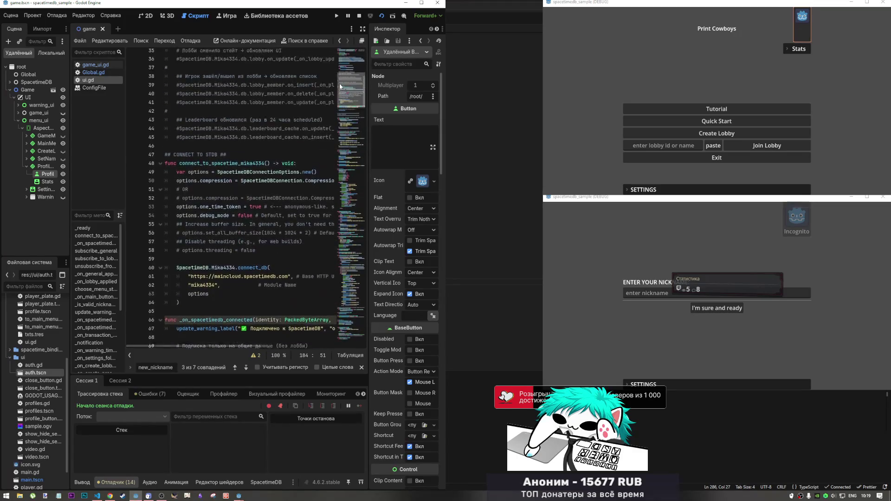
{"action": "scroll", "coordinate": [337, 118], "scroll_direction": "down", "scroll_amount": 10}
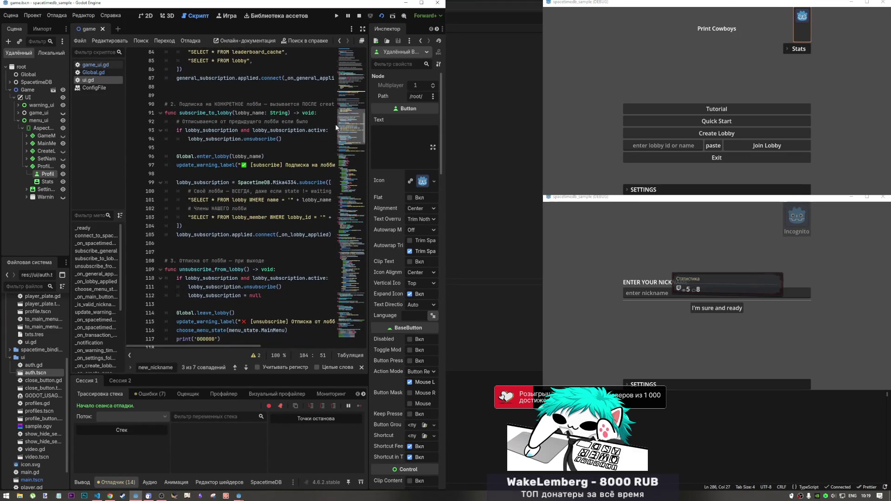
{"action": "scroll", "coordinate": [338, 136], "scroll_direction": "up", "scroll_amount": 2}
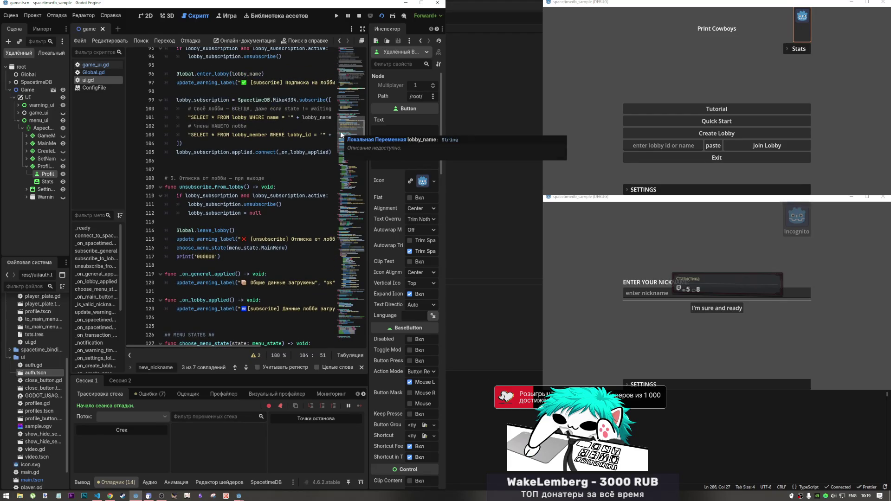
{"action": "scroll", "coordinate": [342, 135], "scroll_direction": "down", "scroll_amount": 13}
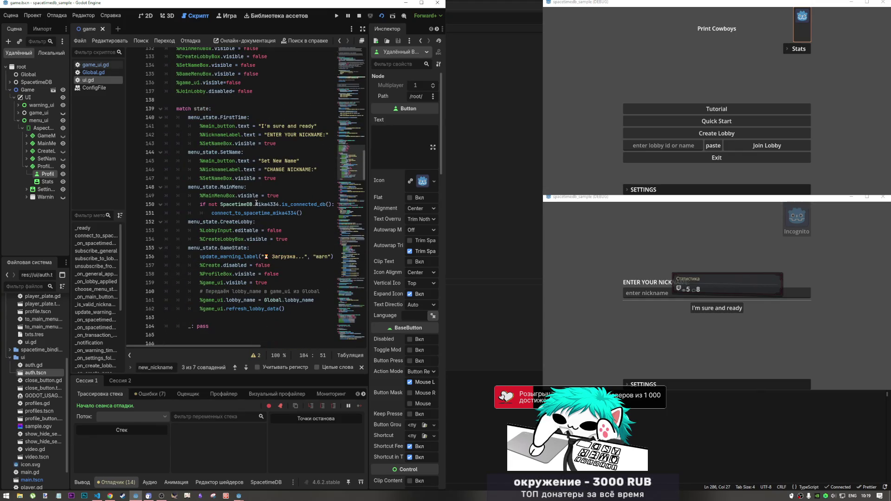
{"action": "mouse_move", "coordinate": [351, 168]}
{"action": "left_mouse_down"}
{"action": "mouse_move", "coordinate": [351, 222]}
{"action": "mouse_move", "coordinate": [352, 215]}
{"action": "left_mouse_up"}
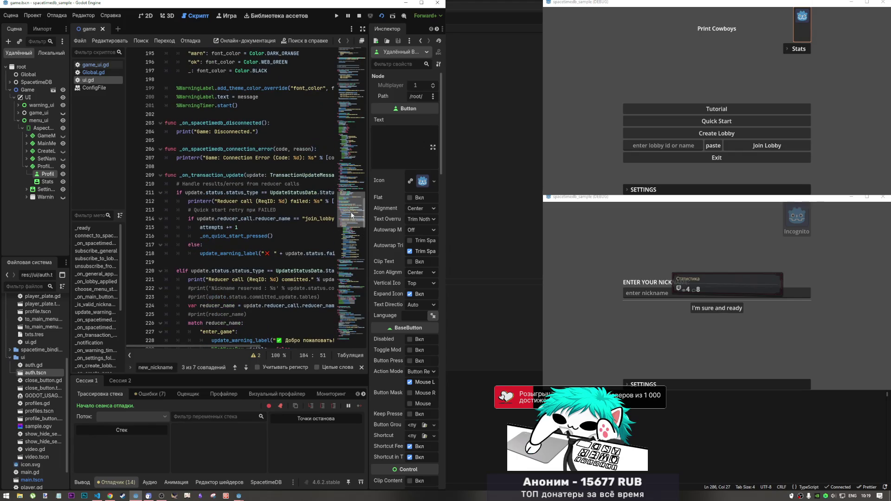
{"action": "scroll", "coordinate": [303, 194], "scroll_direction": "down", "scroll_amount": 5}
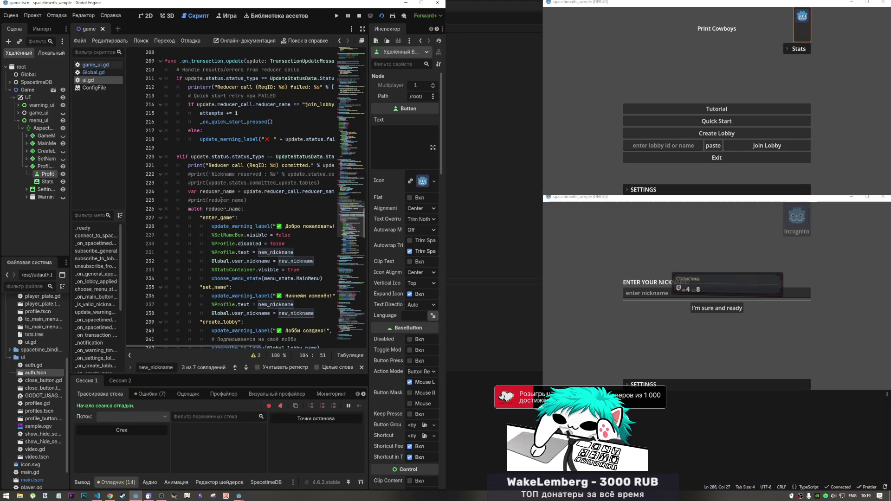
{"action": "scroll", "coordinate": [218, 186], "scroll_direction": "down", "scroll_amount": 3}
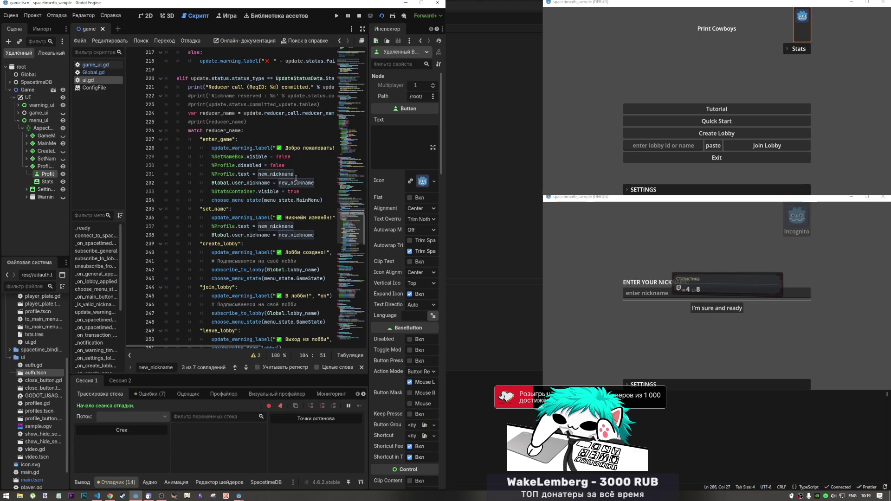
- Inspect the new_nickname and Global.user_nickname values on lines 231–232, then reopen the new_nickname search
{"action": "left_click_drag", "start_coordinate": [314, 113], "coordinate": [342, 116]}
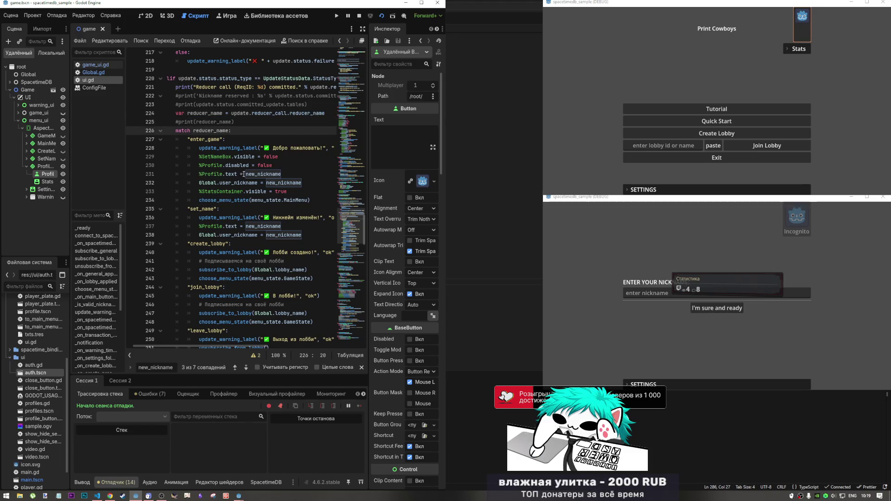
{"action": "left_click", "coordinate": [245, 177]}
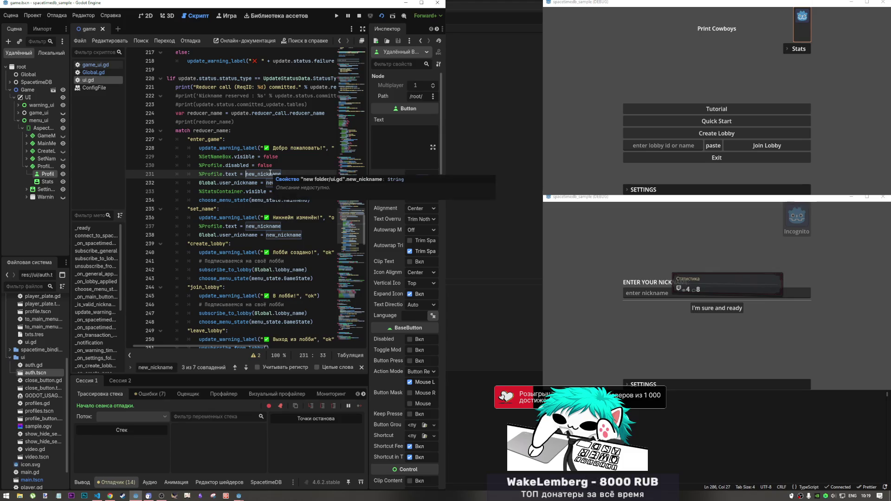
{"action": "left_click", "coordinate": [254, 182]}
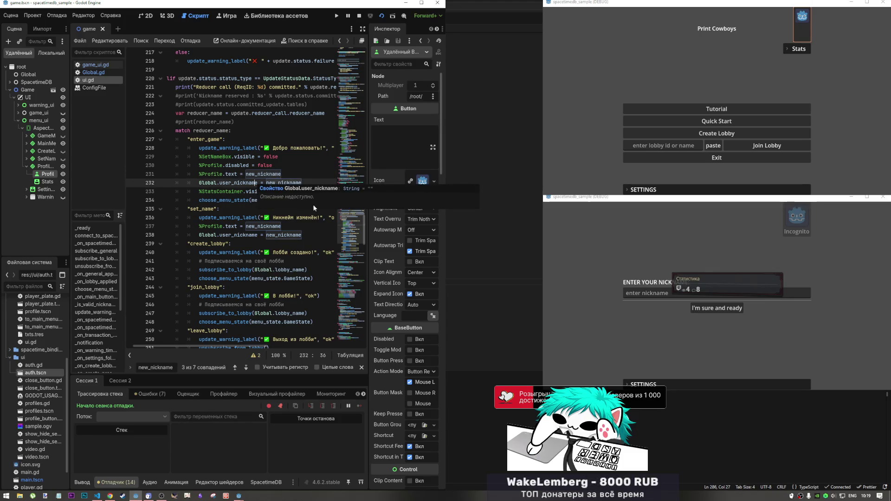
{"action": "mouse_move", "coordinate": [343, 219]}
{"action": "left_mouse_down"}
{"action": "mouse_move", "coordinate": [340, 309]}
{"action": "mouse_move", "coordinate": [336, 88]}
{"action": "left_mouse_up"}
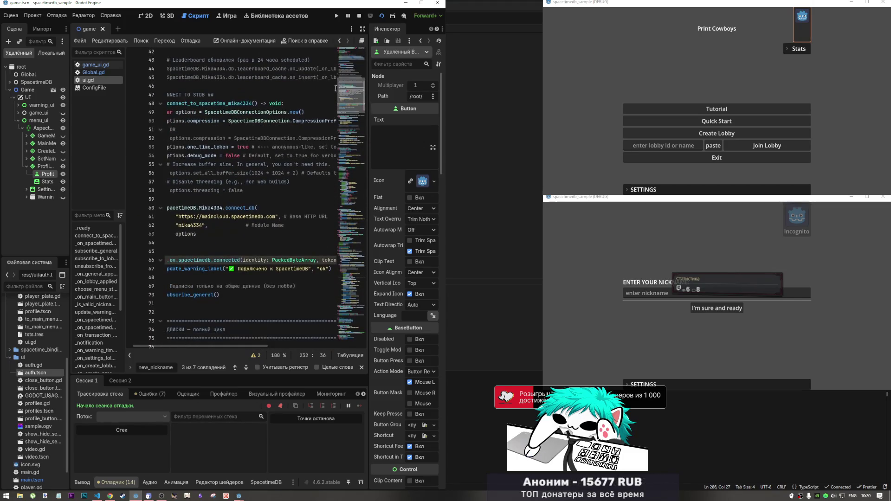
{"action": "key", "text": "ctrl+f"}
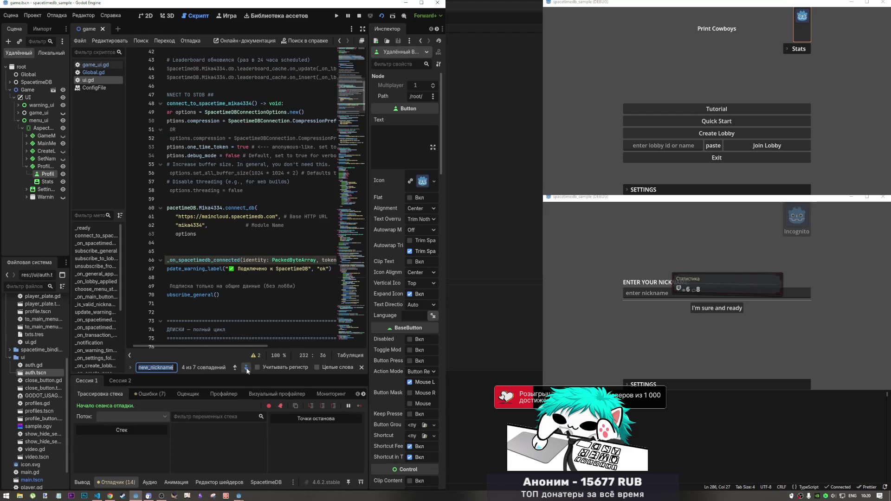
- Step through the new_nickname matches to the assignment on line 183
{"action": "left_click", "coordinate": [246, 368]}
{"action": "left_click", "coordinate": [247, 368]}
{"action": "left_click", "coordinate": [247, 367]}
{"action": "left_click", "coordinate": [247, 367]}
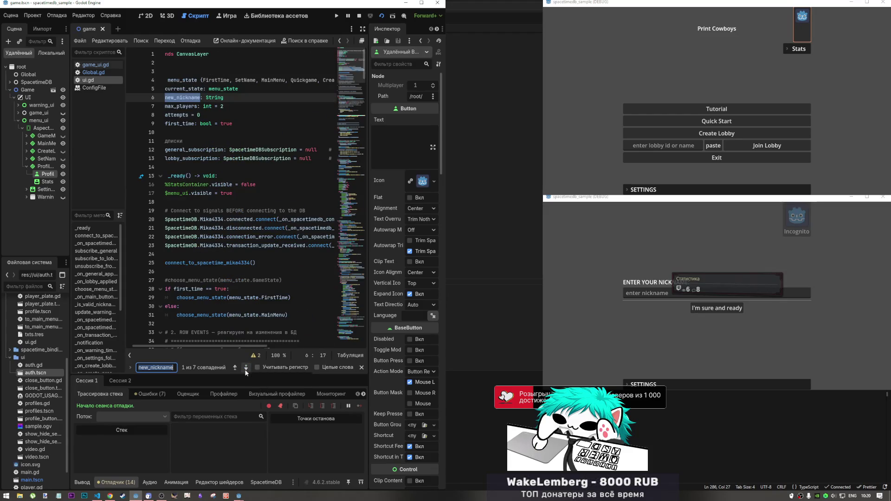
{"action": "left_click", "coordinate": [246, 369]}
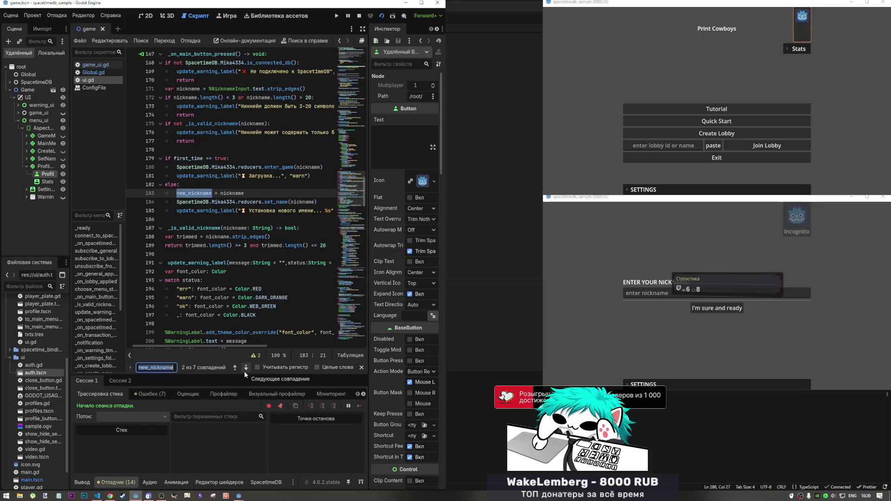
- Insert print(new_nickname) on a new line right after the line 183 assignment
{"action": "left_click", "coordinate": [250, 193]}
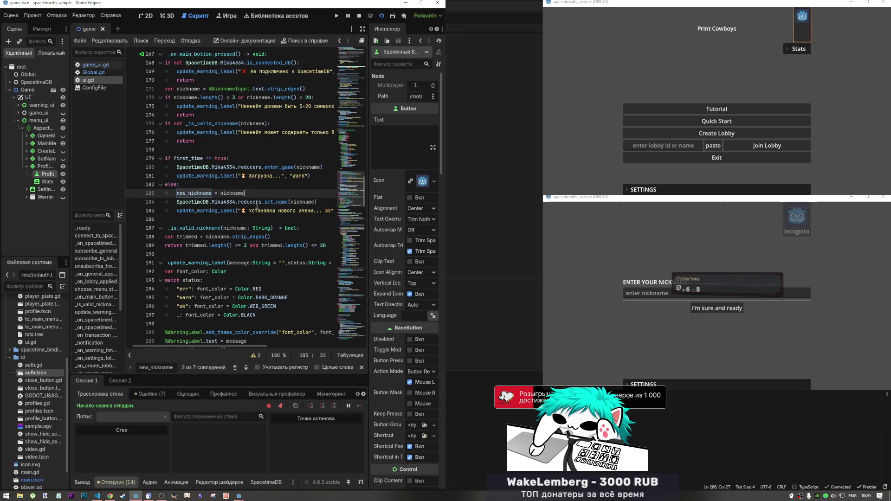
{"action": "key", "text": "Return"}
{"action": "type", "text": "priunt"}
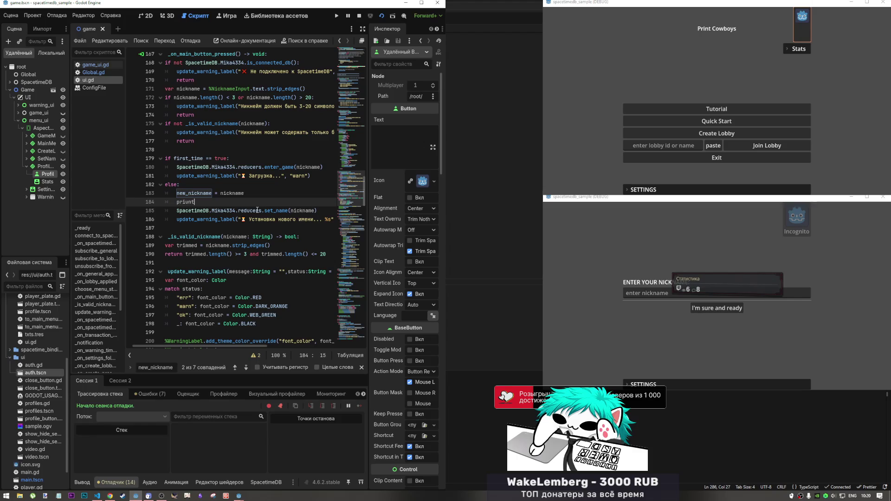
{"action": "type", "text": "("}
{"action": "key", "text": "BackSpace"}
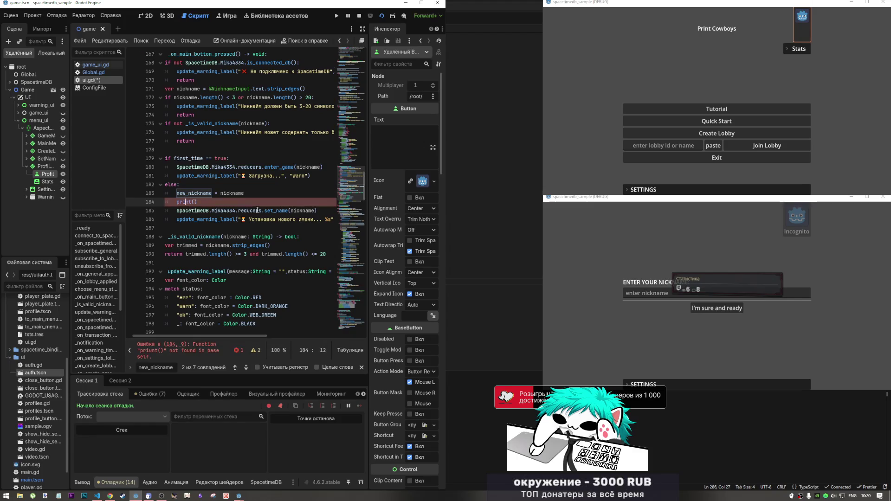
{"action": "type", "text": "new_nickname)"}
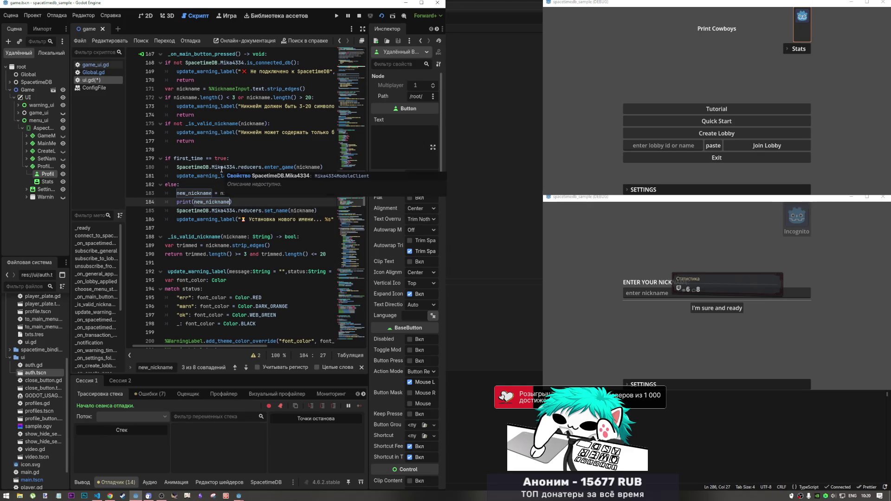
{"action": "double_click", "coordinate": [230, 193]}
{"action": "key", "text": "ctrl+c"}
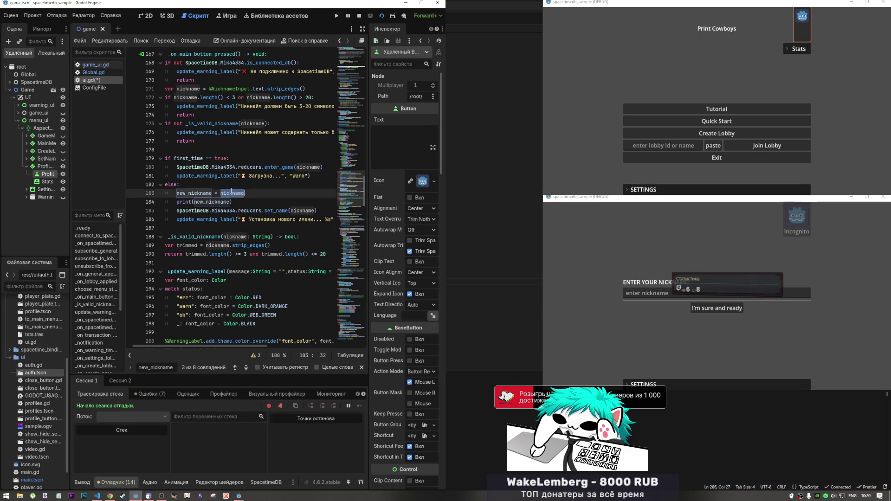
{"action": "scroll", "coordinate": [217, 148], "scroll_direction": "up", "scroll_amount": 3}
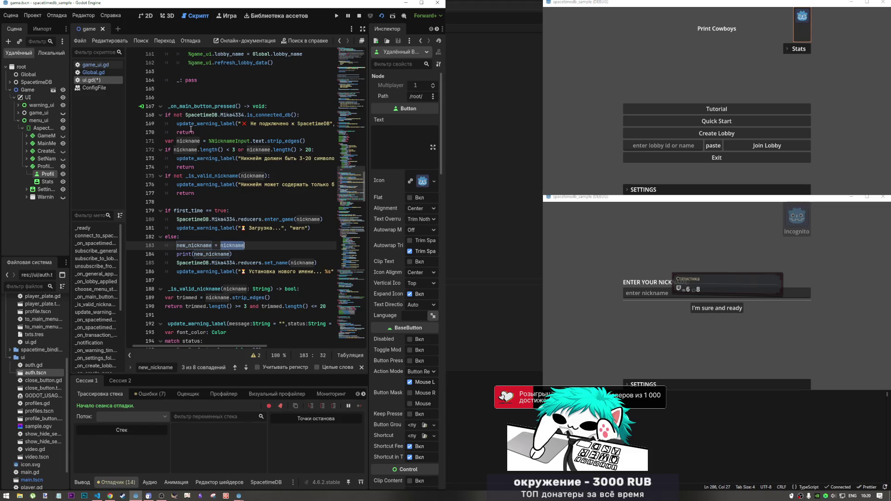
{"action": "left_click", "coordinate": [188, 143]}
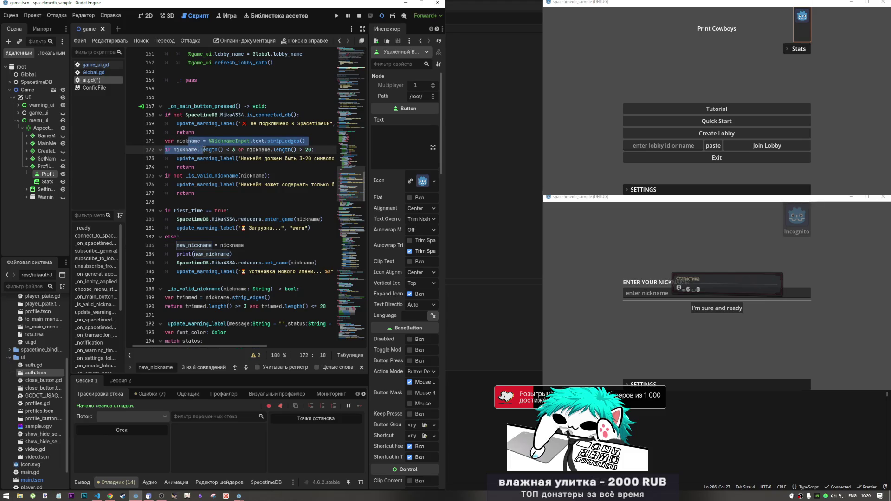
- Build a print(nickname) line on line 185, directly below print(new_nickname)
{"action": "left_click", "coordinate": [225, 136]}
{"action": "left_click", "coordinate": [254, 141]}
{"action": "left_click_drag", "start_coordinate": [255, 141], "coordinate": [192, 141]}
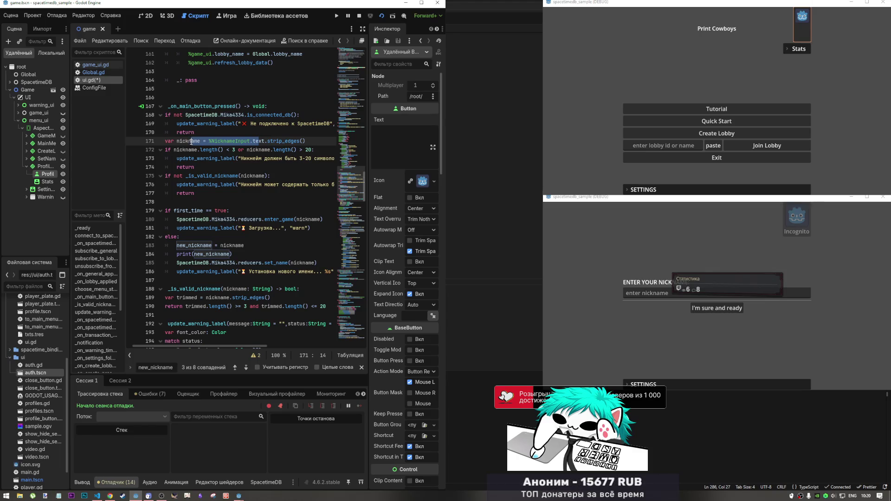
{"action": "left_click", "coordinate": [232, 253]}
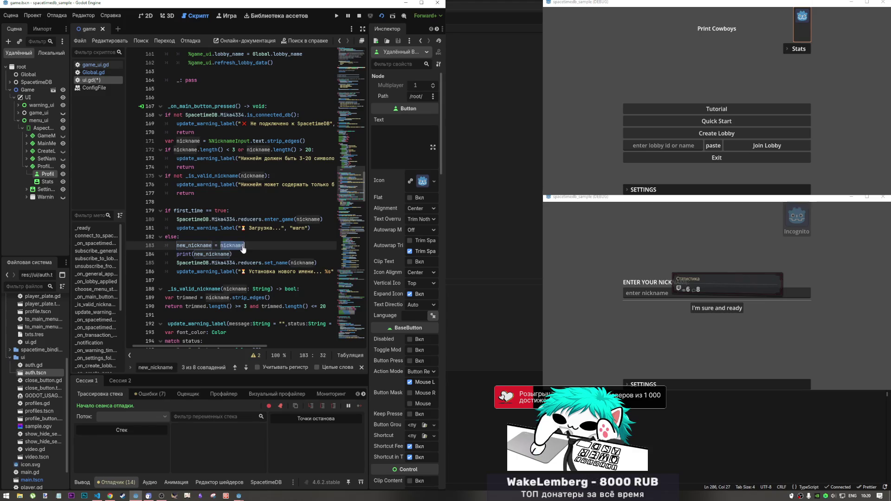
{"action": "key", "text": "Return"}
{"action": "key", "text": "ctrl+v"}
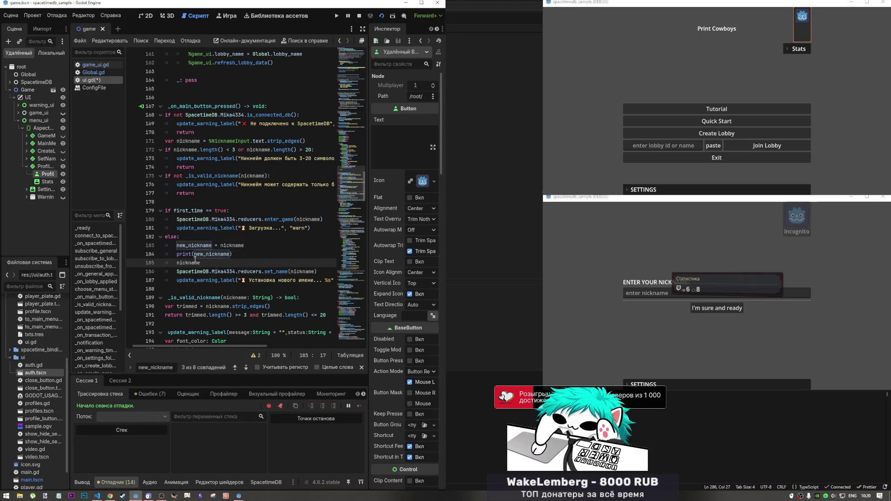
{"action": "left_click_drag", "start_coordinate": [232, 254], "coordinate": [176, 254]}
{"action": "key", "text": "ctrl+c"}
{"action": "left_click", "coordinate": [177, 262]}
{"action": "key", "text": "ctrl+v"}
{"action": "left_click", "coordinate": [250, 263]}
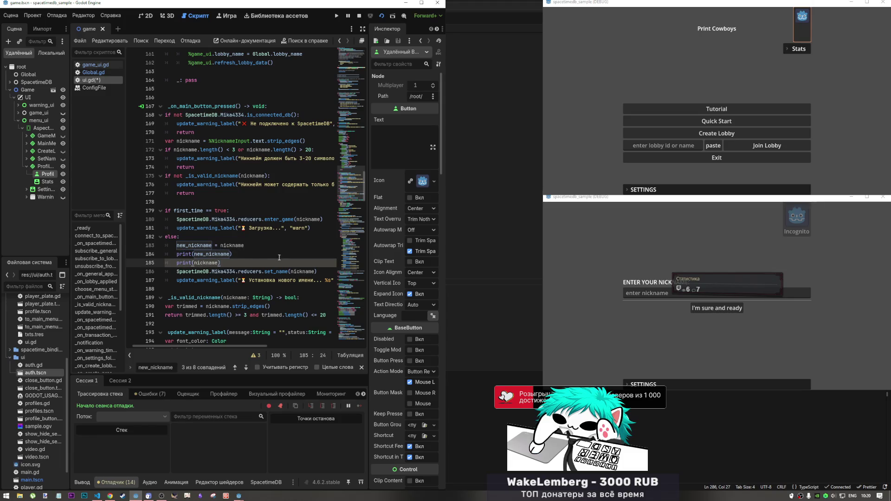
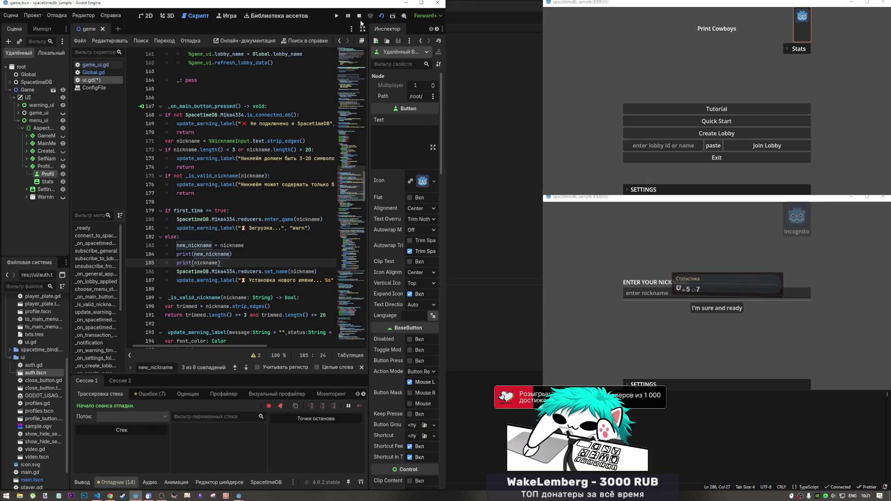
- Restart the game and log in as 'xx' in the top game window
{"action": "left_click", "coordinate": [359, 16]}
{"action": "left_click", "coordinate": [380, 17]}
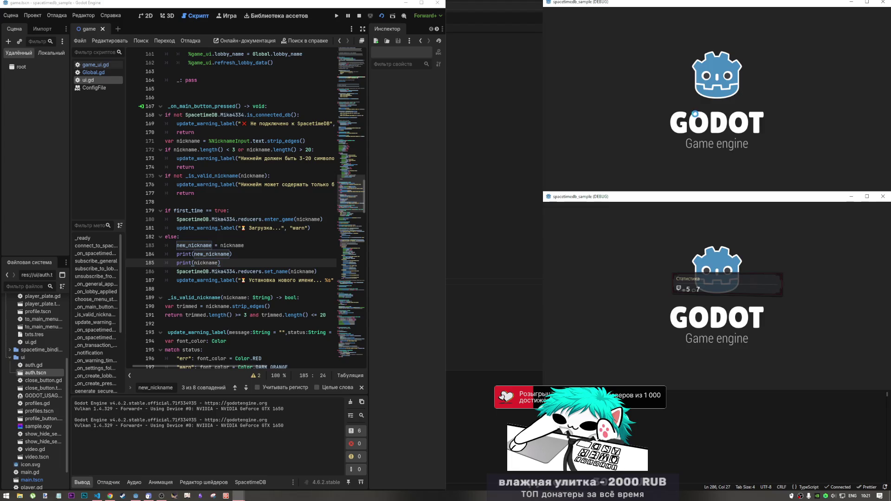
{"action": "type", "text": "xxx"}
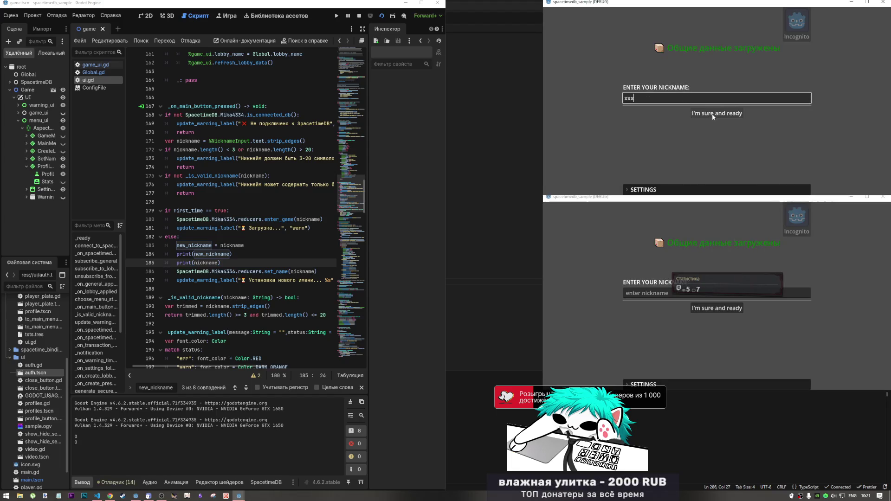
{"action": "left_click", "coordinate": [712, 113]}
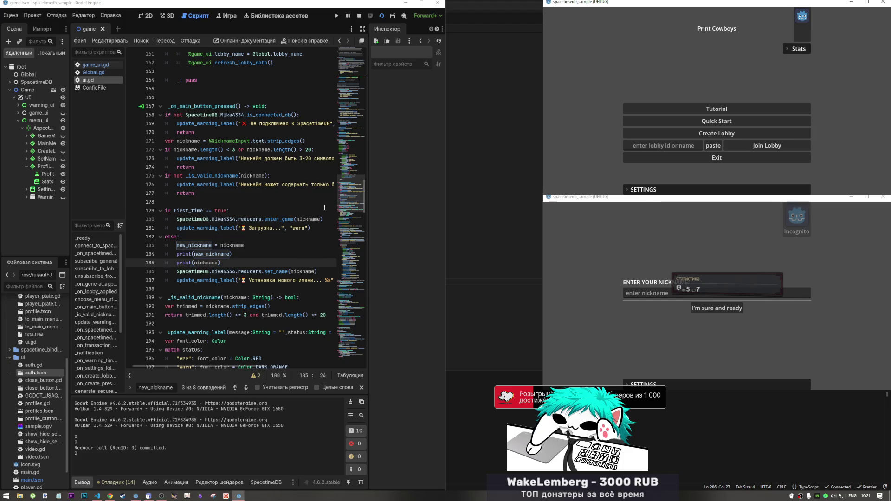
{"action": "mouse_move", "coordinate": [198, 114]}
{"action": "left_mouse_down"}
{"action": "mouse_move", "coordinate": [208, 116]}
{"action": "mouse_move", "coordinate": [211, 136]}
{"action": "left_mouse_up"}
{"action": "left_click", "coordinate": [213, 140]}
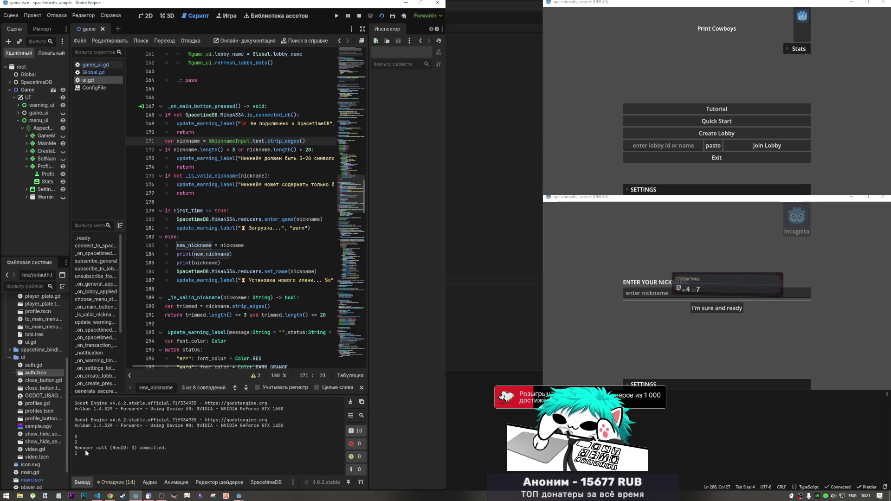
{"action": "left_click_drag", "start_coordinate": [102, 447], "coordinate": [141, 447]}
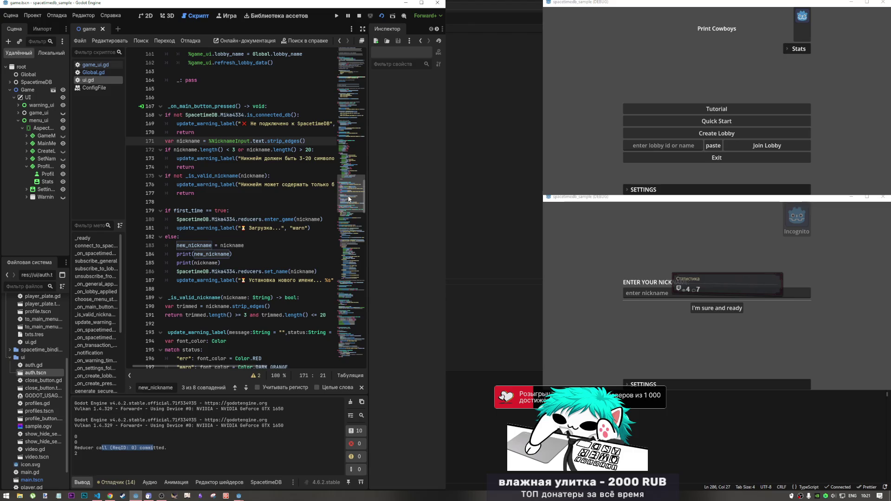
{"action": "mouse_move", "coordinate": [342, 192]}
{"action": "left_mouse_down"}
{"action": "mouse_move", "coordinate": [341, 70]}
{"action": "mouse_move", "coordinate": [349, 213]}
{"action": "mouse_move", "coordinate": [352, 132]}
{"action": "mouse_move", "coordinate": [350, 150]}
{"action": "mouse_move", "coordinate": [351, 124]}
{"action": "mouse_move", "coordinate": [349, 258]}
{"action": "mouse_move", "coordinate": [354, 249]}
{"action": "left_mouse_up"}
- Remove the leftover assignment on line 234 and use Global.user_nickname on line 233
{"action": "left_click", "coordinate": [308, 220]}
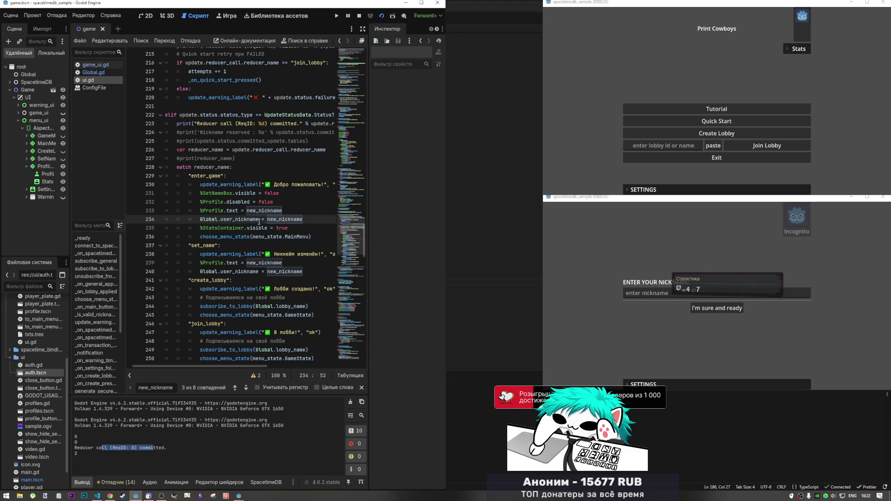
{"action": "key", "text": "ctrl+shift+Left"}
{"action": "key", "text": "ctrl+shift+Left"}
{"action": "key", "text": "ctrl+shift+Left"}
{"action": "key", "text": "ctrl+c"}
{"action": "key", "text": "BackSpace"}
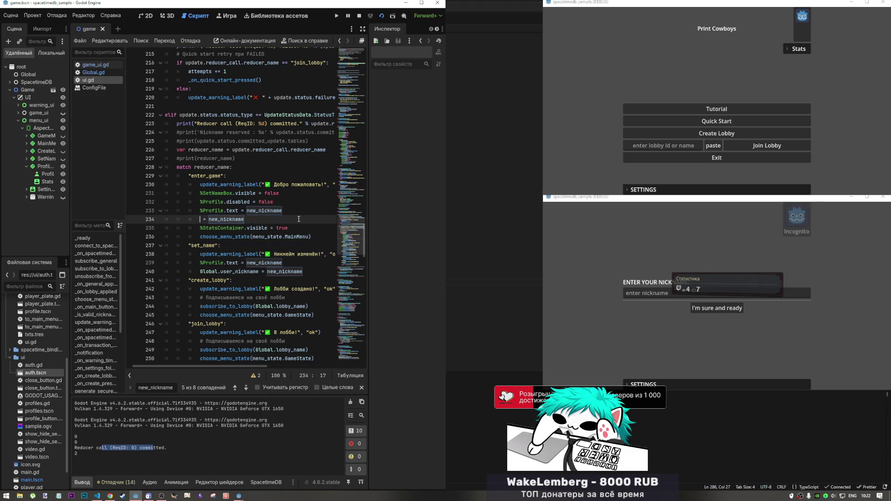
{"action": "left_click_drag", "start_coordinate": [255, 218], "coordinate": [147, 218]}
{"action": "key", "text": "BackSpace"}
{"action": "key", "text": "BackSpace"}
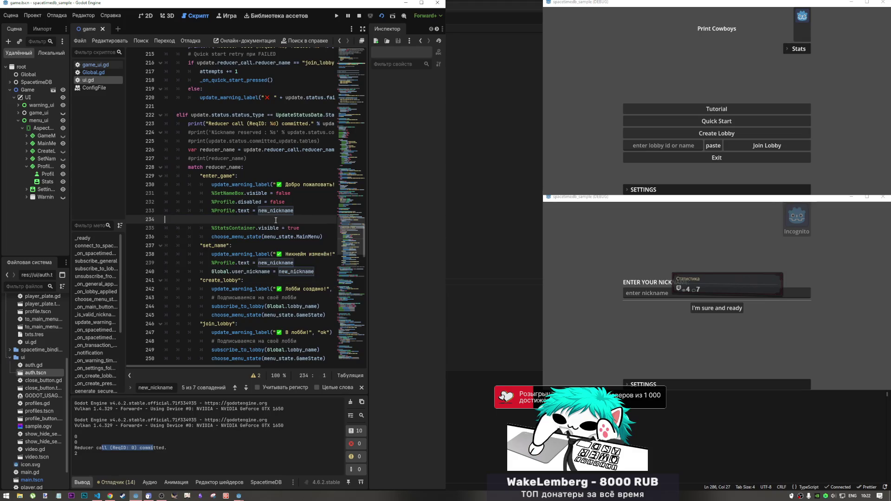
{"action": "key", "text": "ctrl+shift+Left"}
{"action": "key", "text": "ctrl+v"}
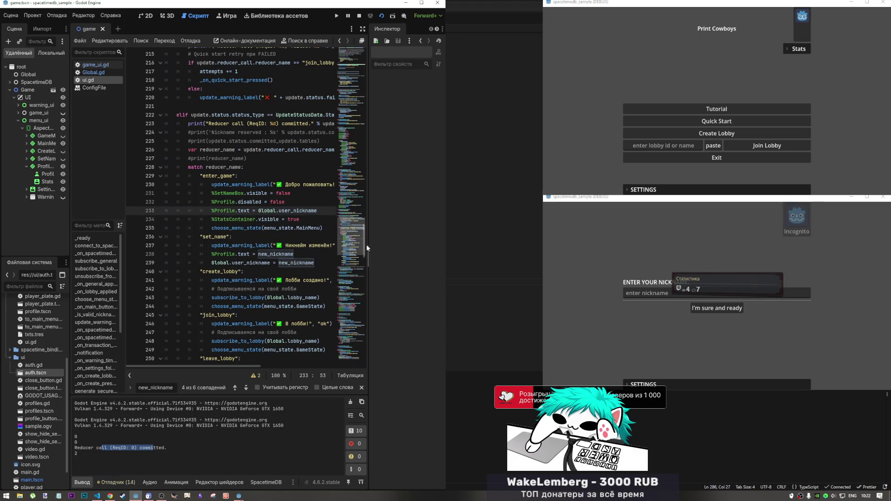
- Comment out the new_nickname declaration, use Global.user_nickname on line 183, and delete the debug prints
{"action": "left_click", "coordinate": [276, 253], "text": "ctrl"}
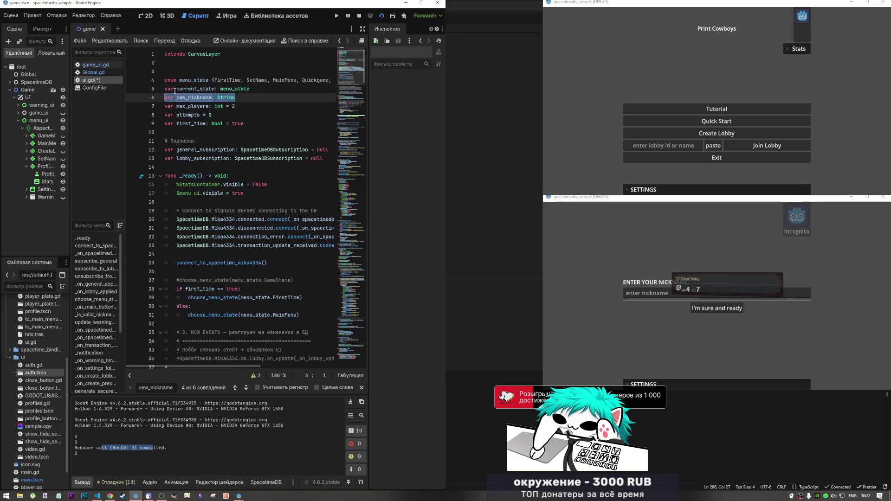
{"action": "key", "text": "ctrl+k"}
{"action": "left_click_drag", "start_coordinate": [352, 95], "coordinate": [355, 204]}
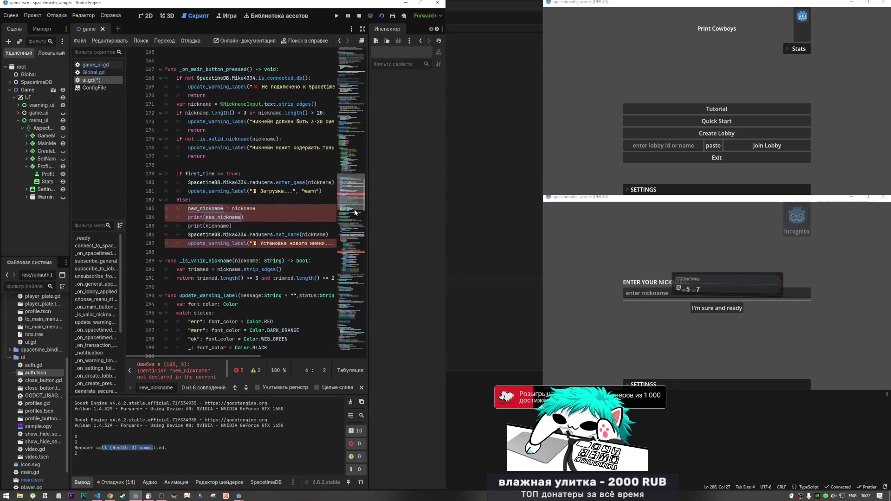
{"action": "left_click", "coordinate": [215, 217]}
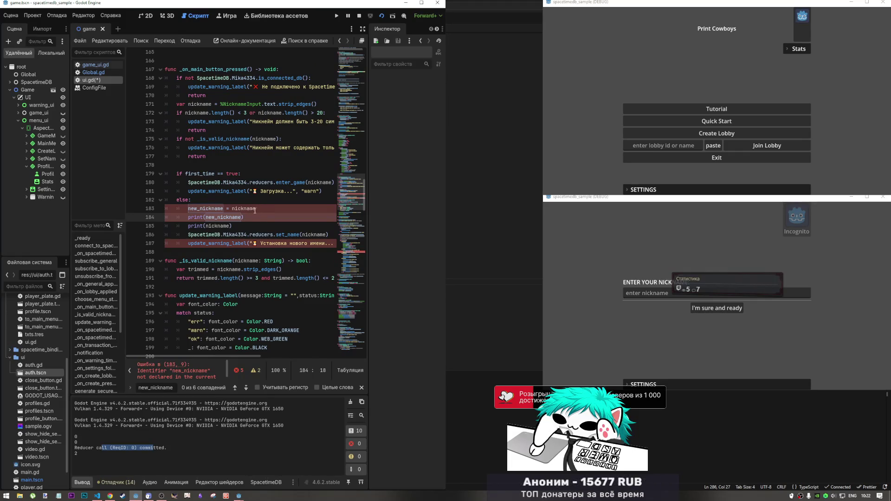
{"action": "double_click", "coordinate": [205, 208]}
{"action": "key", "text": "ctrl+v"}
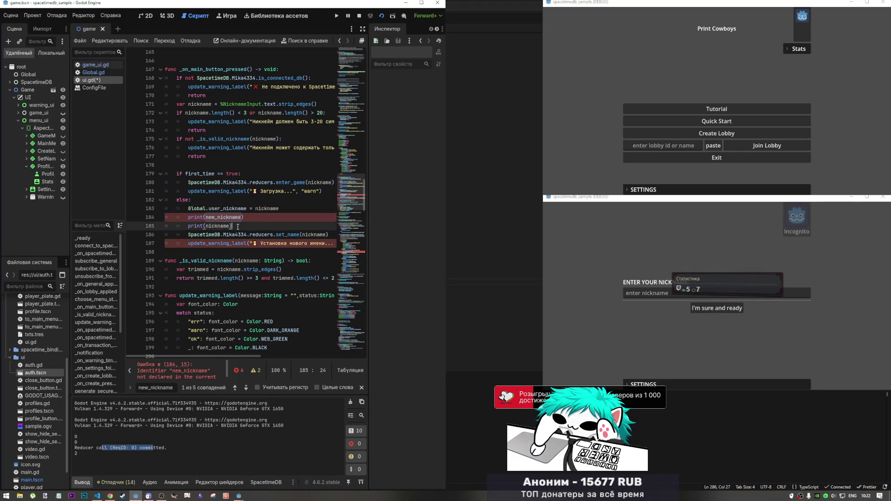
{"action": "left_click_drag", "start_coordinate": [166, 217], "coordinate": [232, 225]}
{"action": "key", "text": "BackSpace"}
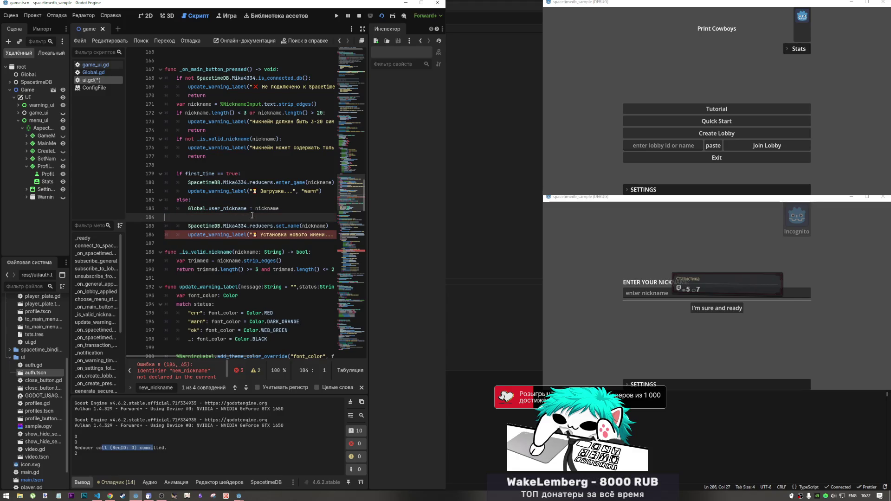
{"action": "key", "text": "BackSpace"}
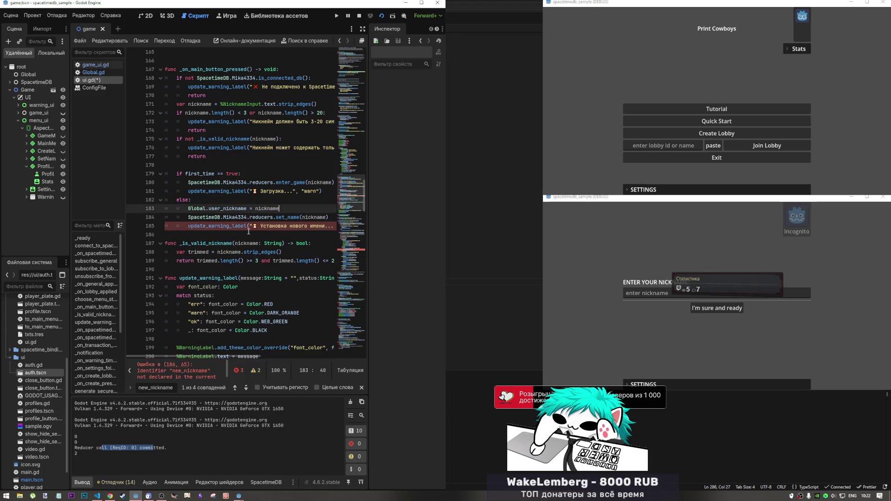
- Use Global.user_nickname in the warning message and set a breakpoint on line 186
{"action": "mouse_move", "coordinate": [293, 225]}
{"action": "left_mouse_down"}
{"action": "mouse_move", "coordinate": [335, 227]}
{"action": "mouse_move", "coordinate": [139, 226]}
{"action": "mouse_move", "coordinate": [194, 227]}
{"action": "mouse_move", "coordinate": [170, 227]}
{"action": "left_mouse_up"}
{"action": "left_click", "coordinate": [289, 226]}
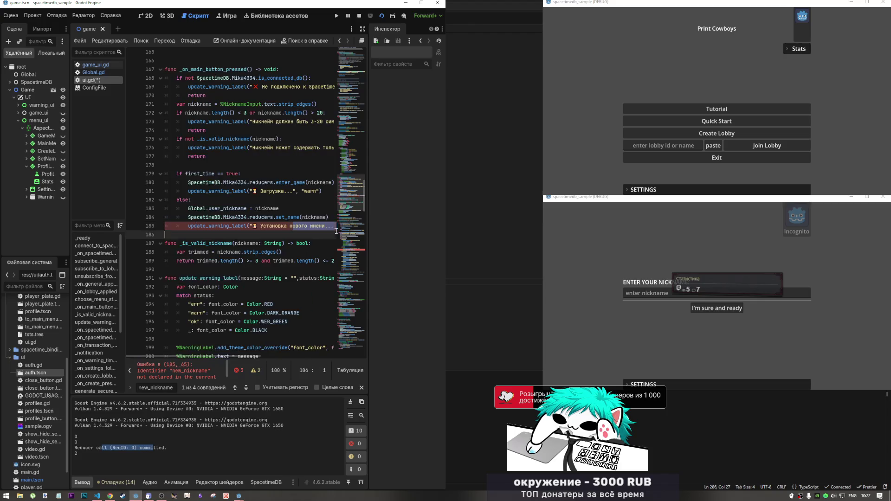
{"action": "key", "text": "End"}
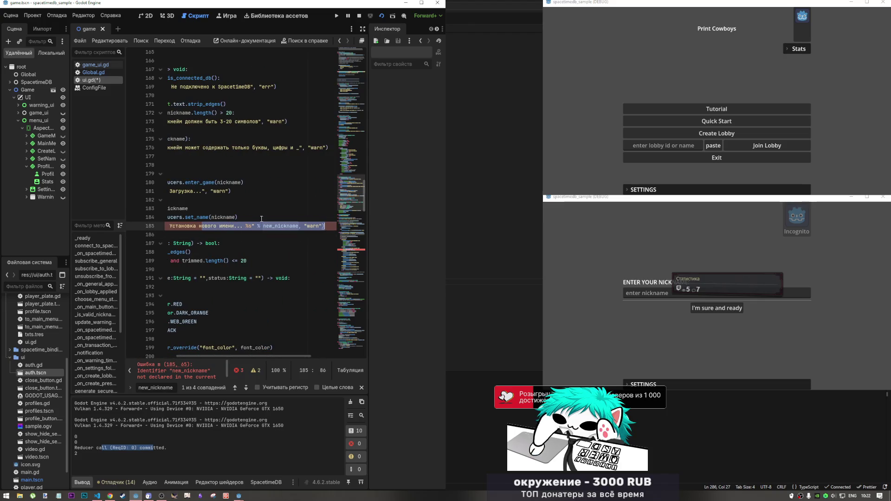
{"action": "key", "text": "Up"}
{"action": "double_click", "coordinate": [279, 226]}
{"action": "key", "text": "ctrl+v"}
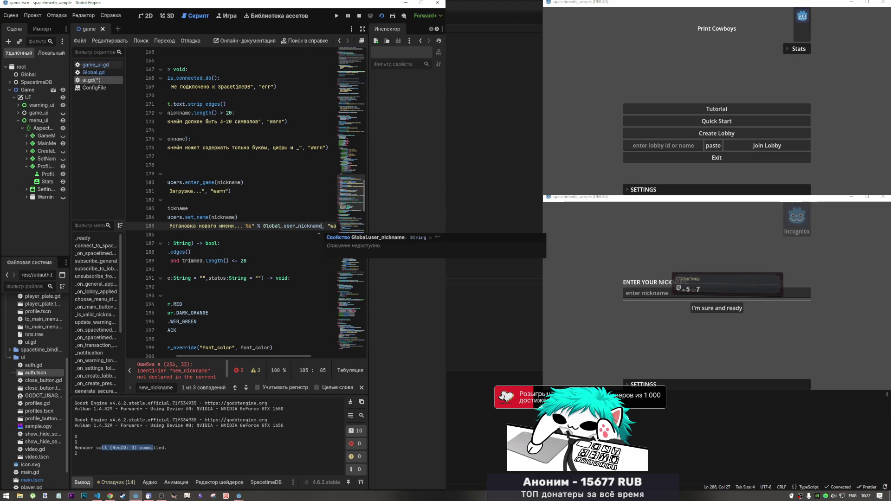
{"action": "left_click", "coordinate": [141, 233]}
{"action": "left_click", "coordinate": [138, 236]}
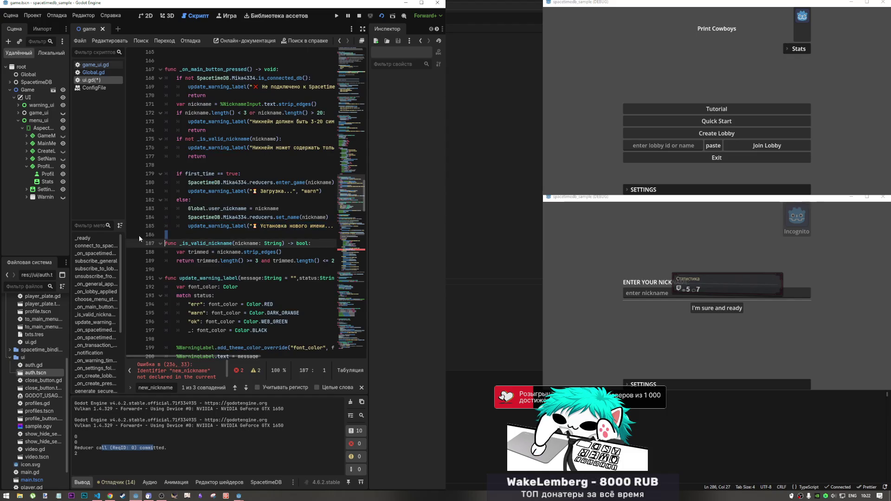
{"action": "left_click", "coordinate": [133, 235]}
{"action": "left_click", "coordinate": [175, 236]}
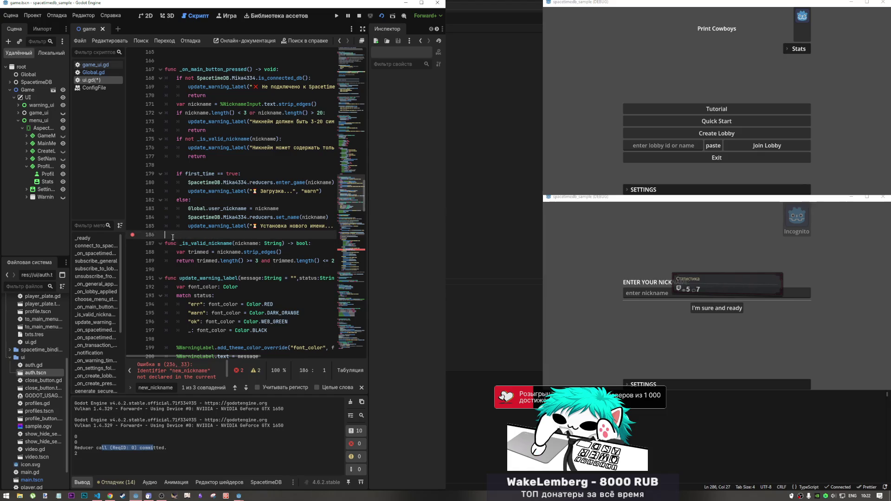
{"action": "scroll", "coordinate": [192, 226], "scroll_direction": "down", "scroll_amount": 15}
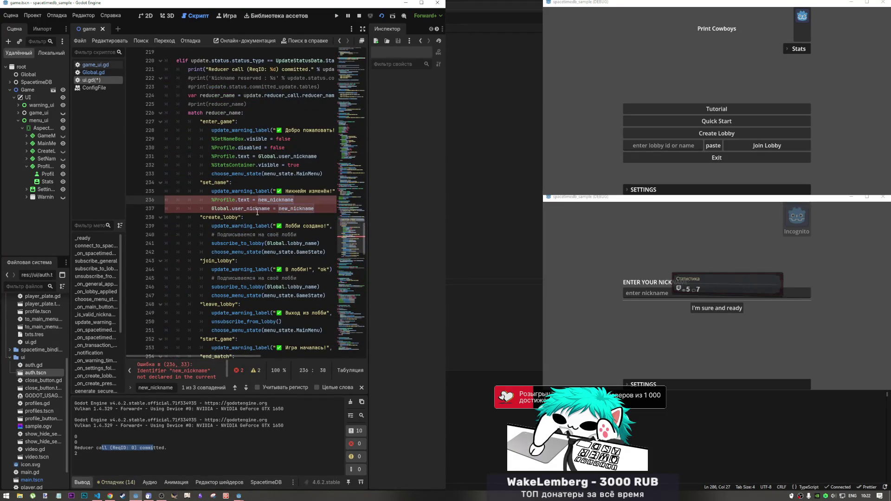
- Make the set_name profile line use Global.user_nickname without '= new_nickname', then save ui.gd
{"action": "left_click", "coordinate": [212, 209]}
{"action": "left_click", "coordinate": [255, 200], "text": "shift"}
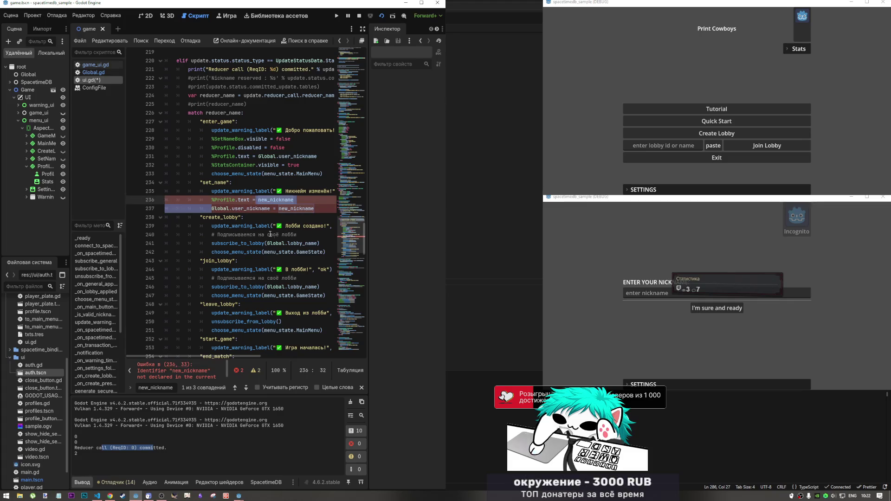
{"action": "key", "text": "BackSpace"}
{"action": "mouse_move", "coordinate": [318, 201]}
{"action": "left_mouse_down"}
{"action": "mouse_move", "coordinate": [325, 211]}
{"action": "mouse_move", "coordinate": [330, 202]}
{"action": "left_mouse_up"}
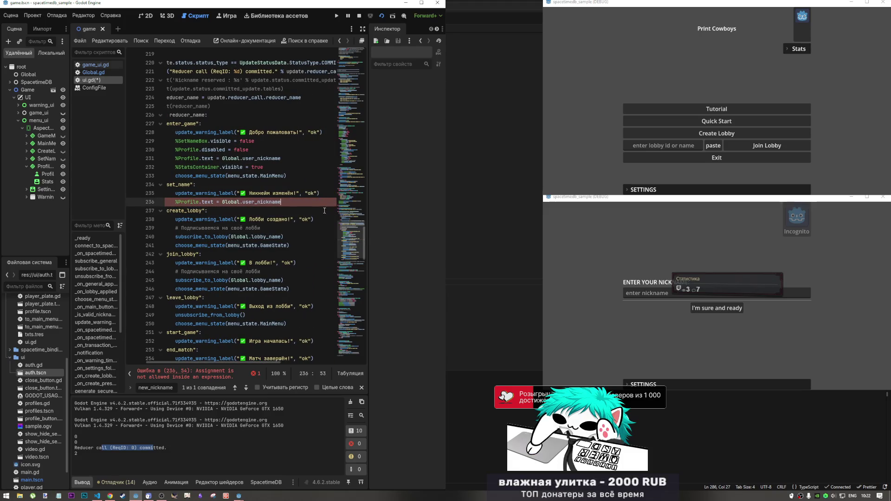
{"action": "key", "text": "BackSpace"}
{"action": "key", "text": "ctrl+s"}
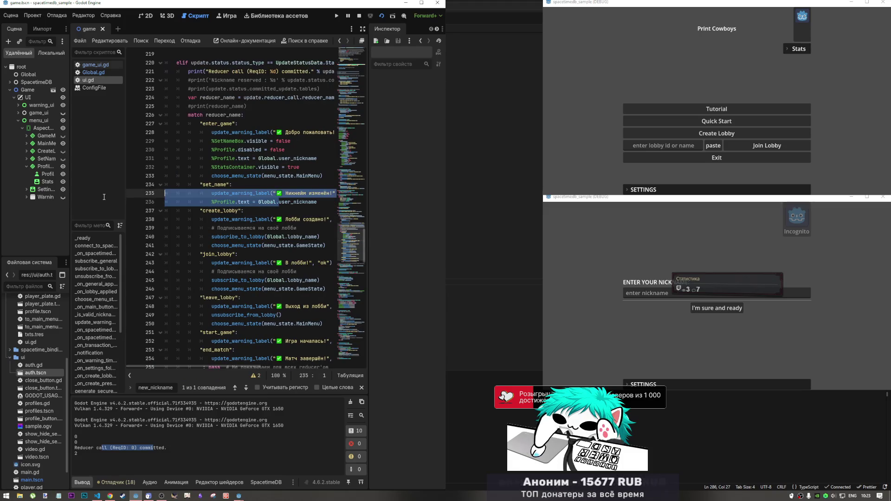
{"action": "left_click", "coordinate": [267, 219]}
{"action": "mouse_move", "coordinate": [267, 222]}
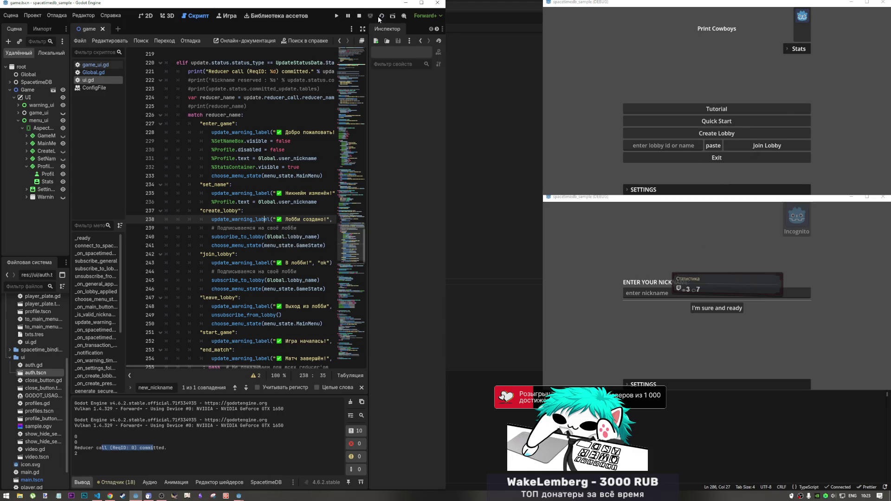
- Rerun the game and submit the nickname 'Print Cowboys' in the top game window
{"action": "key", "text": "F8"}
{"action": "key", "text": "F5"}
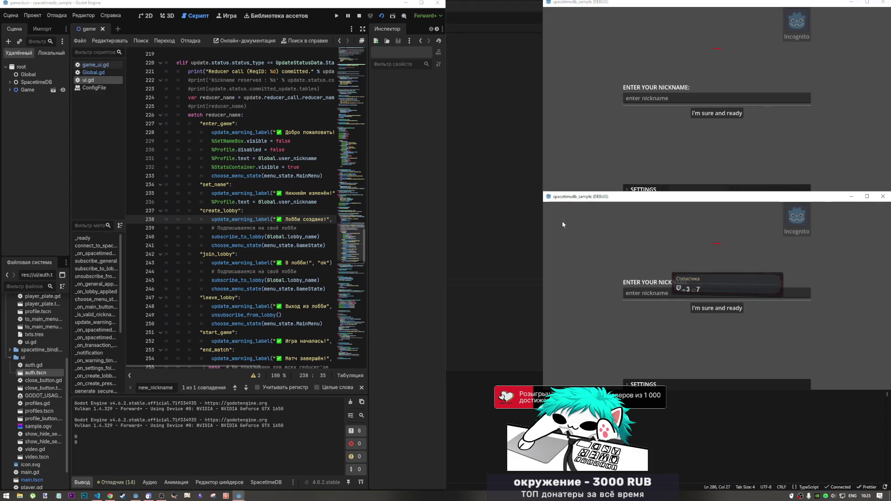
{"action": "left_click", "coordinate": [683, 103]}
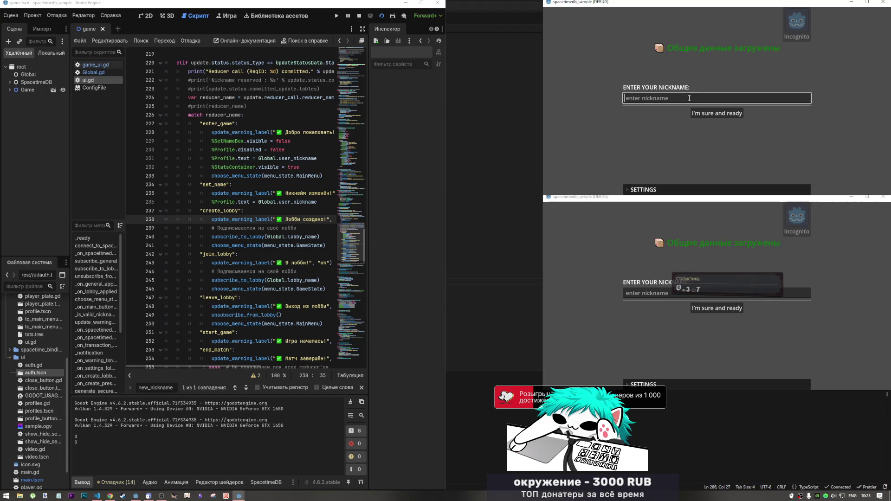
{"action": "type", "text": "Print Cowboys"}
{"action": "left_click", "coordinate": [704, 112]}
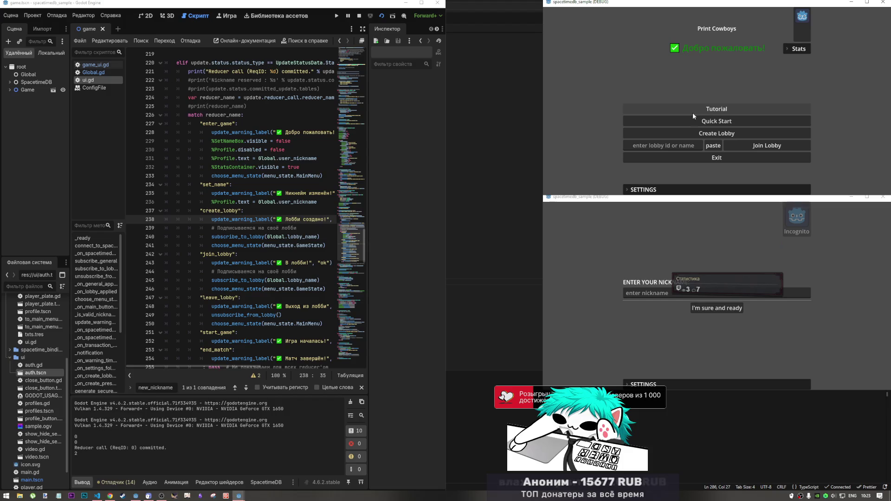
- Scroll ui.gd up to _on_main_button_pressed, then restart the game
{"action": "scroll", "coordinate": [231, 292], "scroll_direction": "down", "scroll_amount": 20}
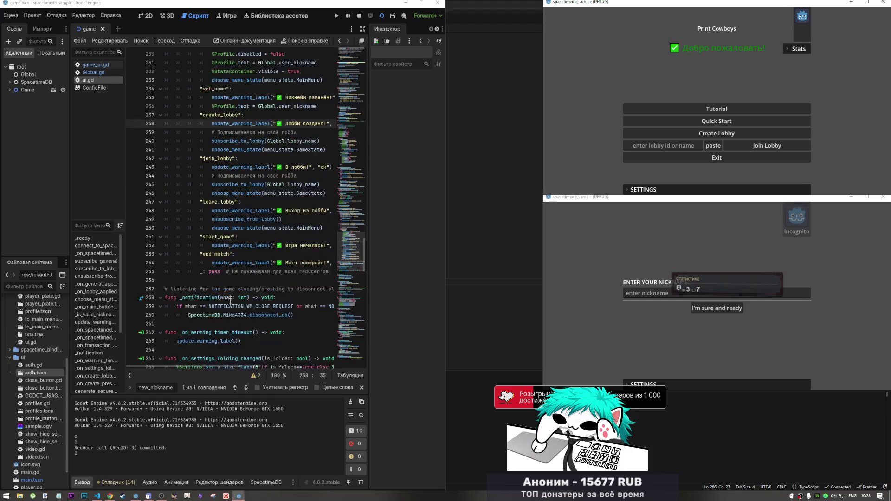
{"action": "scroll", "coordinate": [231, 291], "scroll_direction": "up", "scroll_amount": 20}
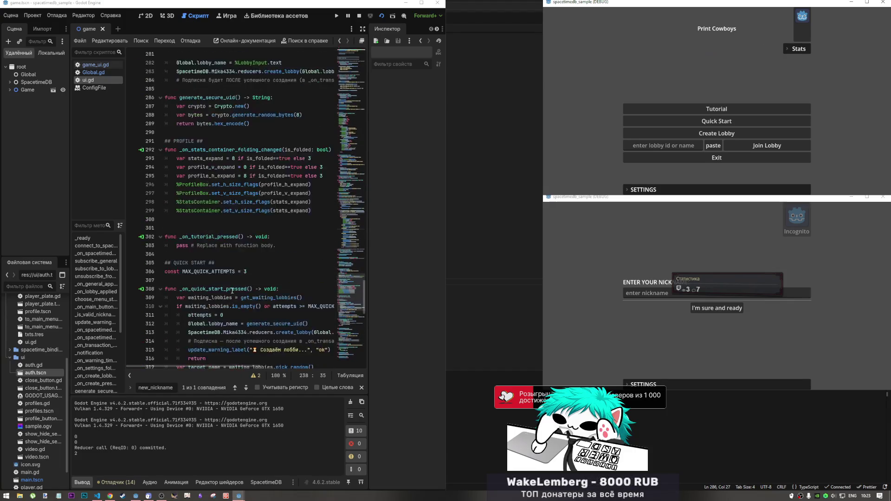
{"action": "scroll", "coordinate": [233, 291], "scroll_direction": "up", "scroll_amount": 8}
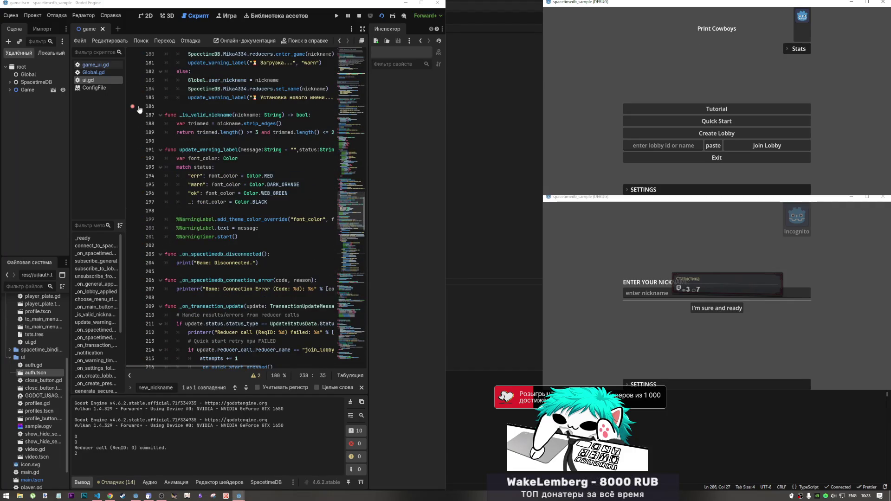
{"action": "scroll", "coordinate": [267, 174], "scroll_direction": "up", "scroll_amount": 5}
{"action": "scroll", "coordinate": [267, 175], "scroll_direction": "up", "scroll_amount": 2}
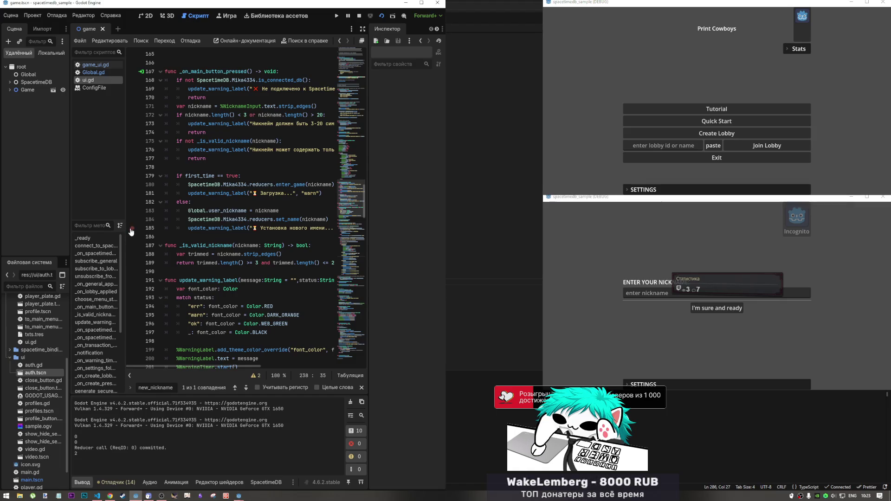
{"action": "left_click", "coordinate": [382, 17]}
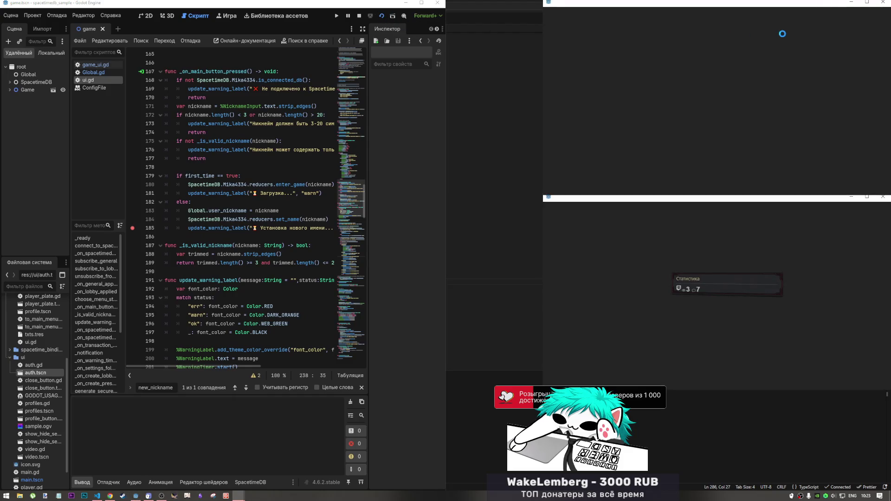
- Paste a nickname into the top game window's field and submit it to reach the main menu
{"action": "left_click", "coordinate": [705, 102]}
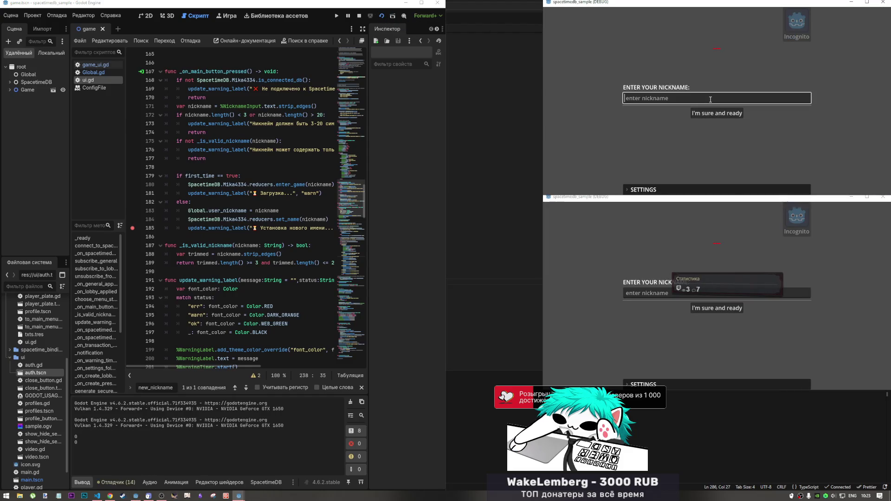
{"action": "type", "text": "321"}
{"action": "key", "text": "Return"}
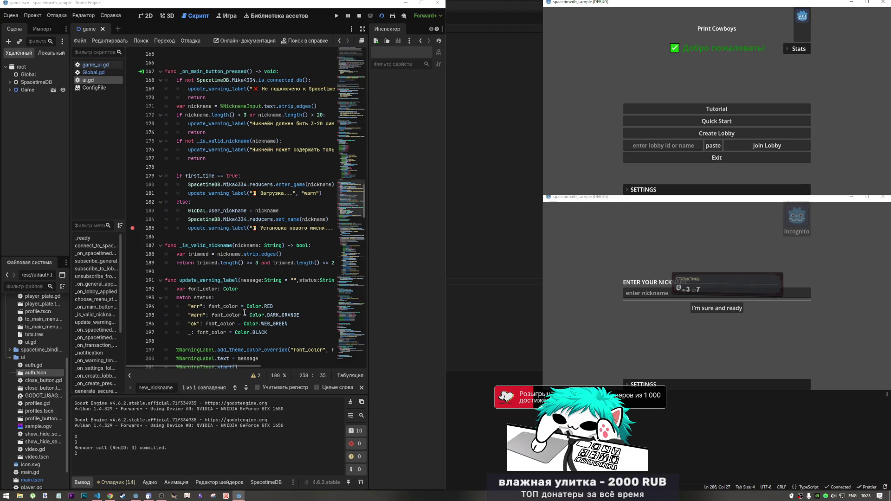
{"action": "mouse_move", "coordinate": [346, 206]}
{"action": "left_mouse_down"}
{"action": "mouse_move", "coordinate": [342, 144]}
{"action": "mouse_move", "coordinate": [346, 227]}
{"action": "mouse_move", "coordinate": [333, 147]}
{"action": "mouse_move", "coordinate": [336, 232]}
{"action": "mouse_move", "coordinate": [346, 224]}
{"action": "left_mouse_up"}
{"action": "scroll", "coordinate": [346, 224], "scroll_direction": "down", "scroll_amount": 2}
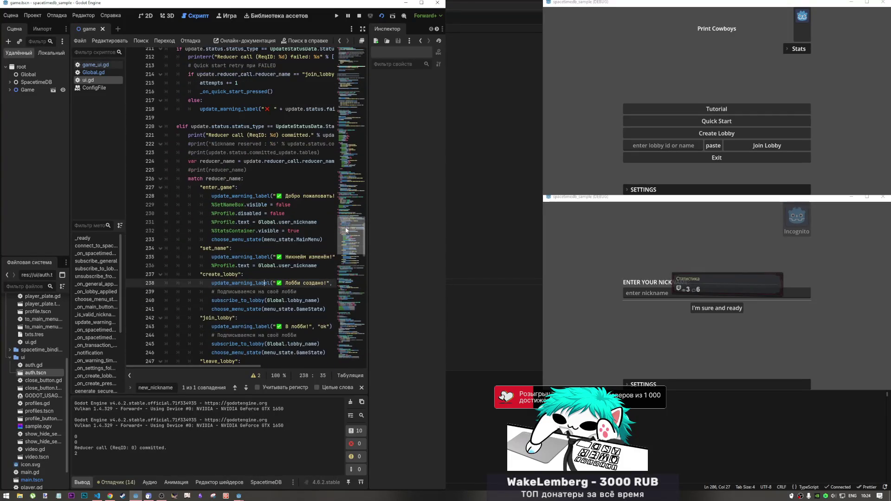
- Review the reducer_name match and the enter_game case block in ui.gd
{"action": "left_click", "coordinate": [285, 161]}
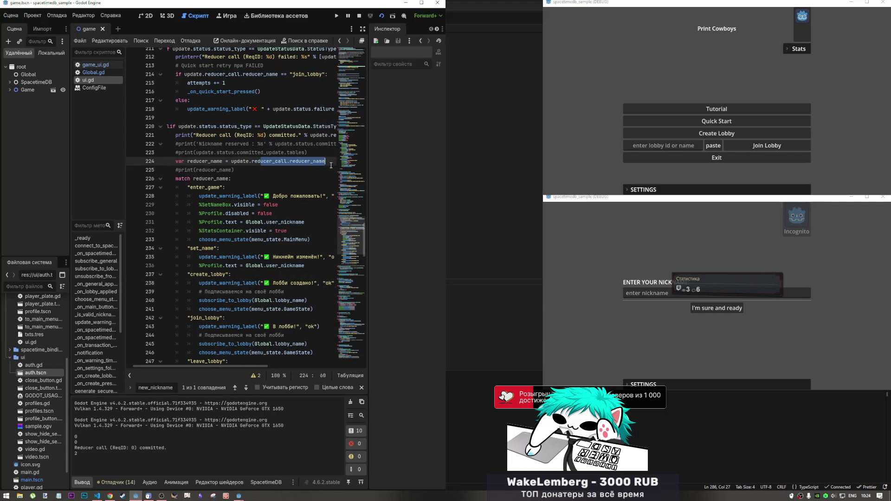
{"action": "left_click", "coordinate": [283, 179]}
{"action": "scroll", "coordinate": [286, 191], "scroll_direction": "down", "scroll_amount": 3}
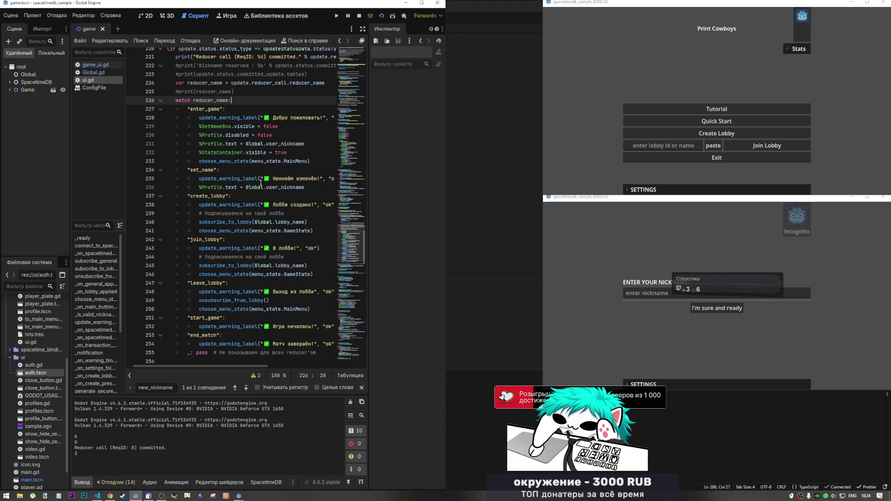
{"action": "mouse_move", "coordinate": [226, 109]}
{"action": "left_mouse_down"}
{"action": "mouse_move", "coordinate": [264, 127]}
{"action": "mouse_move", "coordinate": [269, 143]}
{"action": "mouse_move", "coordinate": [305, 144]}
{"action": "left_mouse_up"}
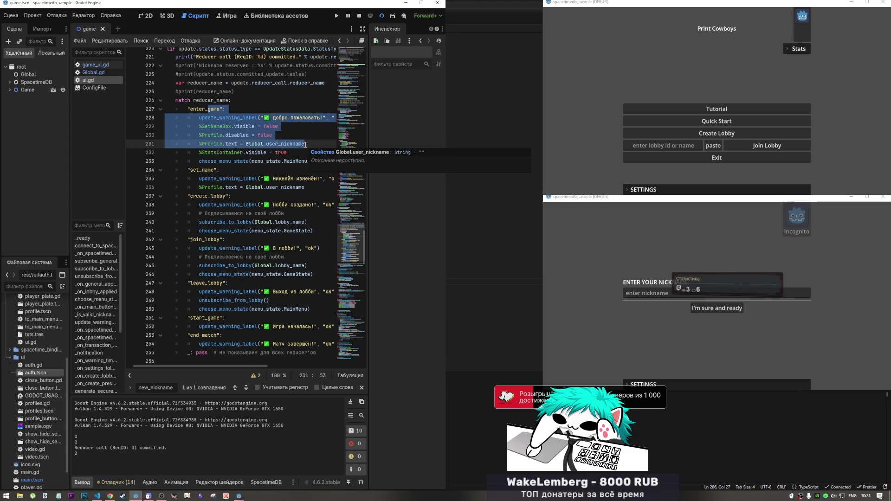
{"action": "left_click_drag", "start_coordinate": [204, 108], "coordinate": [281, 165]}
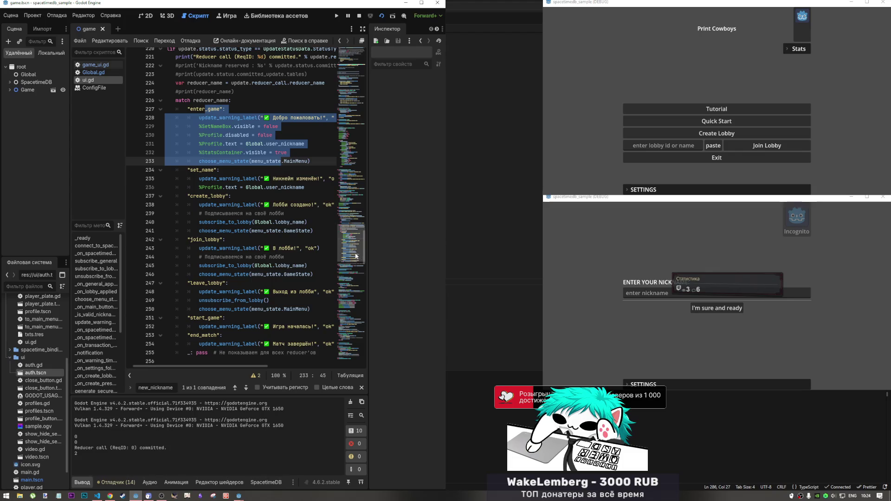
{"action": "left_click", "coordinate": [344, 295]}
{"action": "mouse_move", "coordinate": [344, 296]}
{"action": "left_mouse_down"}
{"action": "mouse_move", "coordinate": [342, 241]}
{"action": "mouse_move", "coordinate": [330, 342]}
{"action": "mouse_move", "coordinate": [345, 195]}
{"action": "left_mouse_up"}
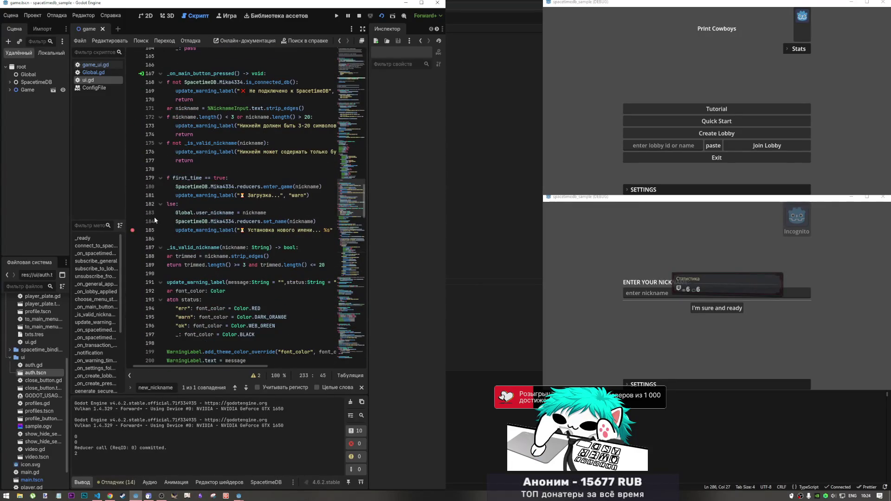
- Copy 'Global.user_nickname = nickname' from the else branch and paste it under 'if first_time == true:'
{"action": "left_click_drag", "start_coordinate": [195, 229], "coordinate": [126, 208]}
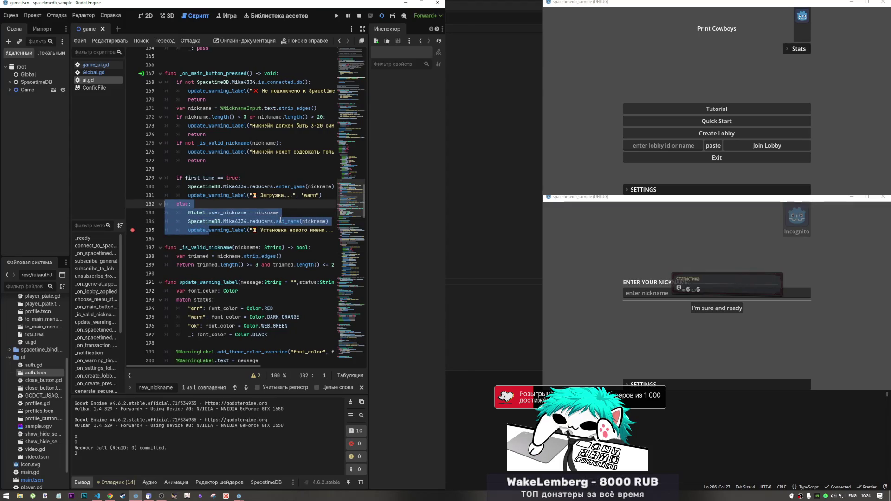
{"action": "left_click", "coordinate": [257, 230]}
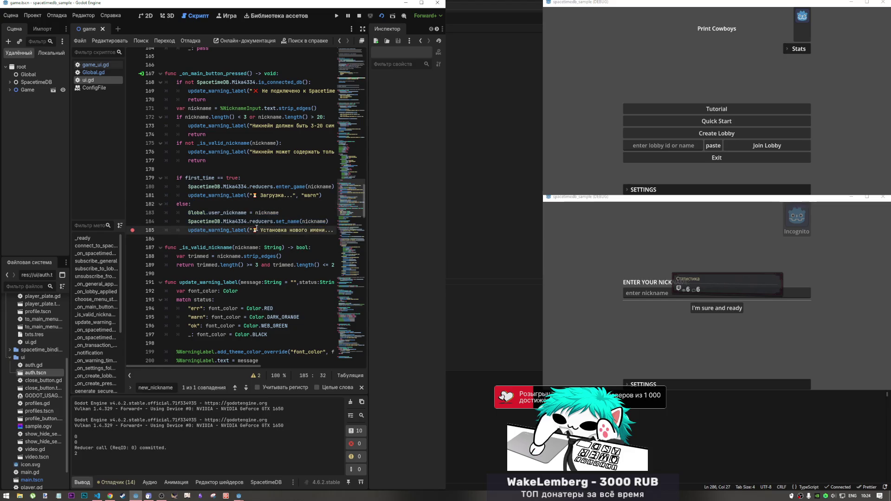
{"action": "left_click_drag", "start_coordinate": [188, 221], "coordinate": [307, 221]}
{"action": "mouse_move", "coordinate": [188, 221]}
{"action": "left_mouse_down"}
{"action": "mouse_move", "coordinate": [315, 221]}
{"action": "mouse_move", "coordinate": [187, 212]}
{"action": "left_mouse_up"}
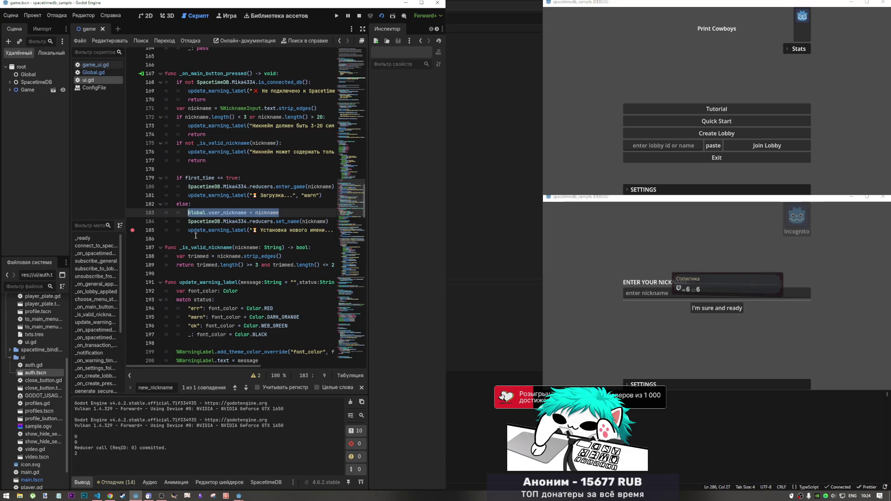
{"action": "left_click", "coordinate": [263, 178]}
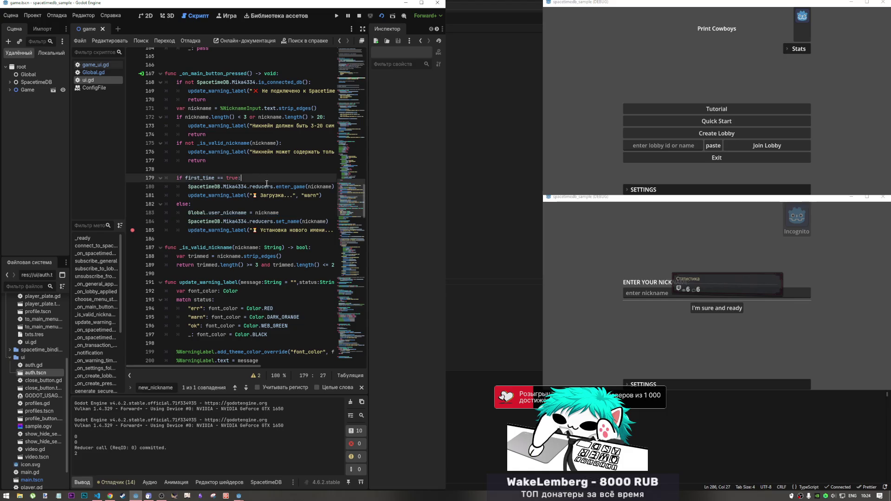
{"action": "key", "text": "Return"}
{"action": "type", "text": "Global.user_nickname = nickname"}
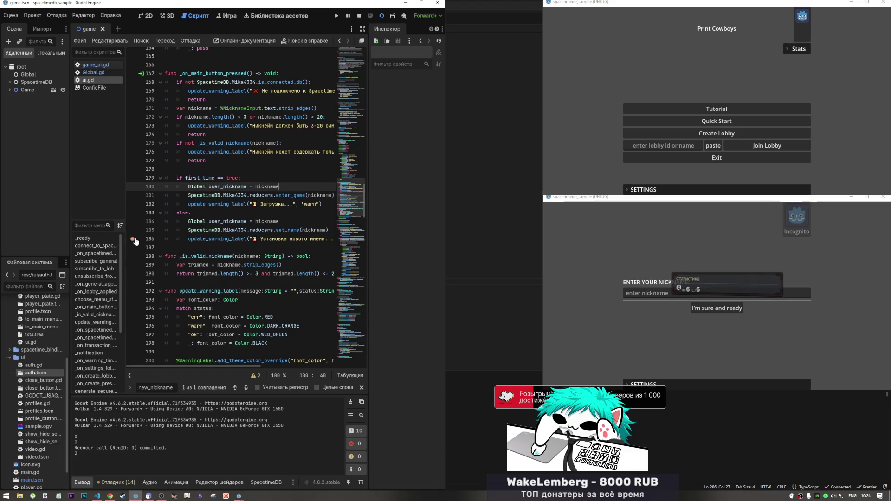
- Save ui.gd, relaunch the game and log in as qqwwee in the top window
{"action": "double_click", "coordinate": [251, 221]}
{"action": "key", "text": "ctrl+s"}
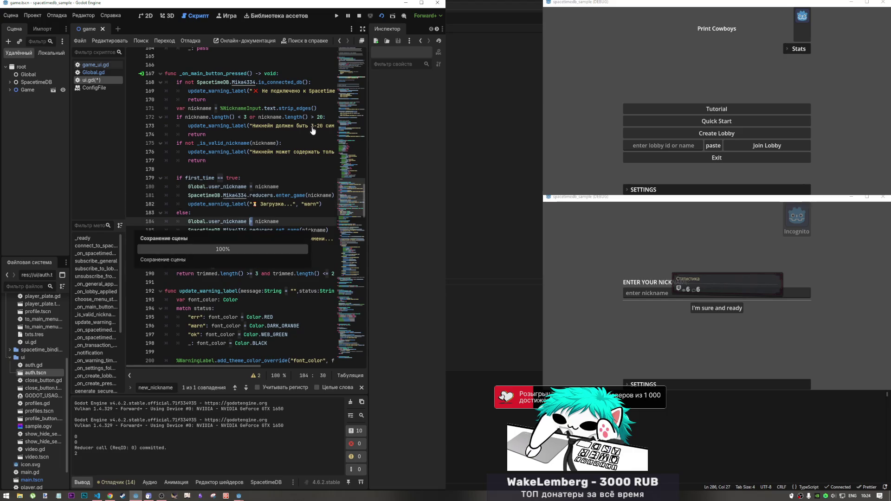
{"action": "left_click", "coordinate": [347, 16]}
{"action": "left_click", "coordinate": [383, 16]}
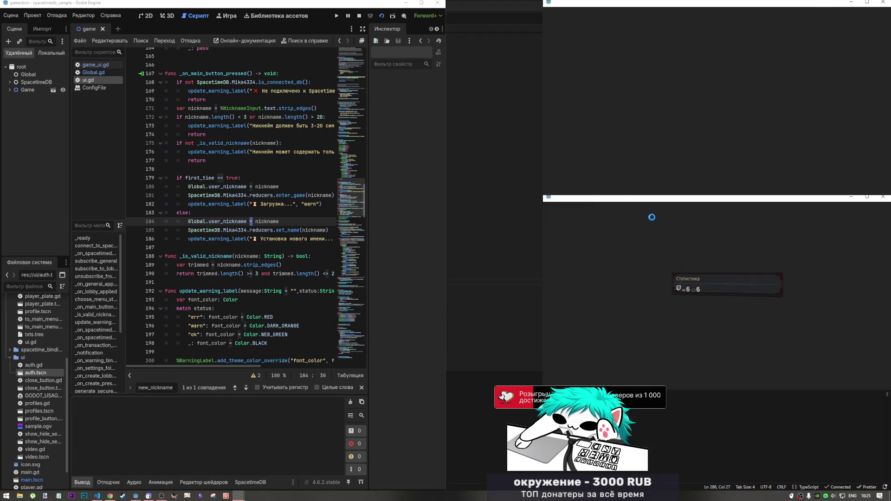
{"action": "left_click", "coordinate": [638, 100]}
{"action": "type", "text": "qqwwee"}
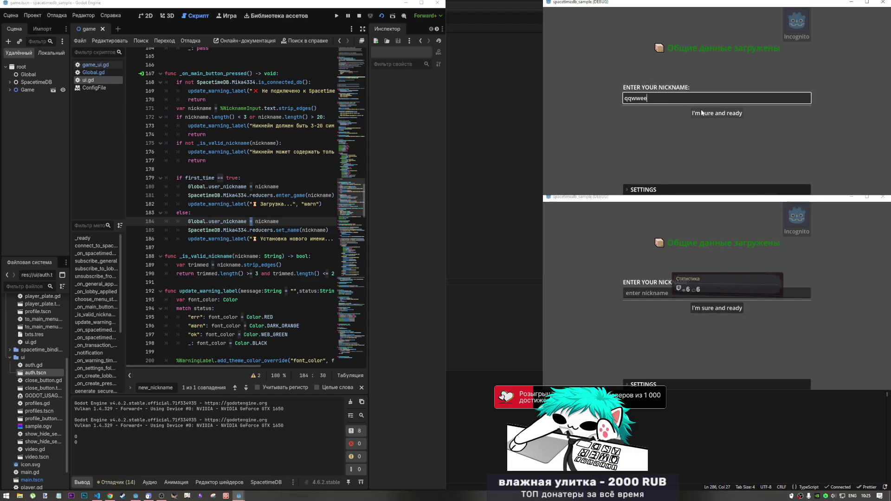
{"action": "left_click", "coordinate": [701, 111]}
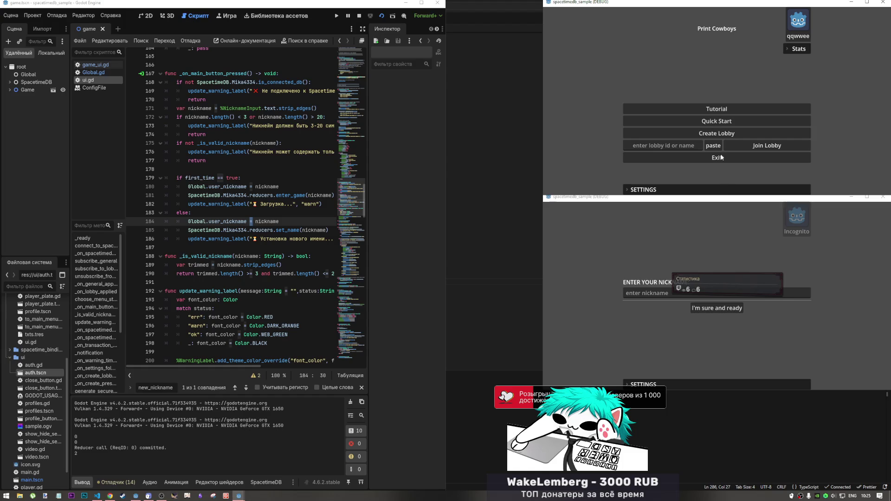
- Toggle the game's Settings and Stats panels, then return to the nickname check code
{"action": "left_click", "coordinate": [737, 190]}
{"action": "left_click", "coordinate": [736, 190]}
{"action": "left_click", "coordinate": [797, 49]}
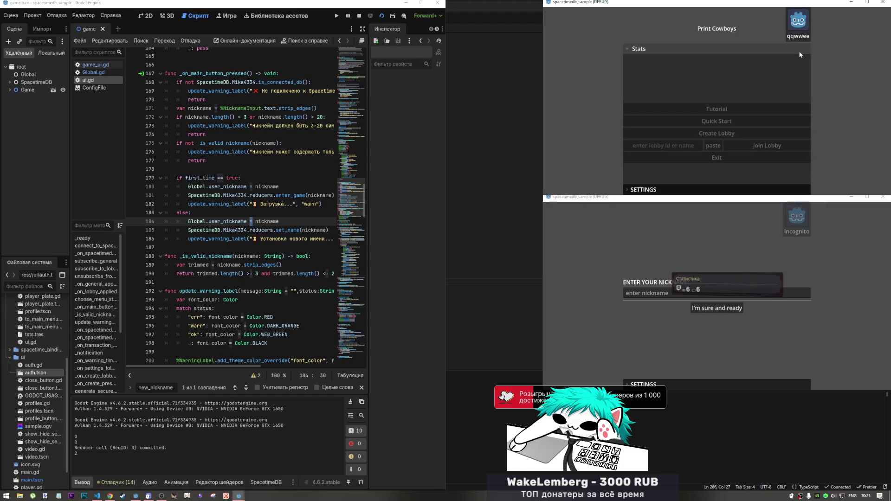
{"action": "left_click", "coordinate": [797, 48]}
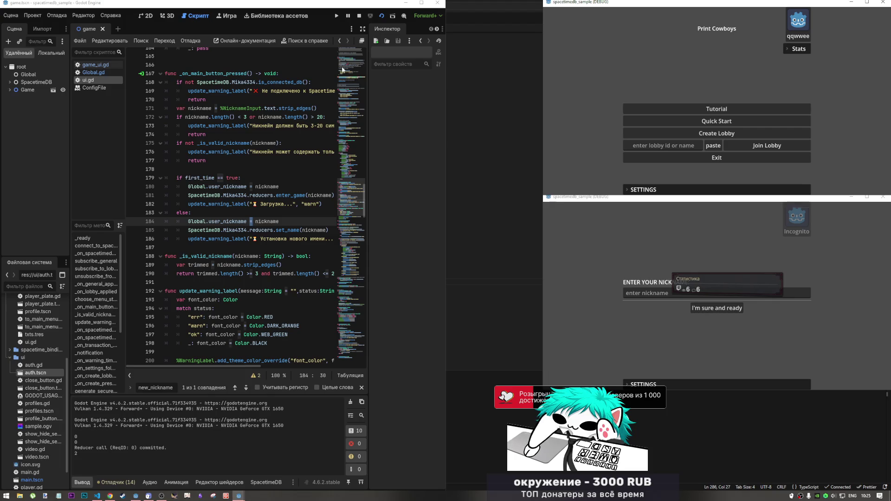
{"action": "left_click", "coordinate": [255, 160]}
{"action": "mouse_move", "coordinate": [258, 186]}
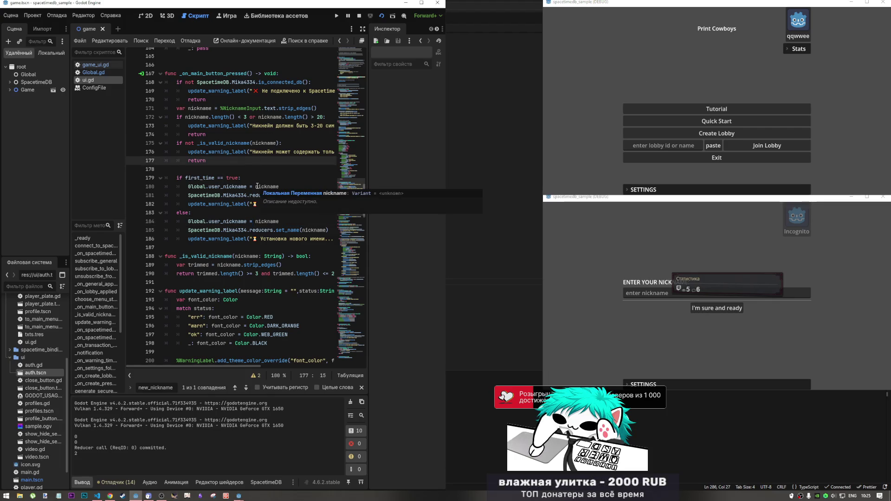
- Open game_ui.gd and select the Global.user_nickname check on lines 194–195 of _on_lobby_member_delete
{"action": "left_click", "coordinate": [253, 247]}
{"action": "scroll", "coordinate": [252, 233], "scroll_direction": "up", "scroll_amount": 3}
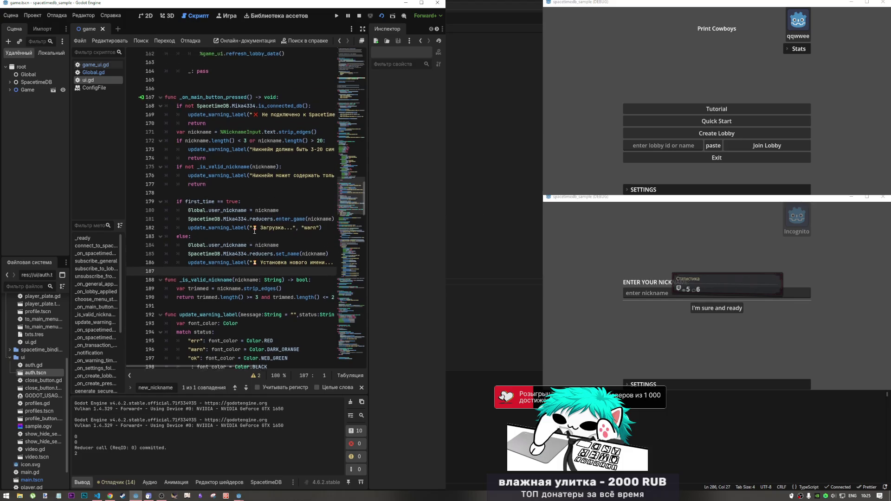
{"action": "scroll", "coordinate": [255, 194], "scroll_direction": "down", "scroll_amount": 1}
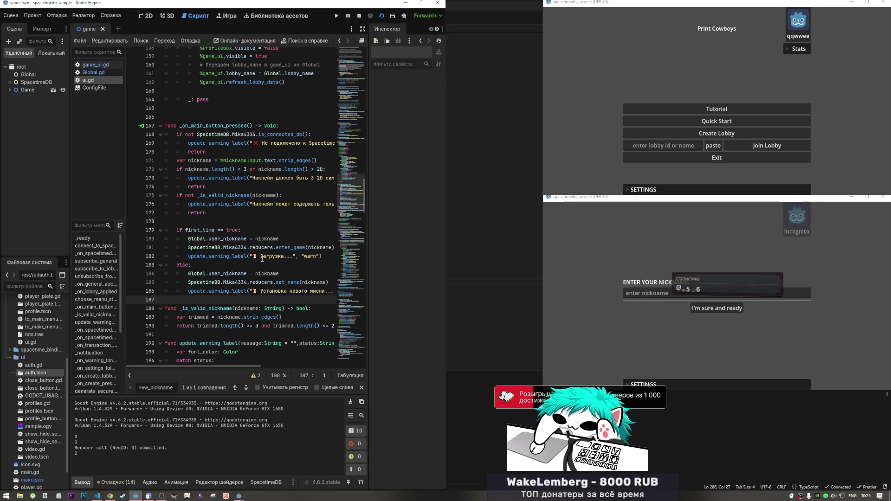
{"action": "left_click_drag", "start_coordinate": [349, 192], "coordinate": [342, 70]}
{"action": "left_click", "coordinate": [93, 65]}
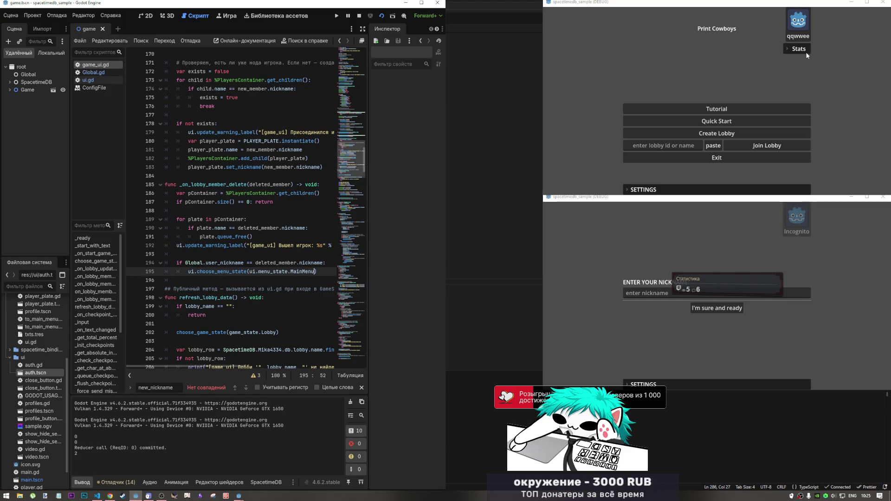
{"action": "scroll", "coordinate": [270, 278], "scroll_direction": "down", "scroll_amount": 3}
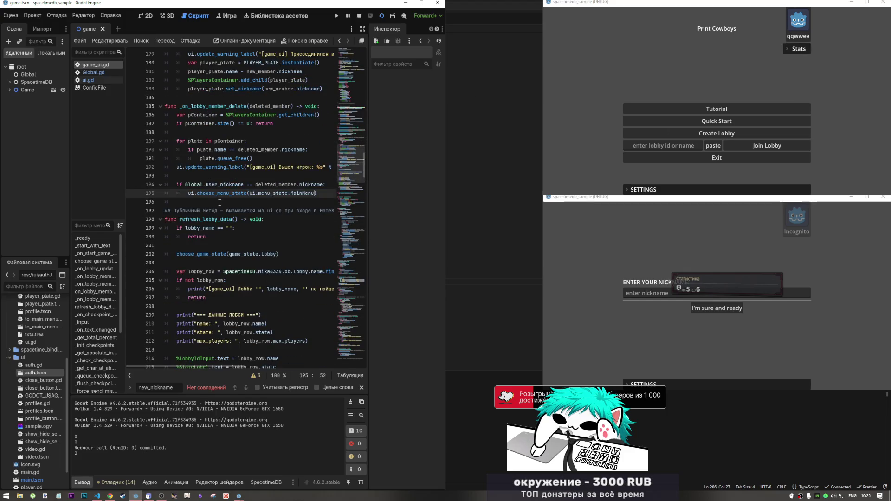
{"action": "left_click_drag", "start_coordinate": [244, 184], "coordinate": [179, 184]}
{"action": "left_click_drag", "start_coordinate": [232, 184], "coordinate": [272, 193]}
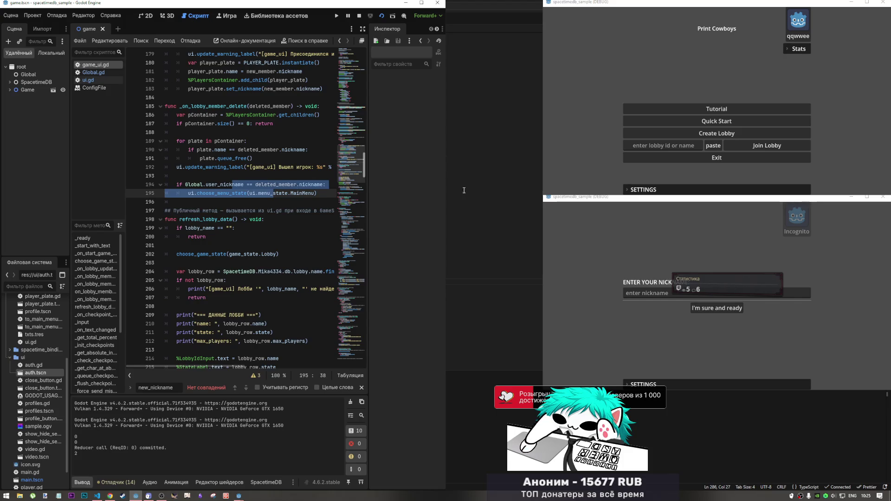
{"action": "left_click", "coordinate": [725, 133]}
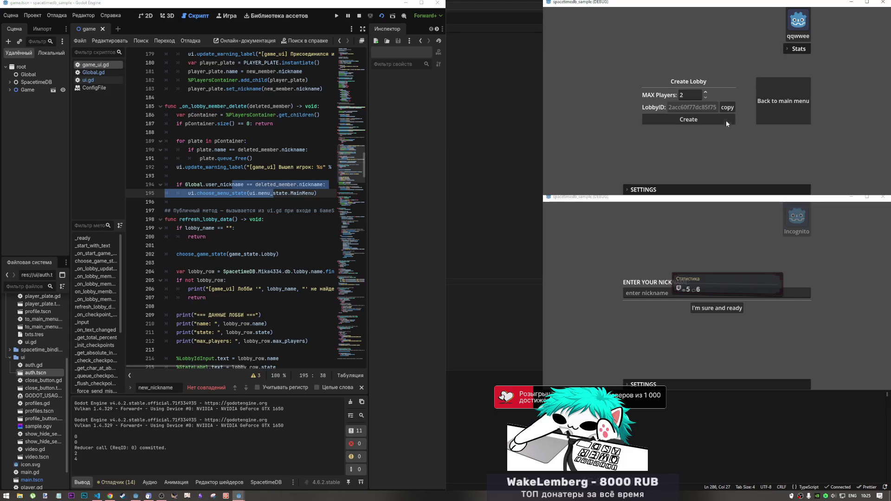
{"action": "left_click", "coordinate": [727, 117]}
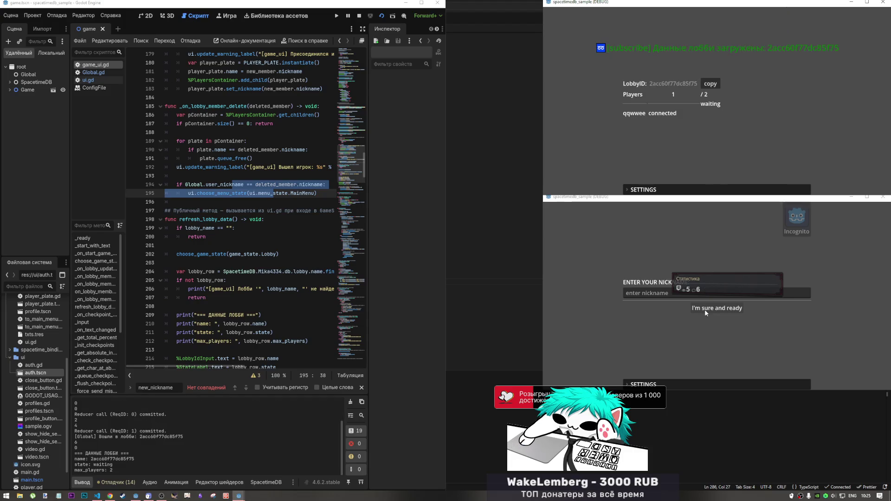
{"action": "left_click", "coordinate": [658, 295]}
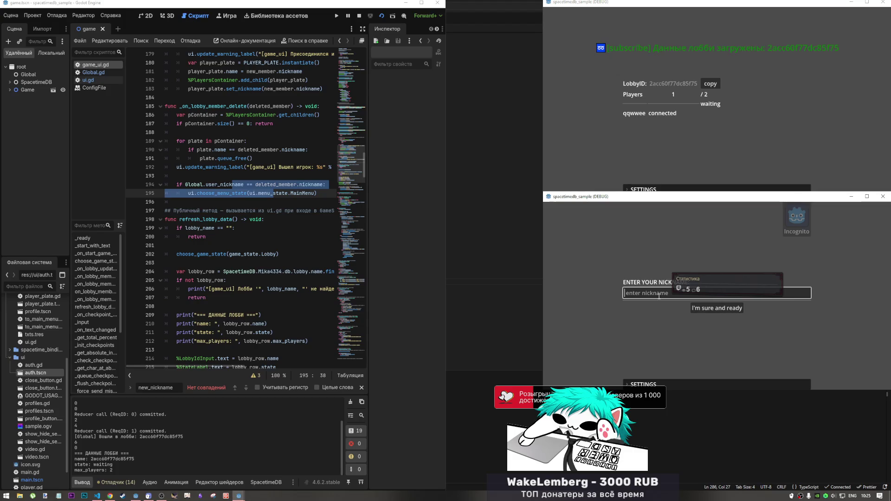
{"action": "type", "text": "eewwqq"}
{"action": "left_click", "coordinate": [706, 309]}
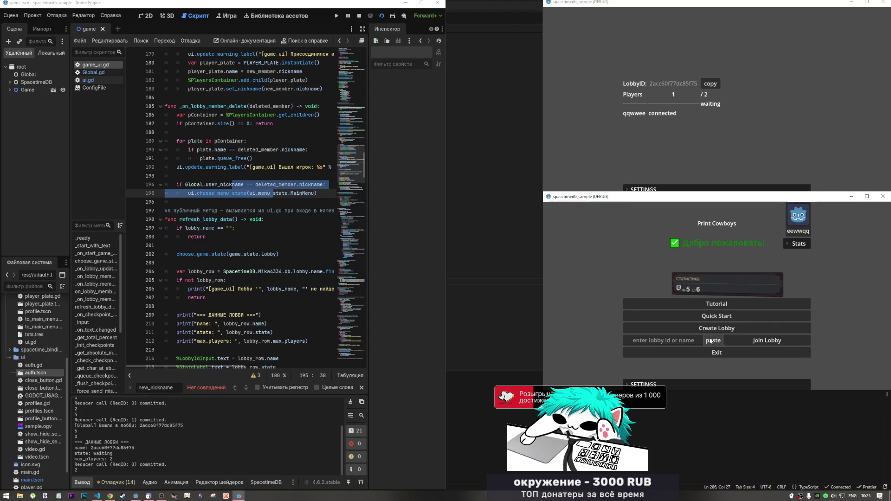
{"action": "left_click", "coordinate": [678, 343]}
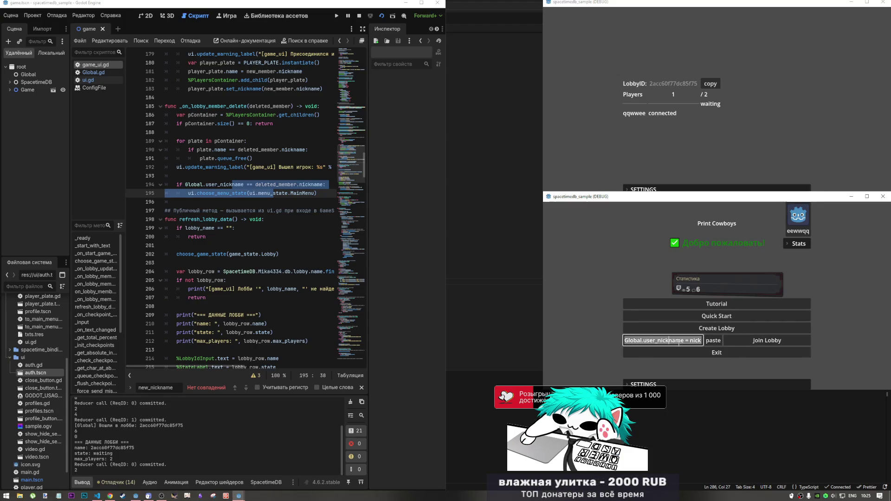
{"action": "key", "text": "BackSpace"}
{"action": "left_click", "coordinate": [711, 83]}
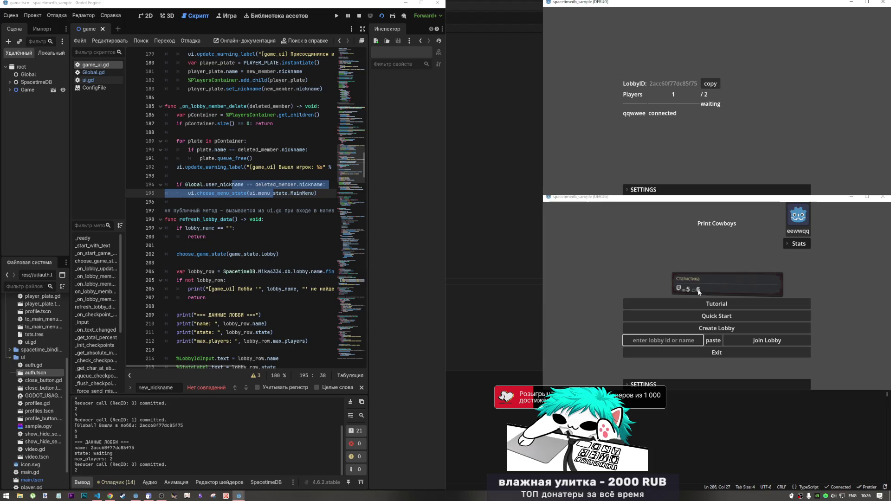
{"action": "left_click", "coordinate": [713, 340]}
{"action": "left_click", "coordinate": [674, 342]}
{"action": "key", "text": "BackSpace"}
{"action": "left_click", "coordinate": [708, 84]}
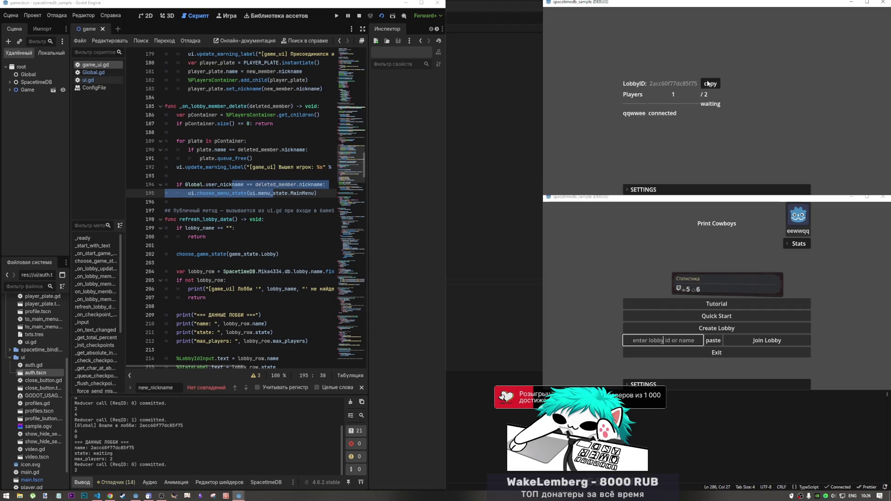
{"action": "left_click", "coordinate": [688, 340]}
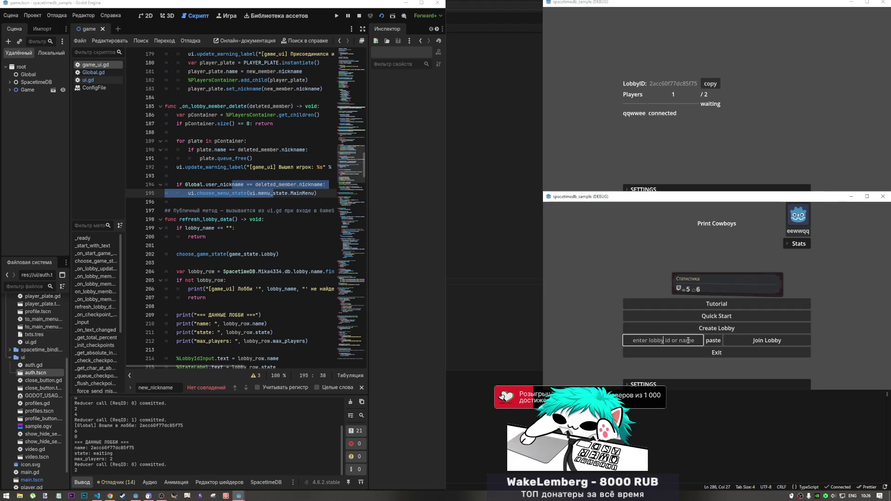
{"action": "left_click", "coordinate": [713, 340]}
{"action": "key", "text": "ctrl+a"}
{"action": "key", "text": "BackSpace"}
{"action": "left_click", "coordinate": [702, 83]}
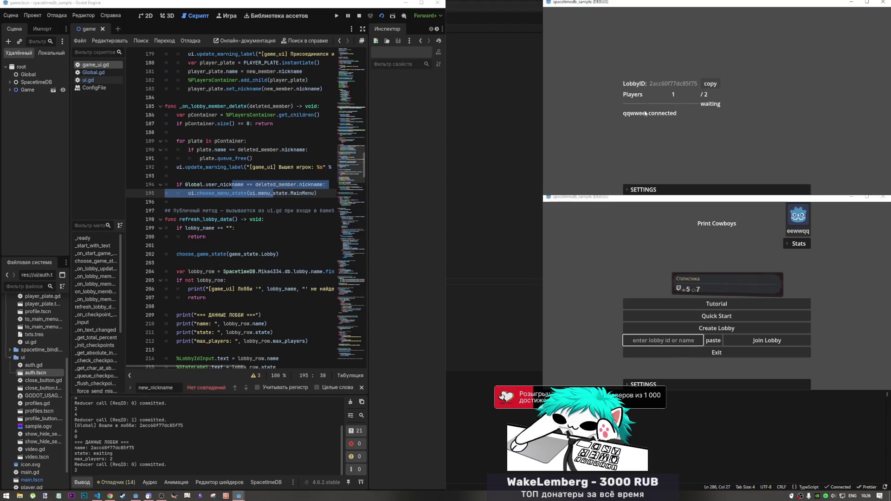
{"action": "left_click", "coordinate": [197, 248]}
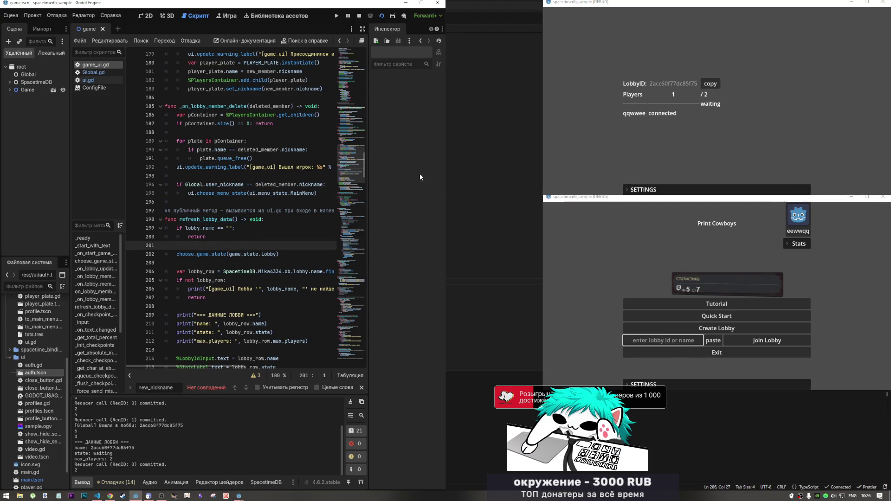
{"action": "left_click", "coordinate": [698, 84]}
{"action": "left_click", "coordinate": [283, 149]}
- Stop the game, maximize the editor, widen the Scene dock and select the copy button in 2D view
{"action": "left_click", "coordinate": [360, 16]}
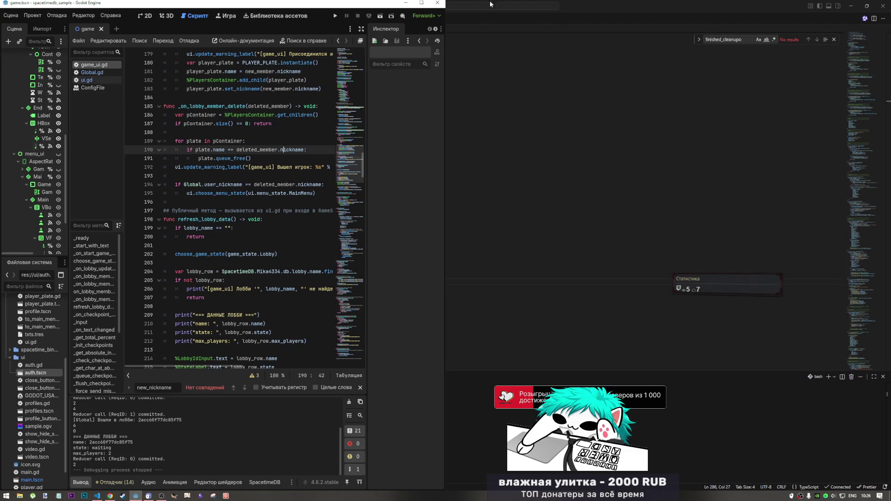
{"action": "double_click", "coordinate": [375, 4]}
{"action": "mouse_move", "coordinate": [74, 134]}
{"action": "left_mouse_down"}
{"action": "mouse_move", "coordinate": [162, 134]}
{"action": "mouse_move", "coordinate": [133, 134]}
{"action": "left_mouse_up"}
{"action": "scroll", "coordinate": [93, 124], "scroll_direction": "up", "scroll_amount": 10}
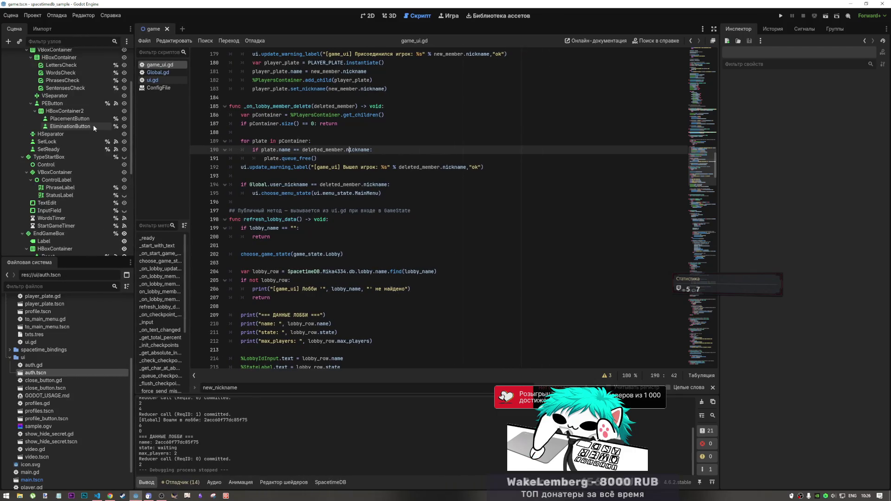
{"action": "scroll", "coordinate": [93, 125], "scroll_direction": "down", "scroll_amount": 5}
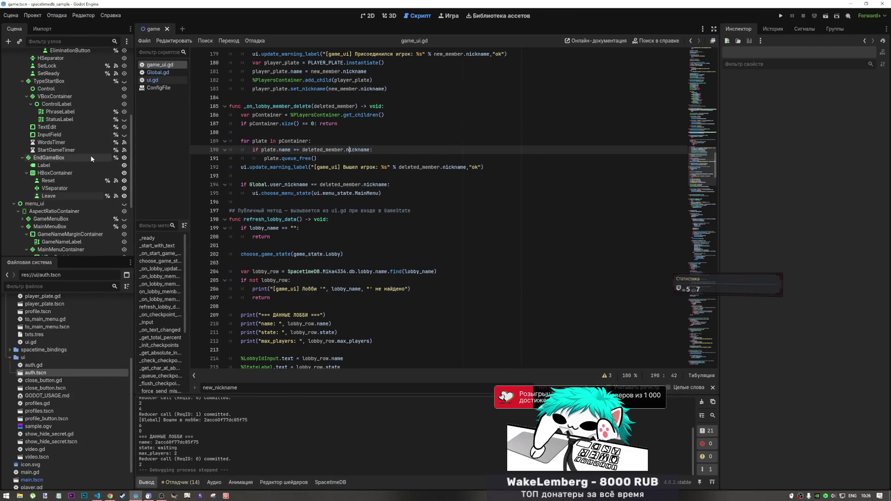
{"action": "scroll", "coordinate": [76, 125], "scroll_direction": "up", "scroll_amount": 3}
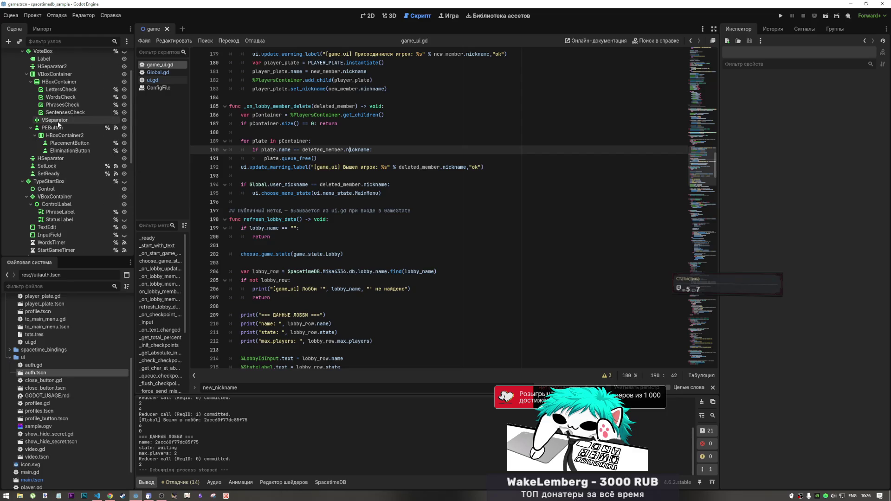
{"action": "scroll", "coordinate": [44, 101], "scroll_direction": "up", "scroll_amount": 2}
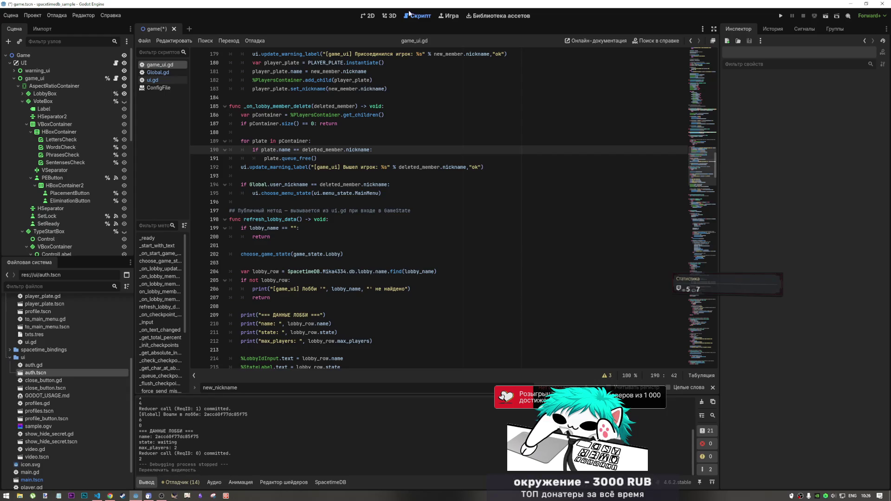
{"action": "left_click", "coordinate": [370, 16]}
{"action": "left_click", "coordinate": [378, 166]}
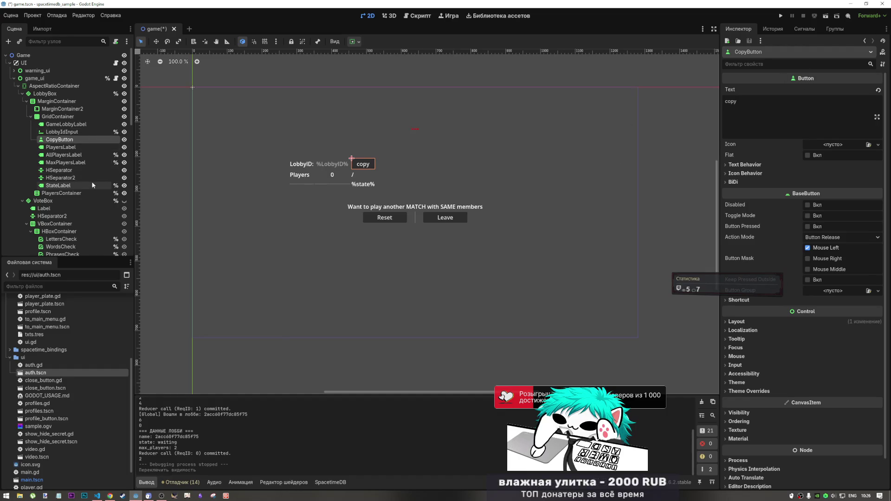
- Expand CreateLobbyBox and follow CopyButton's pressed signal to _on_copy_button_pressed in ui.gd
{"action": "scroll", "coordinate": [93, 185], "scroll_direction": "down", "scroll_amount": 5}
{"action": "scroll", "coordinate": [92, 184], "scroll_direction": "down", "scroll_amount": 2}
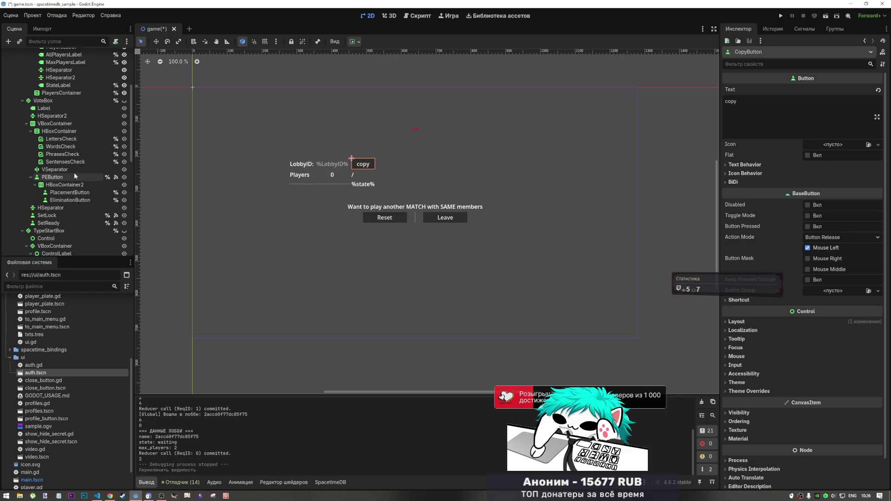
{"action": "scroll", "coordinate": [78, 157], "scroll_direction": "down", "scroll_amount": 5}
{"action": "scroll", "coordinate": [84, 153], "scroll_direction": "down", "scroll_amount": 4}
{"action": "scroll", "coordinate": [88, 173], "scroll_direction": "down", "scroll_amount": 4}
{"action": "scroll", "coordinate": [83, 166], "scroll_direction": "up", "scroll_amount": 10}
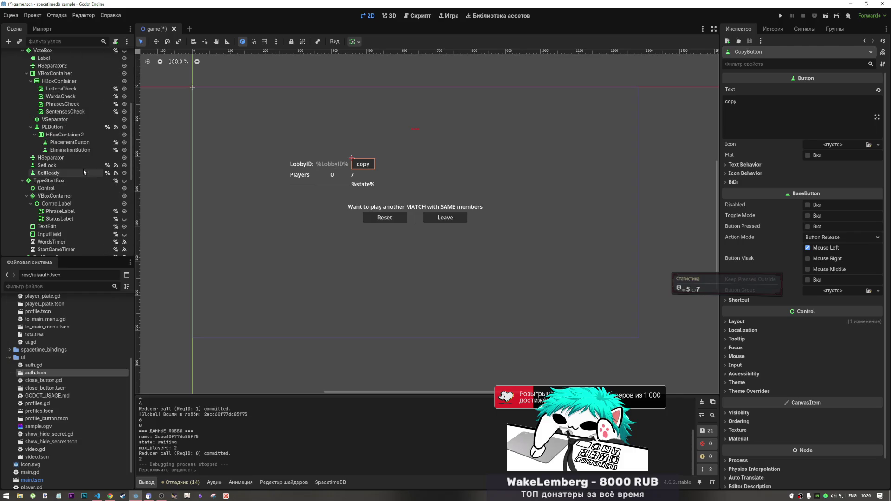
{"action": "scroll", "coordinate": [82, 166], "scroll_direction": "up", "scroll_amount": 2}
{"action": "scroll", "coordinate": [55, 188], "scroll_direction": "down", "scroll_amount": 2}
{"action": "scroll", "coordinate": [74, 194], "scroll_direction": "down", "scroll_amount": 5}
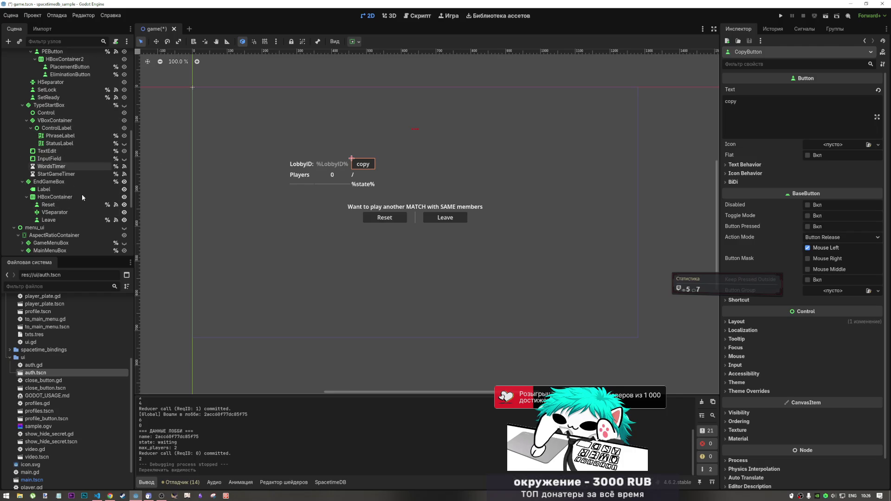
{"action": "scroll", "coordinate": [78, 195], "scroll_direction": "down", "scroll_amount": 9}
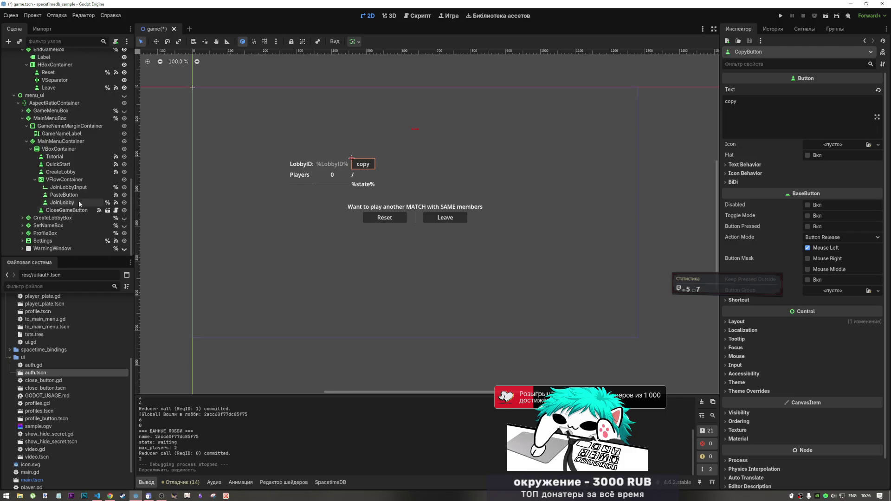
{"action": "left_click", "coordinate": [21, 219]}
{"action": "scroll", "coordinate": [34, 221], "scroll_direction": "down", "scroll_amount": 5}
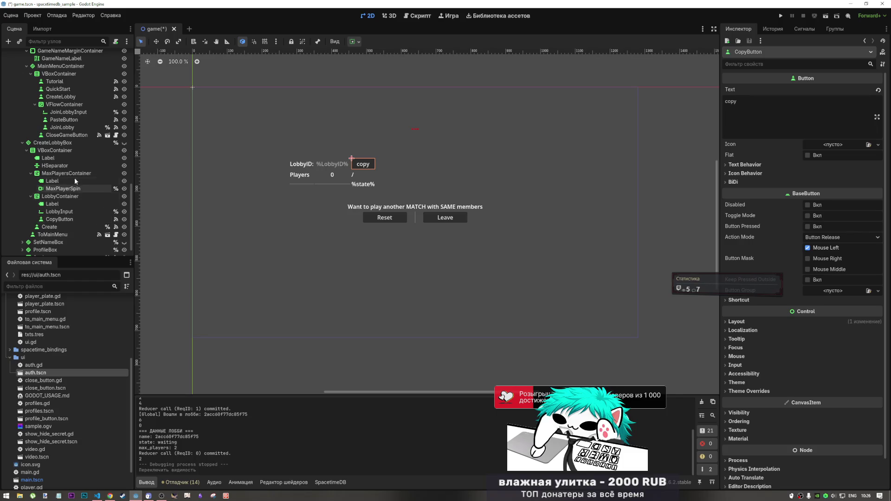
{"action": "left_click", "coordinate": [116, 220]}
{"action": "scroll", "coordinate": [418, 232], "scroll_direction": "down", "scroll_amount": 4}
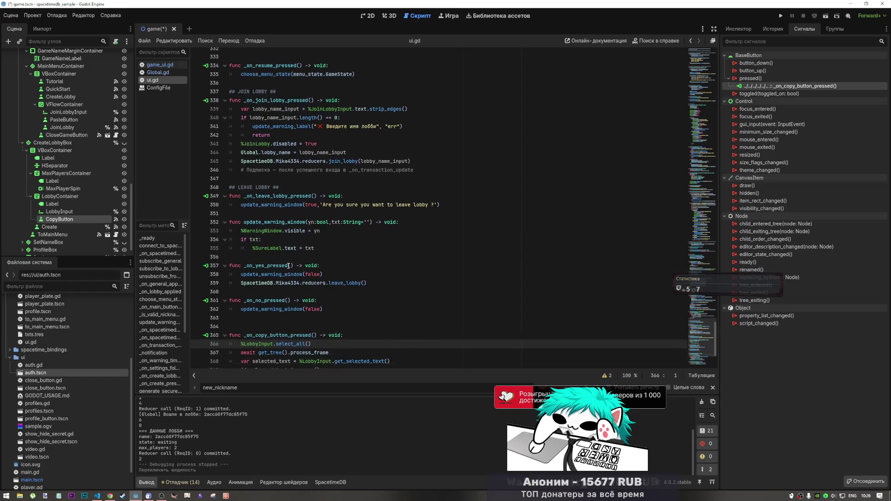
- Inspect CopyButton, then start renaming the CreateLobbyBox LobbyContainer copy button to CLCopyButton
{"action": "left_click_drag", "start_coordinate": [364, 298], "coordinate": [232, 243]}
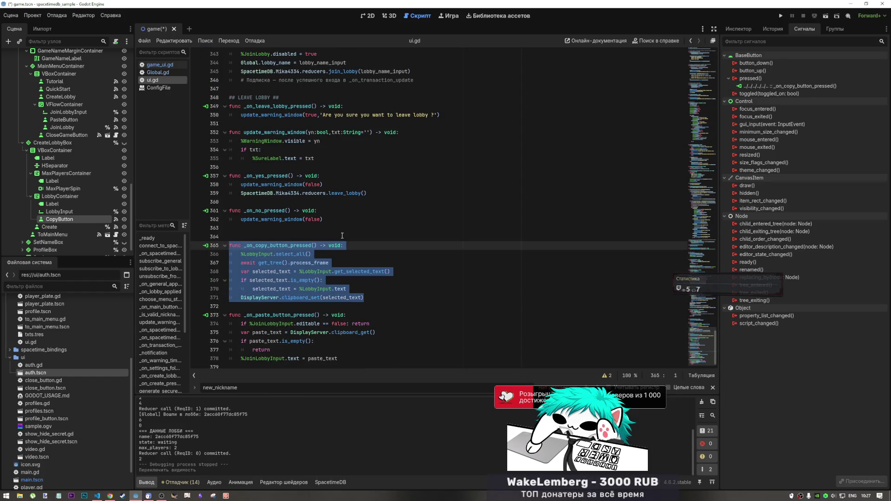
{"action": "scroll", "coordinate": [93, 151], "scroll_direction": "up", "scroll_amount": 10}
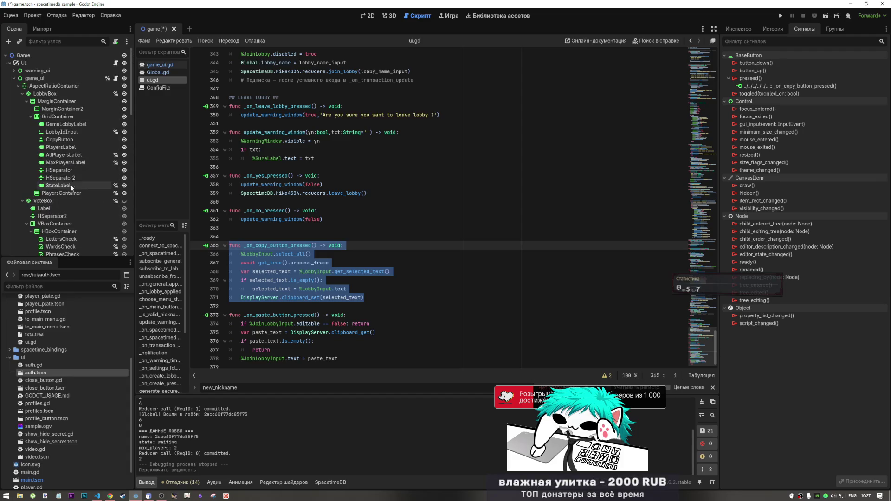
{"action": "left_click", "coordinate": [69, 140]}
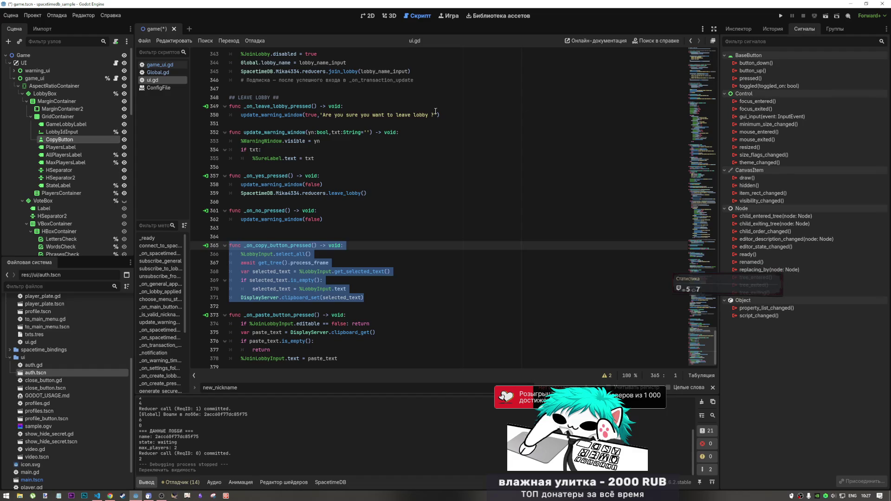
{"action": "left_click", "coordinate": [740, 31]}
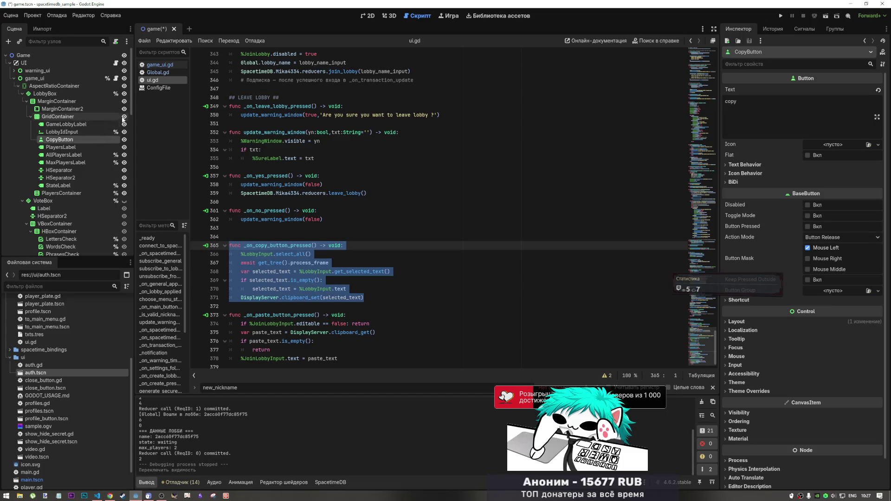
{"action": "left_click_drag", "start_coordinate": [130, 111], "coordinate": [114, 251]}
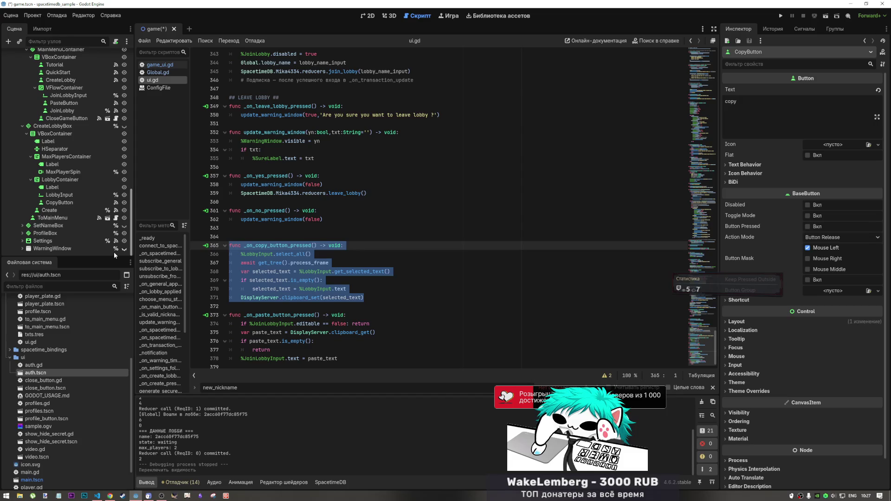
{"action": "mouse_move", "coordinate": [113, 252]}
{"action": "left_mouse_down"}
{"action": "mouse_move", "coordinate": [121, 151]}
{"action": "mouse_move", "coordinate": [120, 262]}
{"action": "left_mouse_up"}
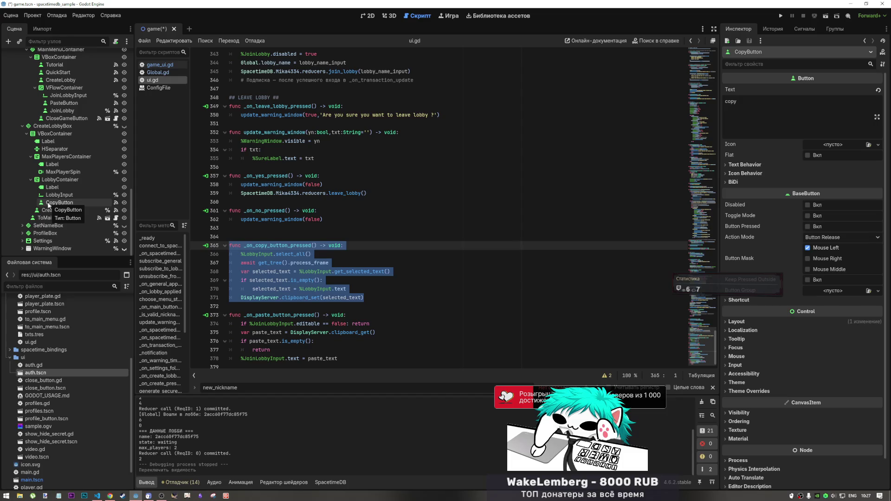
{"action": "double_click", "coordinate": [47, 204]}
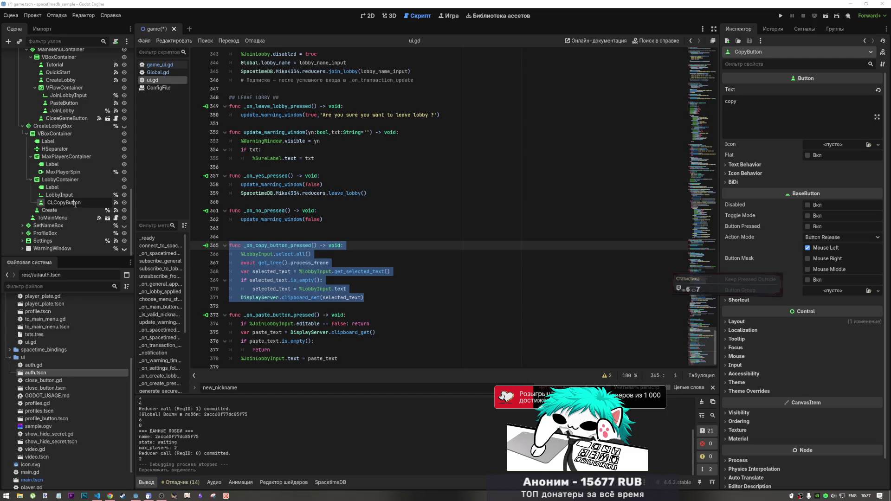
- Name the button CLCopyButton and reconnect its pressed signal to _on_clcopy_button_pressed in ui.gd
{"action": "key", "text": "Return"}
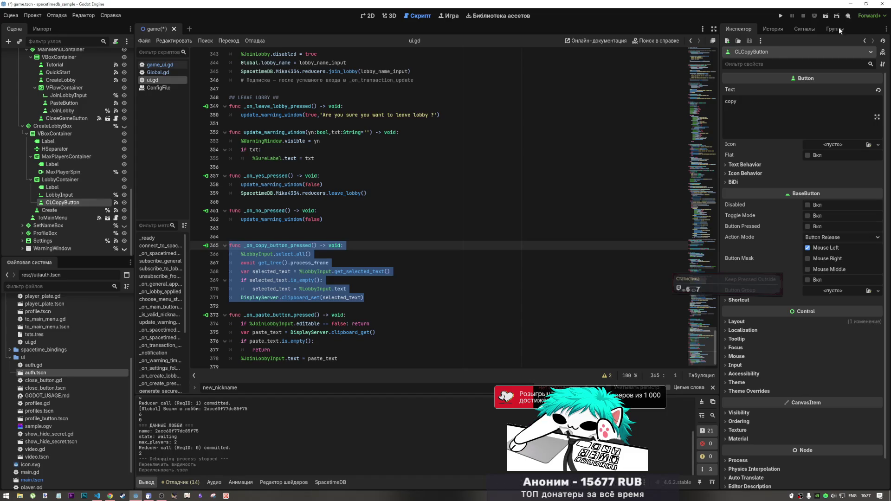
{"action": "left_click", "coordinate": [799, 30]}
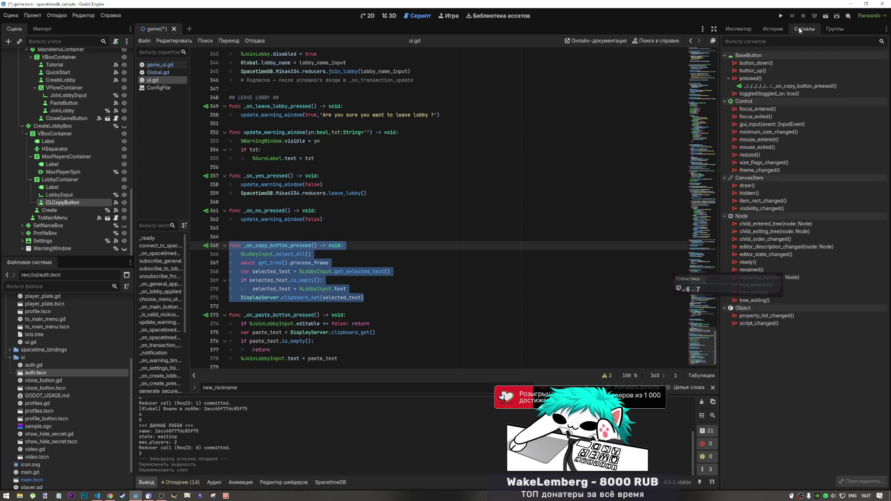
{"action": "right_click", "coordinate": [773, 86]}
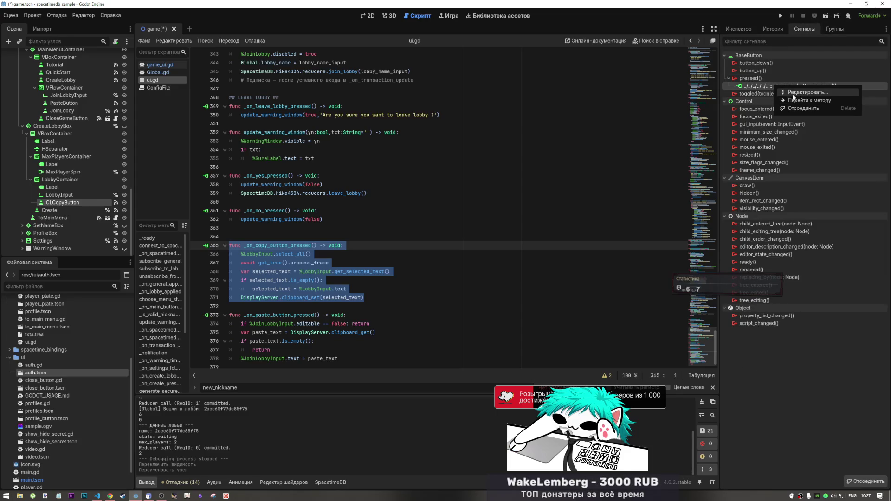
{"action": "left_click", "coordinate": [789, 93]}
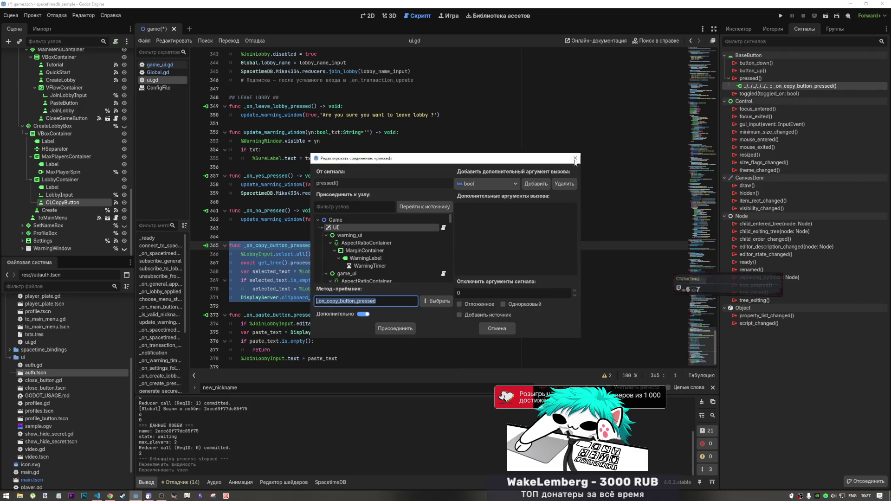
{"action": "left_click", "coordinate": [327, 302]}
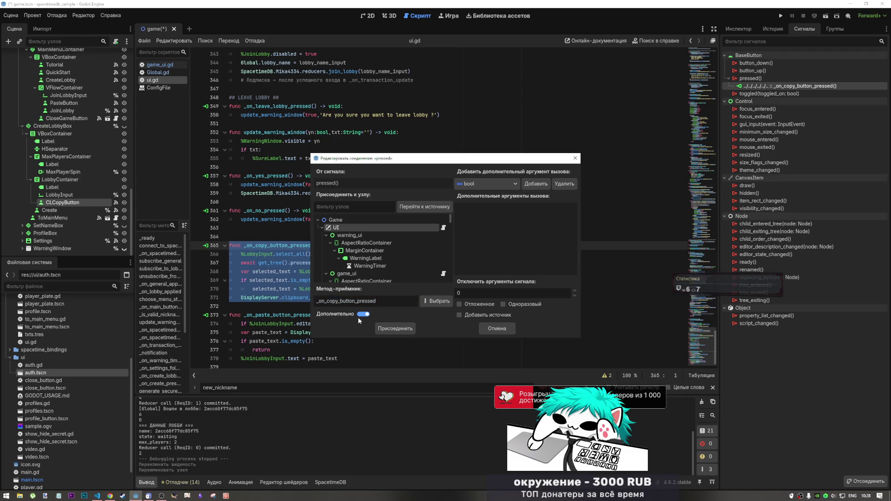
{"action": "type", "text": "l"}
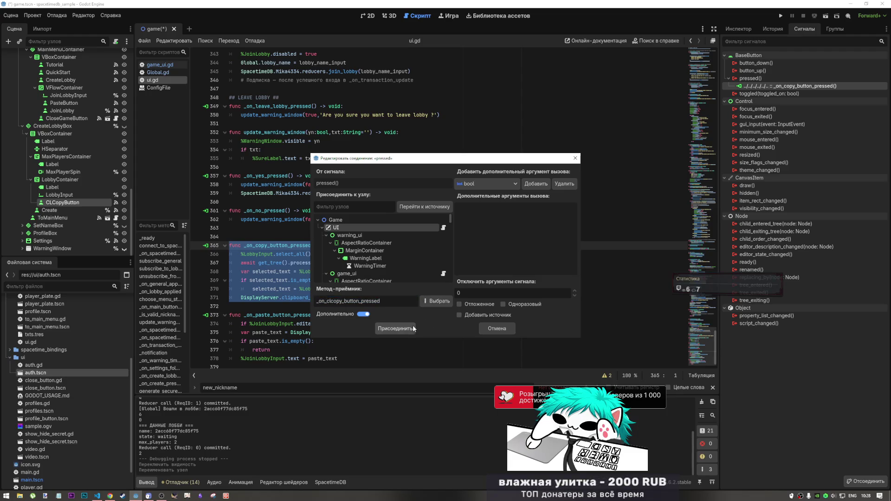
{"action": "left_click", "coordinate": [408, 330]}
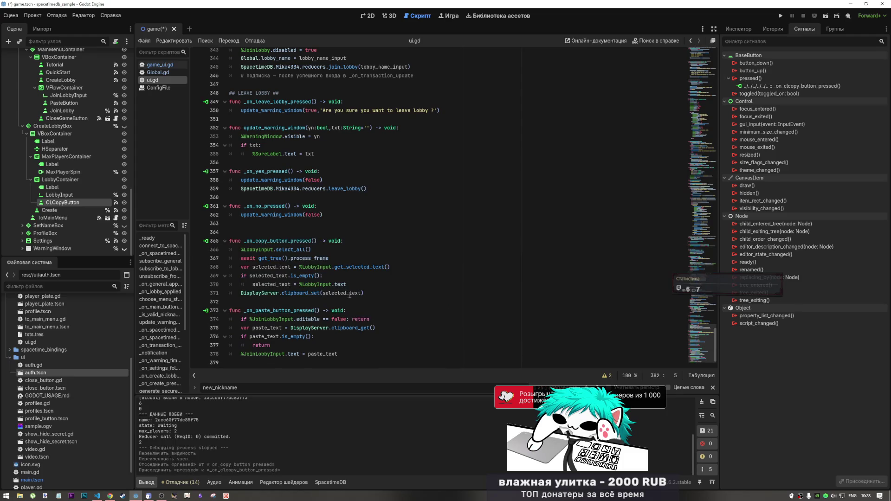
- Put the generated header on the old copy handler at line 365, delete the leftover stub, and save
{"action": "triple_click", "coordinate": [308, 349]}
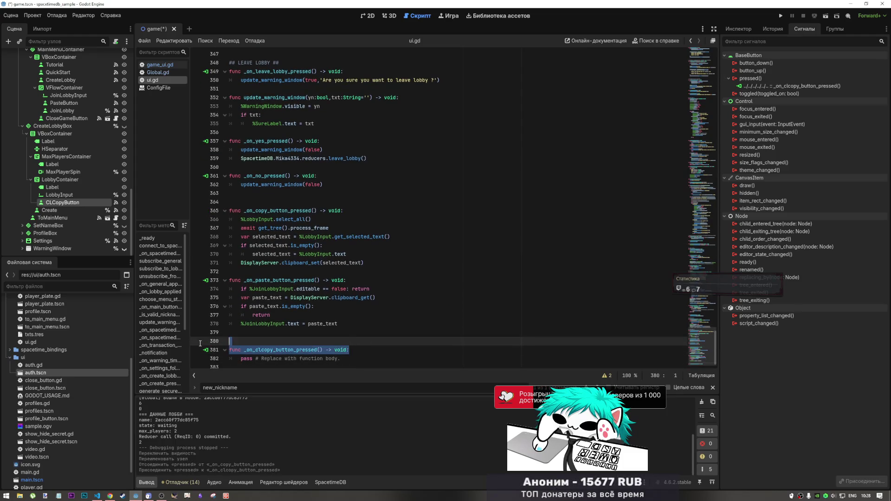
{"action": "key", "text": "BackSpace"}
{"action": "triple_click", "coordinate": [287, 211]}
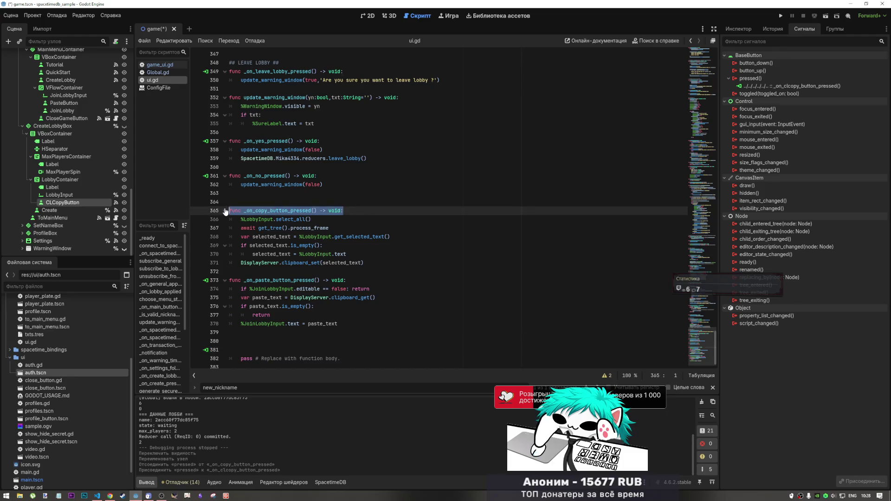
{"action": "key", "text": "ctrl+v"}
{"action": "left_click_drag", "start_coordinate": [341, 358], "coordinate": [204, 328]}
{"action": "key", "text": "BackSpace"}
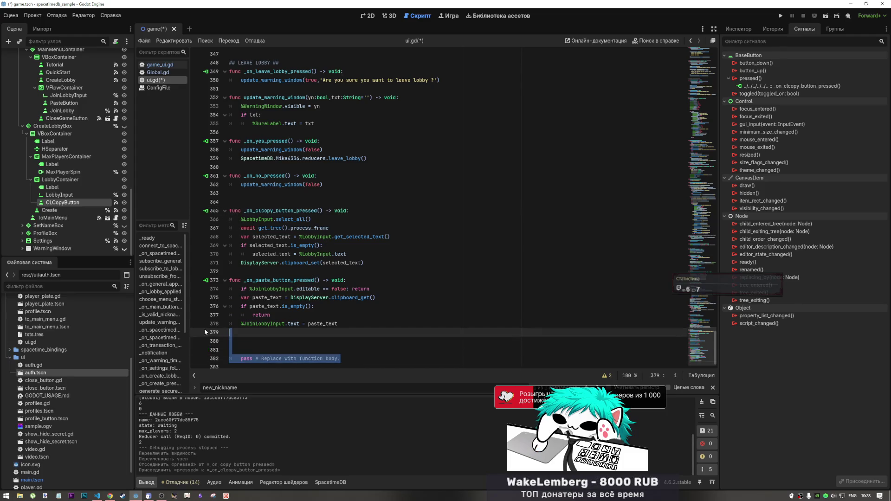
{"action": "key", "text": "ctrl+s"}
{"action": "scroll", "coordinate": [60, 161], "scroll_direction": "up", "scroll_amount": 5}
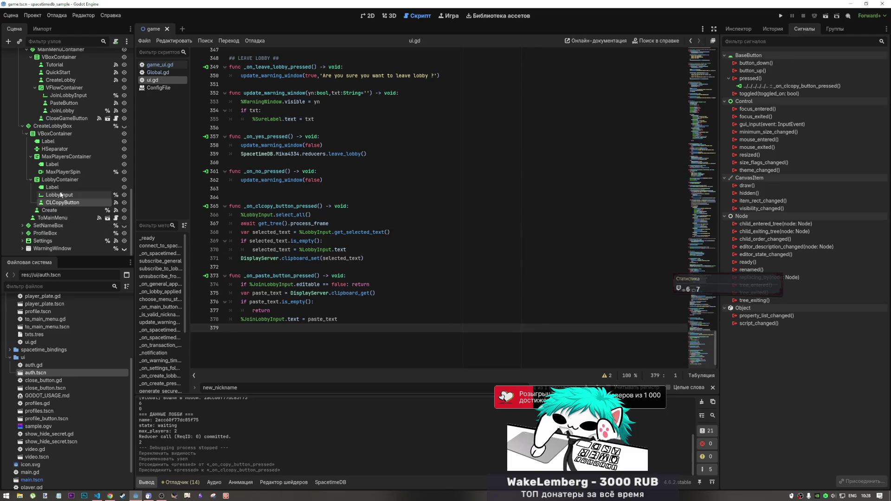
{"action": "scroll", "coordinate": [60, 161], "scroll_direction": "up", "scroll_amount": 5}
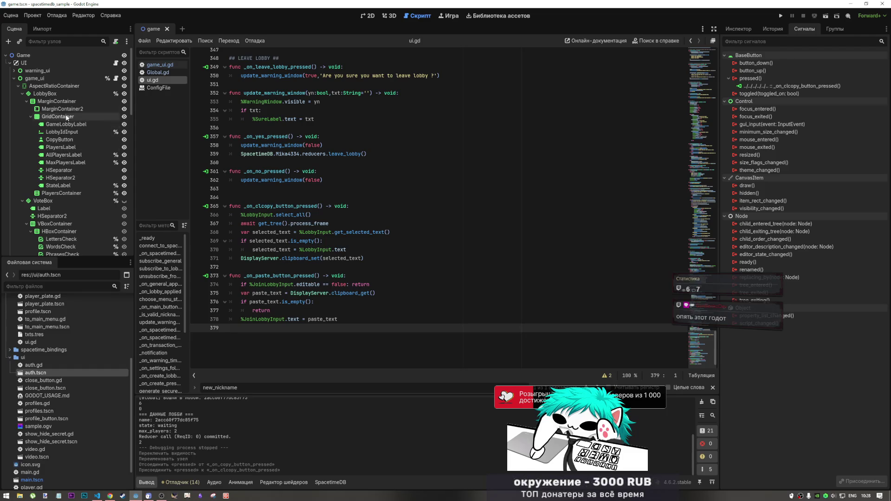
- Glance at game_ui.gd, then select the copy handler on lines 365–371 in ui.gd
{"action": "left_click", "coordinate": [158, 65]}
{"action": "left_click", "coordinate": [305, 202]}
{"action": "scroll", "coordinate": [305, 202], "scroll_direction": "up", "scroll_amount": 15}
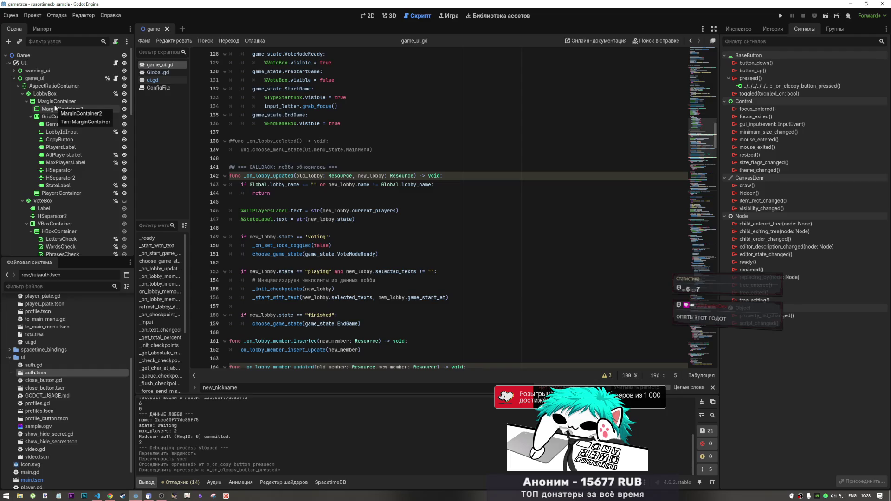
{"action": "left_click", "coordinate": [152, 79]}
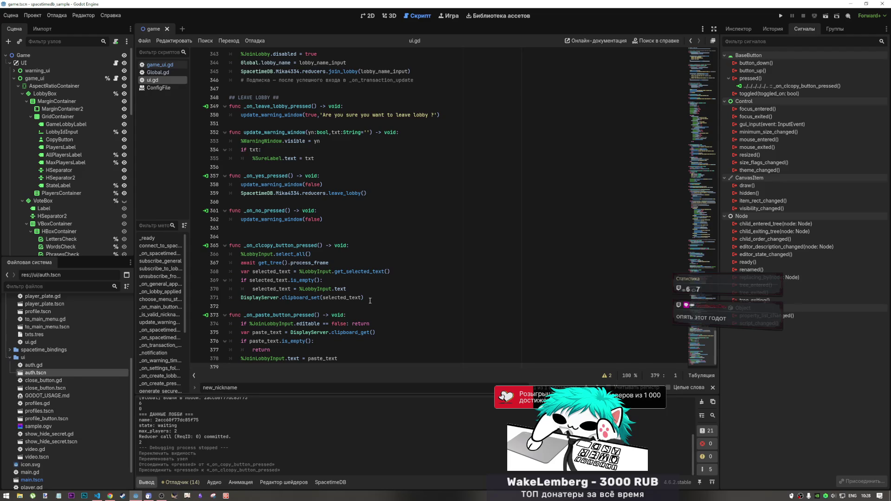
{"action": "mouse_move", "coordinate": [370, 301]}
{"action": "left_mouse_down"}
{"action": "mouse_move", "coordinate": [288, 297]}
{"action": "mouse_move", "coordinate": [231, 242]}
{"action": "left_mouse_up"}
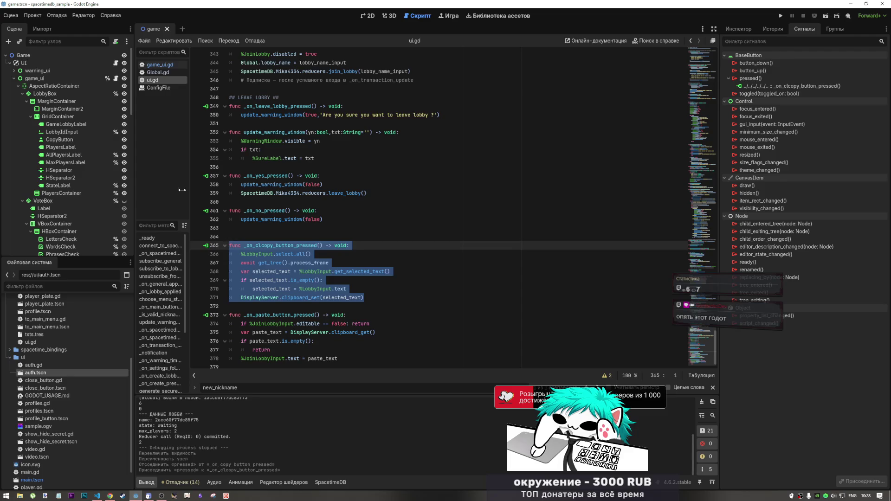
- Select the game_ui, LobbyIdInput and then CopyButton nodes to show CopyButton's signals
{"action": "left_click", "coordinate": [62, 77]}
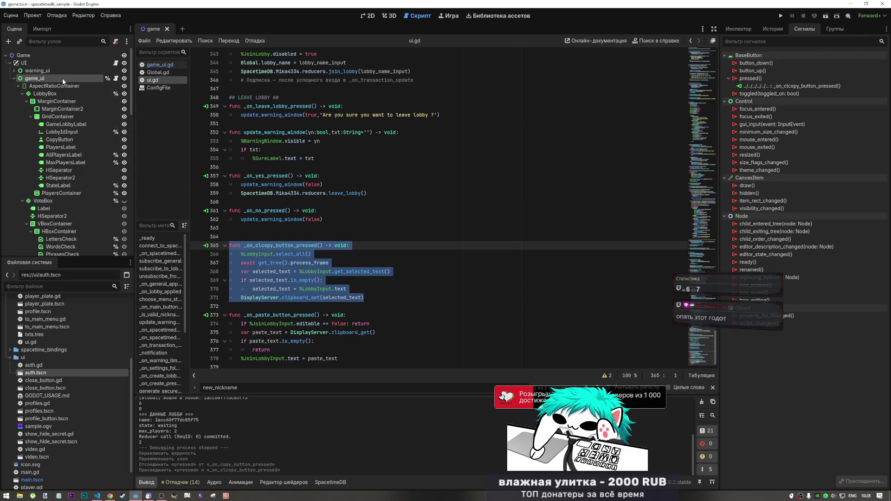
{"action": "left_click", "coordinate": [65, 132]}
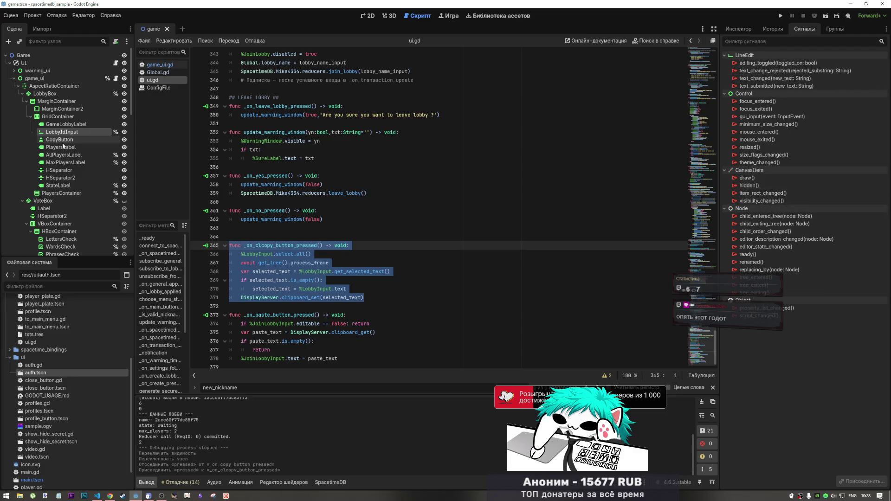
{"action": "left_click", "coordinate": [110, 139]}
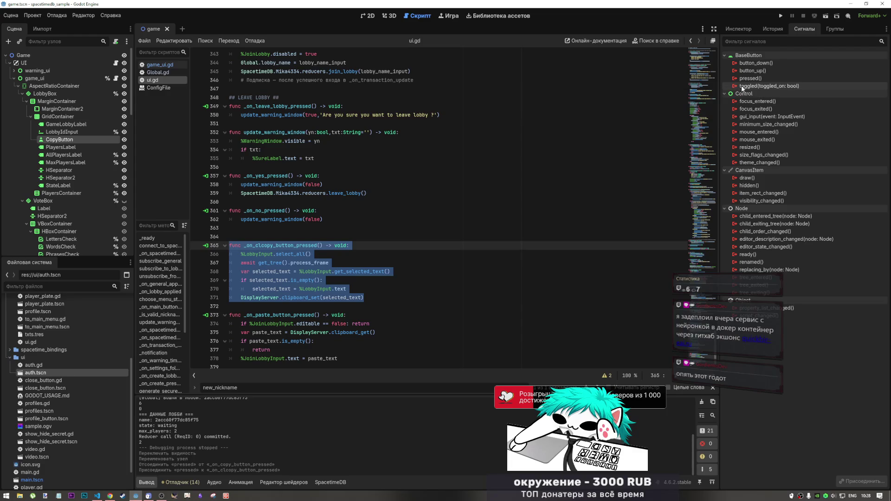
- Abandon a first connection attempt and rename the CopyButton node to ILCopyButton
{"action": "double_click", "coordinate": [750, 78]}
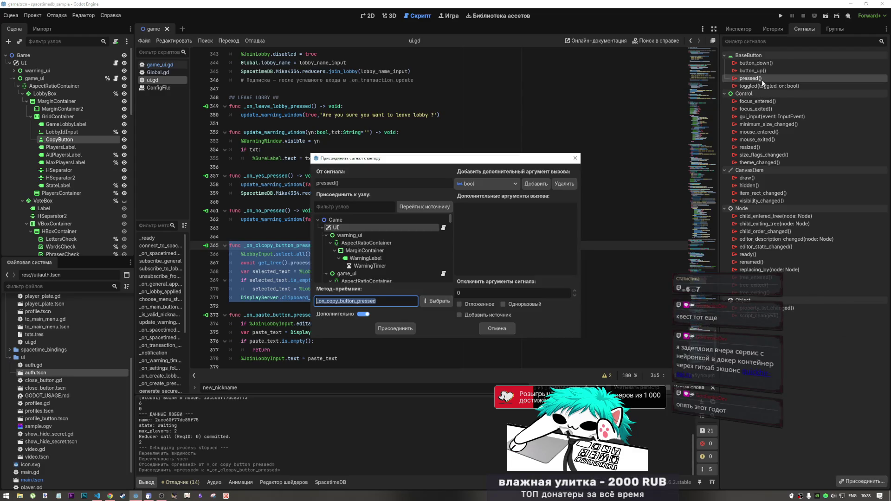
{"action": "left_click", "coordinate": [368, 272]}
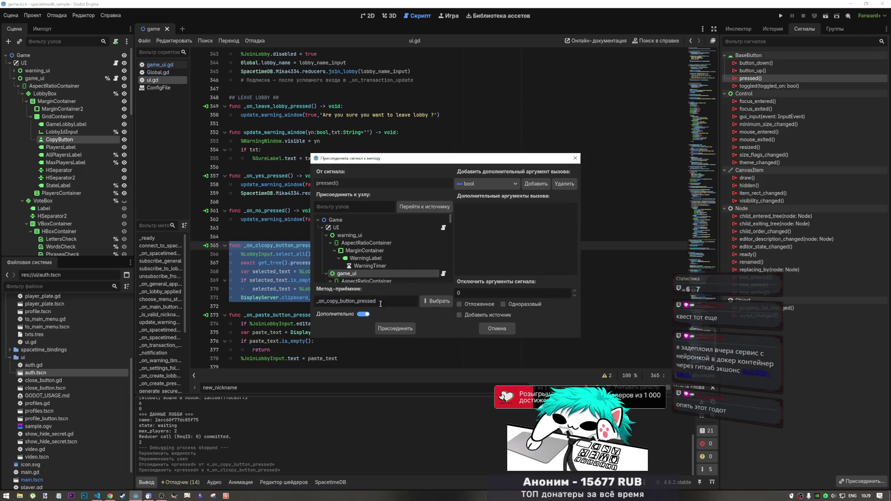
{"action": "left_click", "coordinate": [496, 328]}
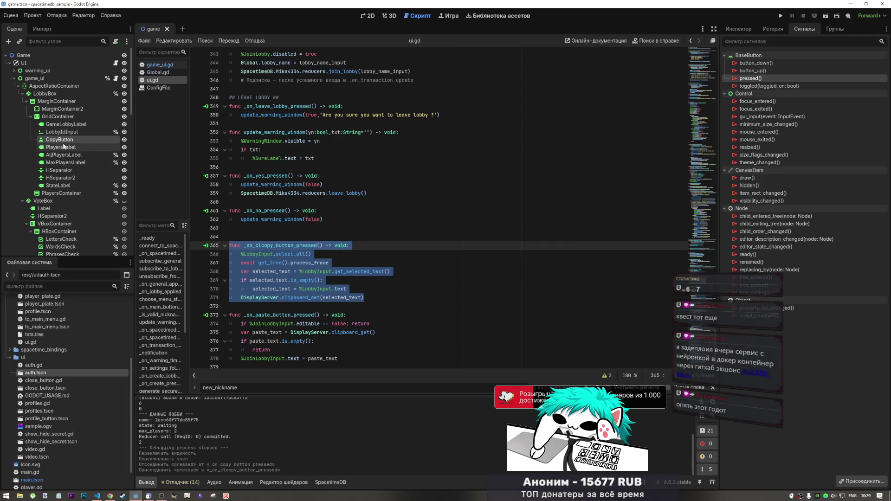
{"action": "right_click", "coordinate": [60, 139]}
{"action": "left_click", "coordinate": [53, 143]}
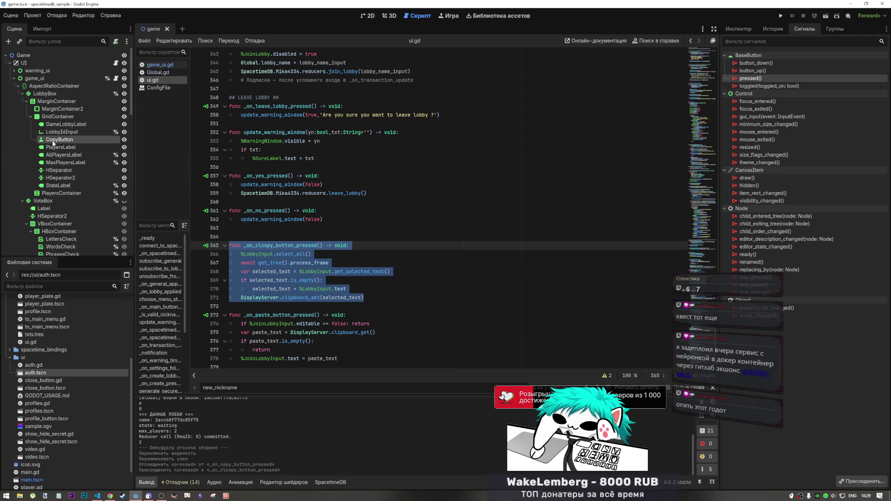
{"action": "right_click", "coordinate": [49, 140]}
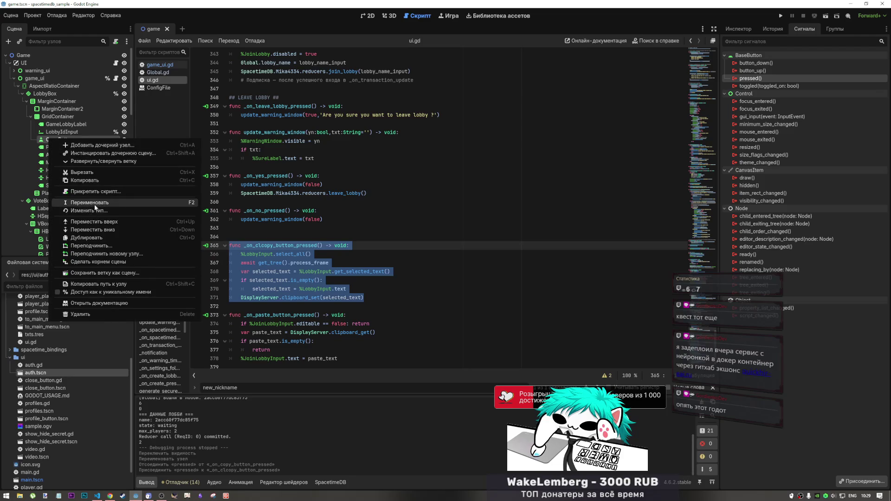
{"action": "left_click", "coordinate": [95, 181]}
{"action": "type", "text": "ILCopyButton"}
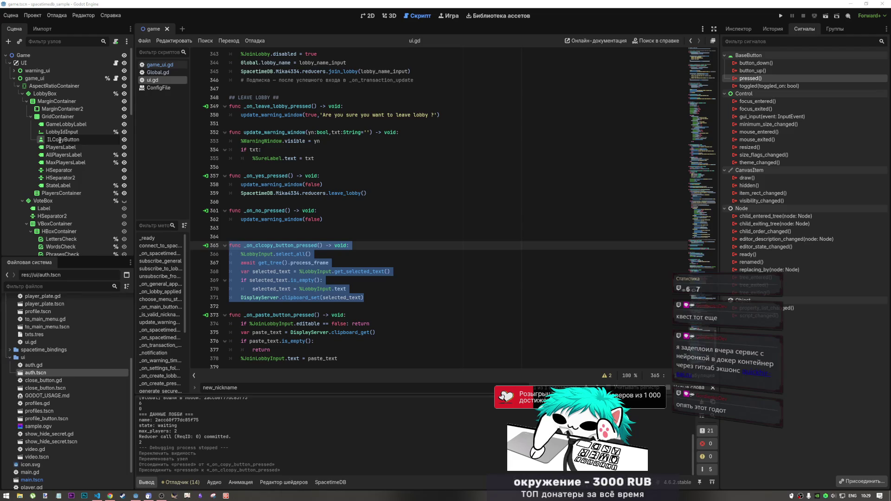
{"action": "key", "text": "Return"}
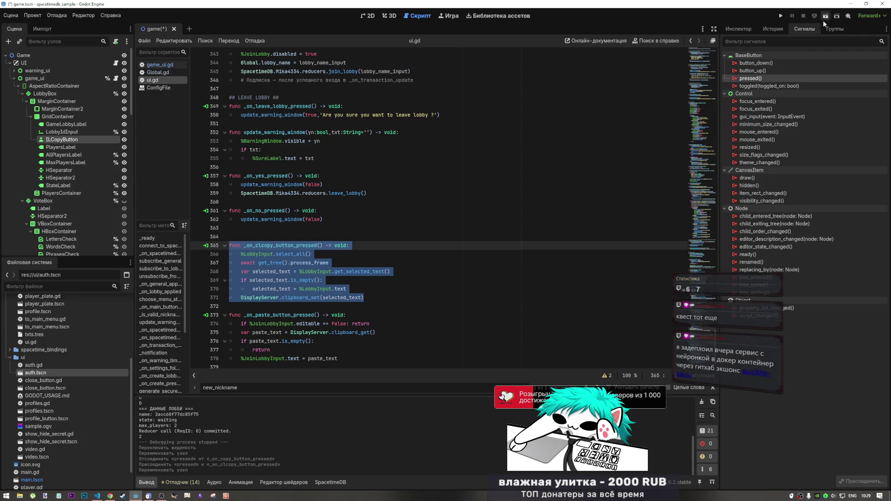
- Connect ILCopyButton's pressed signal to a new _on_ilcopy_button_pressed method in game_ui.gd
{"action": "double_click", "coordinate": [766, 77]}
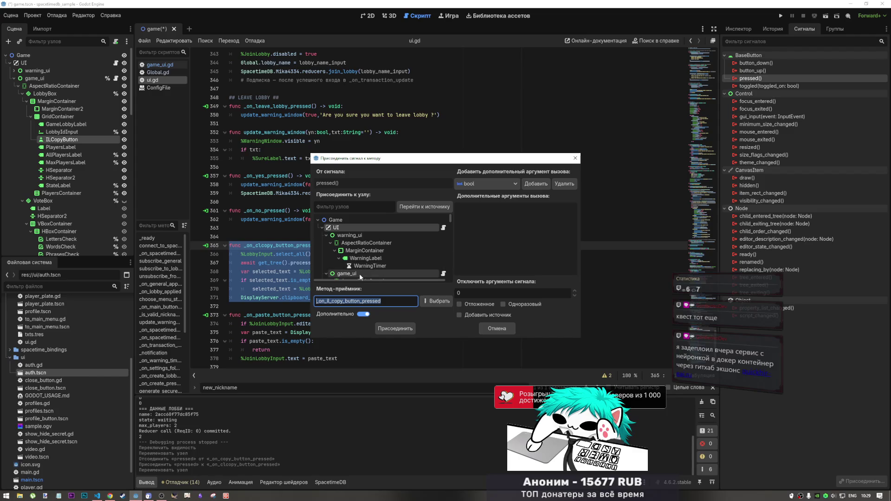
{"action": "left_click", "coordinate": [334, 302]}
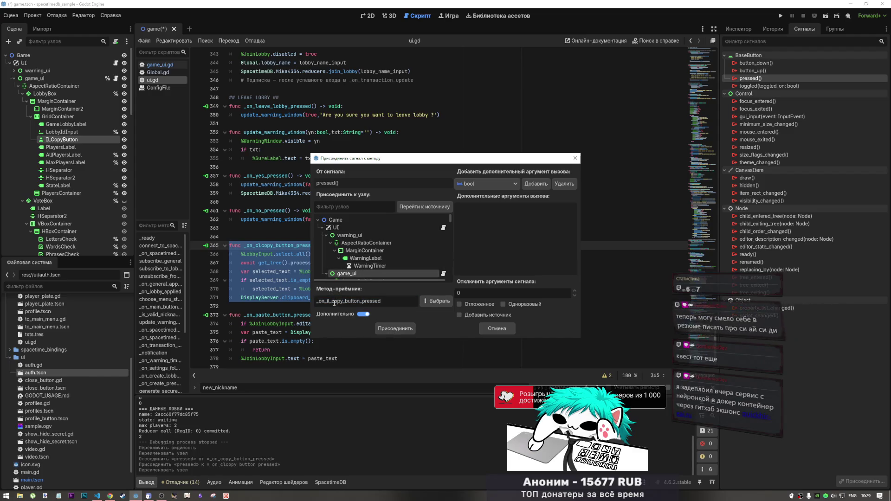
{"action": "key", "text": "BackSpace"}
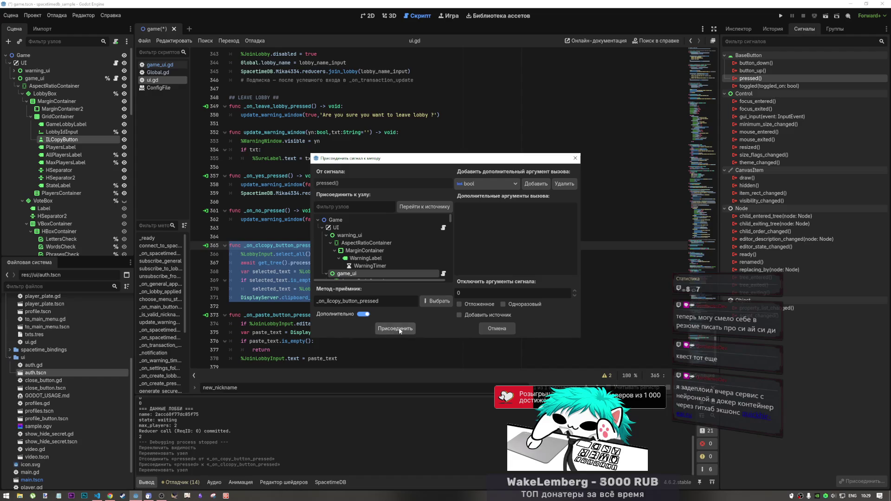
{"action": "left_click", "coordinate": [399, 329]}
{"action": "scroll", "coordinate": [335, 241], "scroll_direction": "down", "scroll_amount": 8}
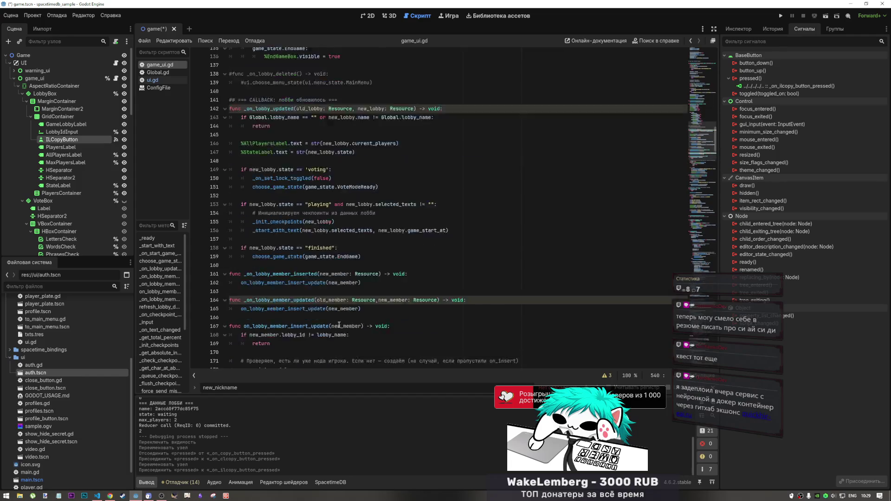
- Locate the new _on_ilcopy_button_pressed function in game_ui.gd via search and the Signals dock
{"action": "scroll", "coordinate": [340, 322], "scroll_direction": "up", "scroll_amount": 4}
{"action": "scroll", "coordinate": [341, 322], "scroll_direction": "up", "scroll_amount": 6}
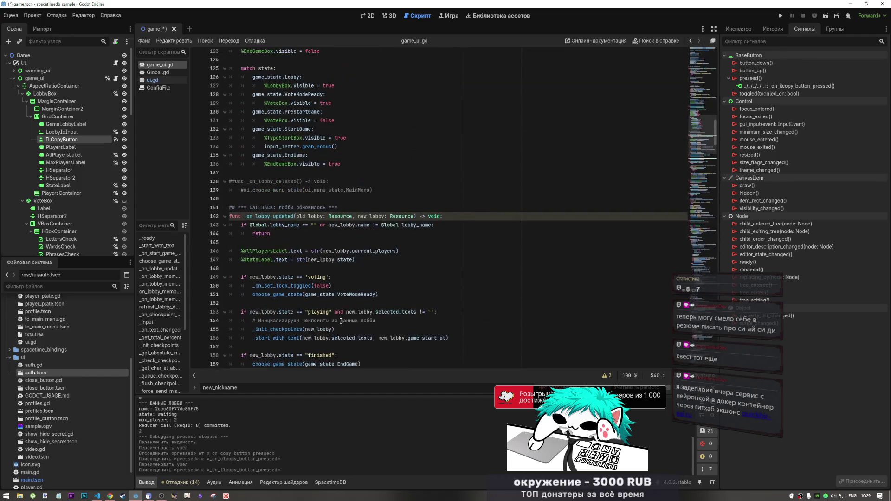
{"action": "key", "text": "ctrl+f"}
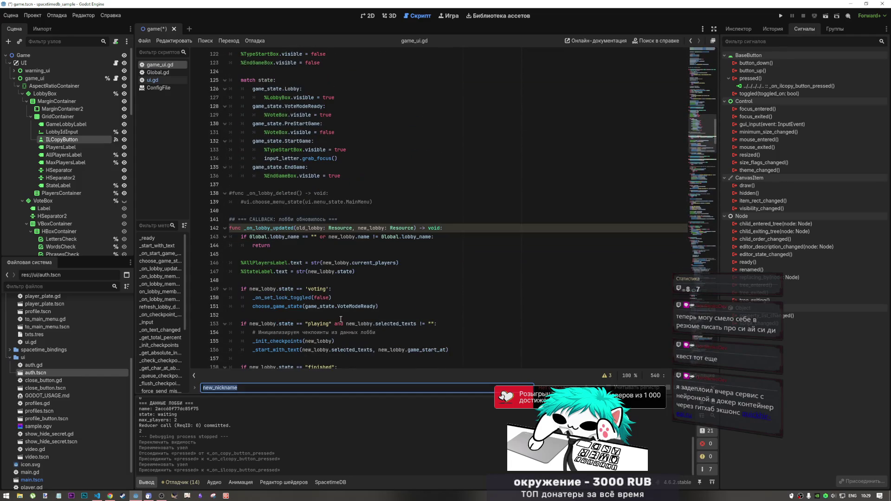
{"action": "type", "text": "il_copy"}
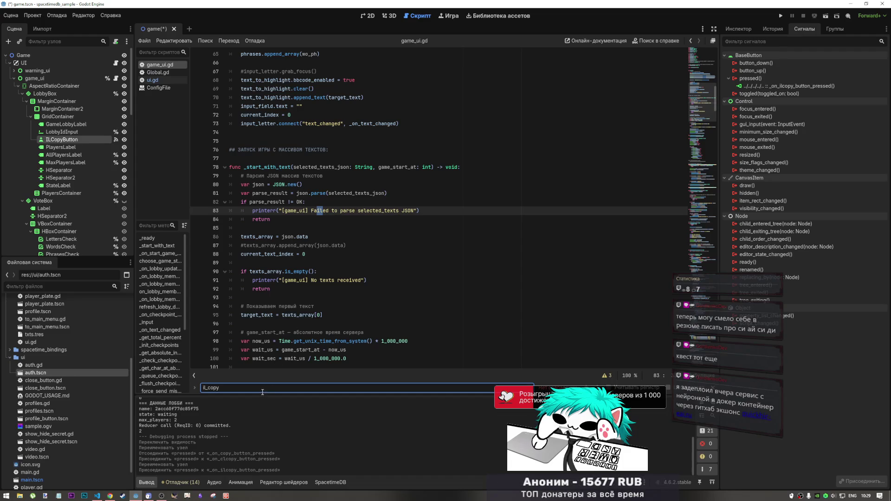
{"action": "key", "text": "ctrl+a"}
{"action": "key", "text": "BackSpace"}
{"action": "left_click", "coordinate": [705, 301]}
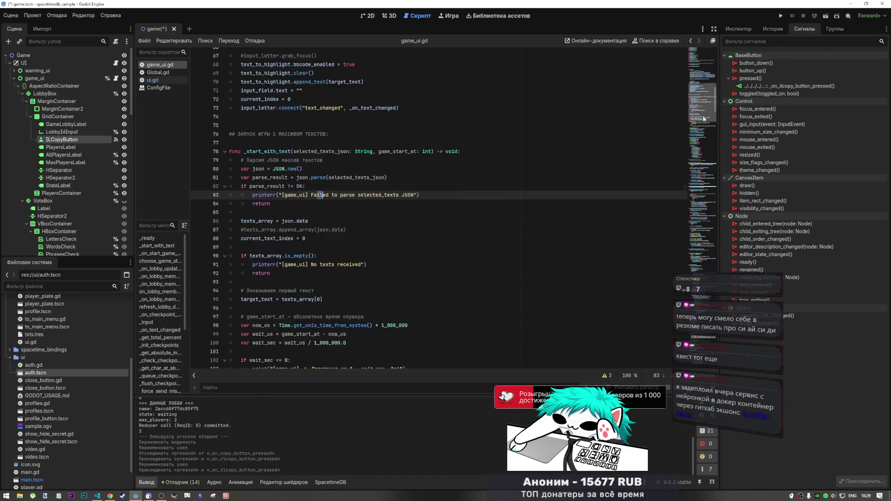
{"action": "double_click", "coordinate": [803, 85]}
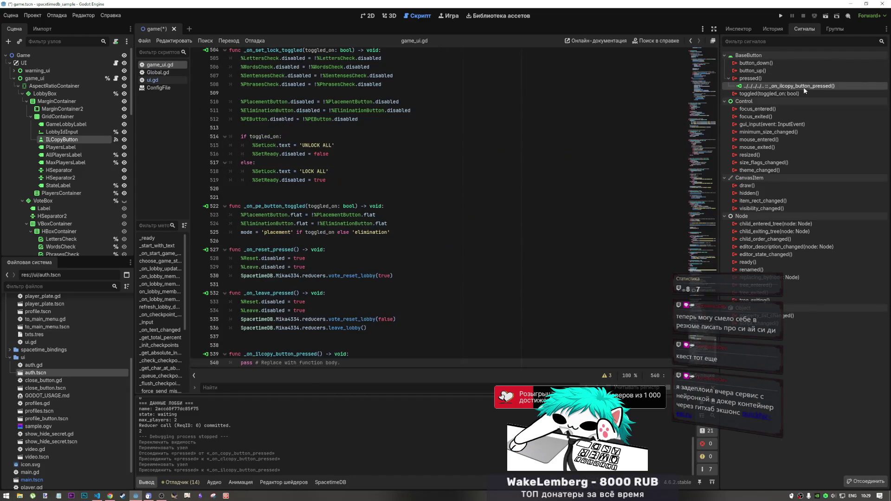
- Replace its pass line with the pasted clipboard-copy code, remove stray blank lines, then switch to the browser
{"action": "key", "text": "shift+End"}
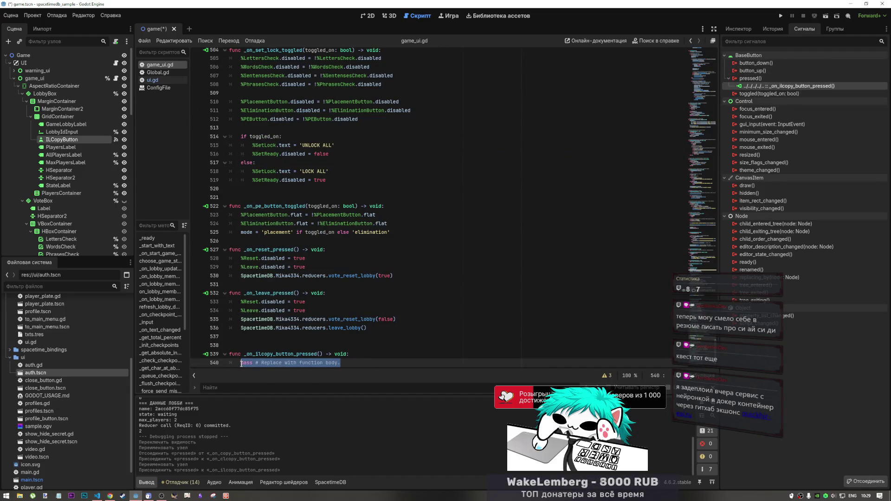
{"action": "type", "text": "func _on_clcopy_button_pressed() -> void: \t%LobbyInput.select_all() \tawait get_tree().process_frame \tvar selected_text = %LobbyInput.get_selected_text() \tif selected_text.is_empty(): \t\tselected_text = %LobbyInput.text \tDisplayServer.clipboard_set(selected_text)"}
{"action": "left_click", "coordinate": [286, 293]}
{"action": "key", "text": "Delete"}
{"action": "left_click_drag", "start_coordinate": [361, 301], "coordinate": [194, 305]}
{"action": "key", "text": "BackSpace"}
{"action": "key", "text": "BackSpace"}
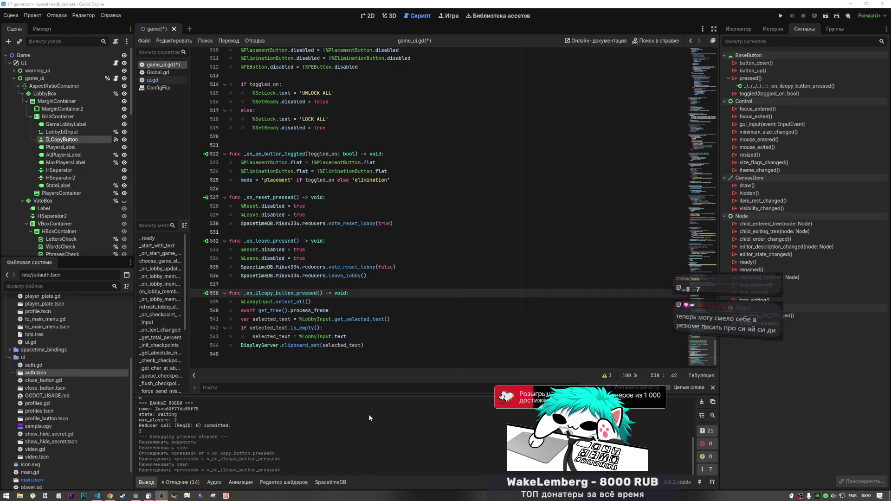
{"action": "left_click", "coordinate": [97, 496]}
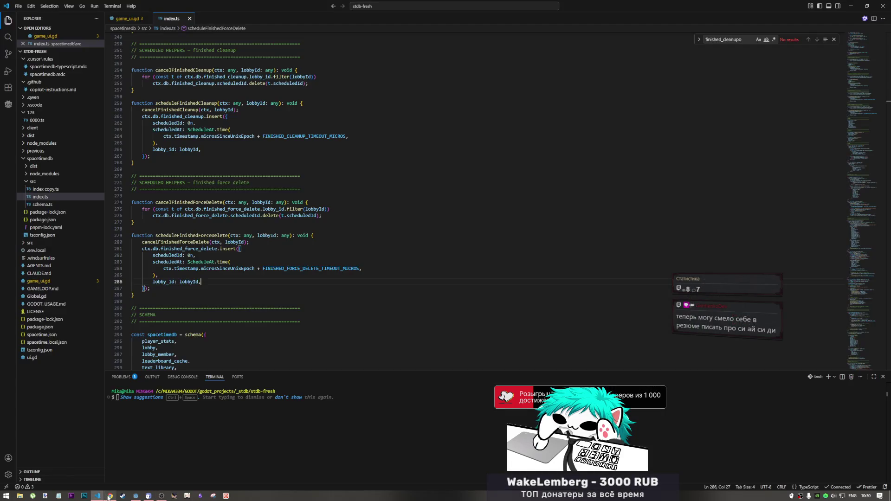
- Pause the YouTube music and switch to the Chrome window showing quickhireai.ru
{"action": "left_click", "coordinate": [109, 495]}
{"action": "key", "text": "space"}
{"action": "left_click", "coordinate": [161, 496]}
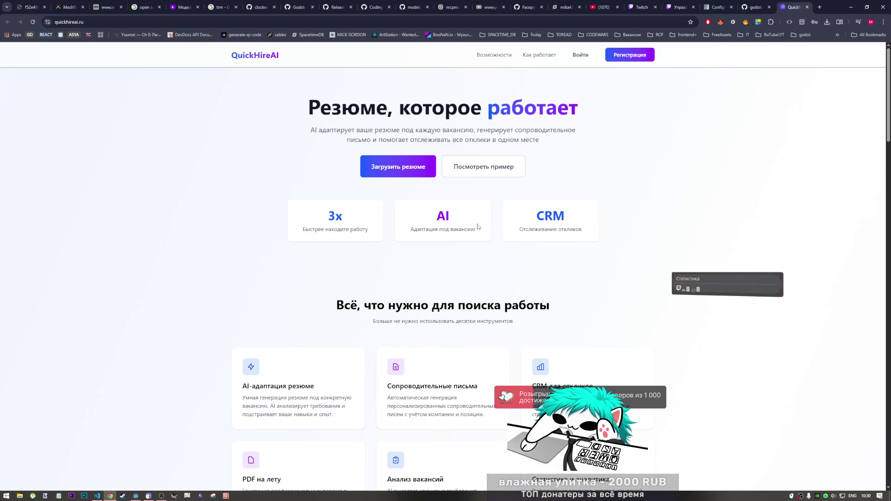
- Scroll through the whole QuickHireAI landing page and back to the top
{"action": "scroll", "coordinate": [475, 261], "scroll_direction": "down", "scroll_amount": 1}
{"action": "scroll", "coordinate": [476, 261], "scroll_direction": "down", "scroll_amount": 20}
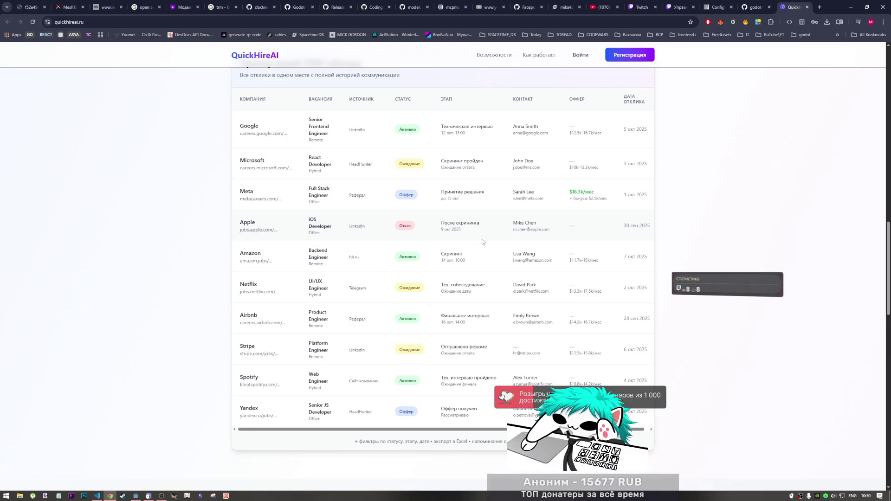
{"action": "scroll", "coordinate": [433, 243], "scroll_direction": "down", "scroll_amount": 14}
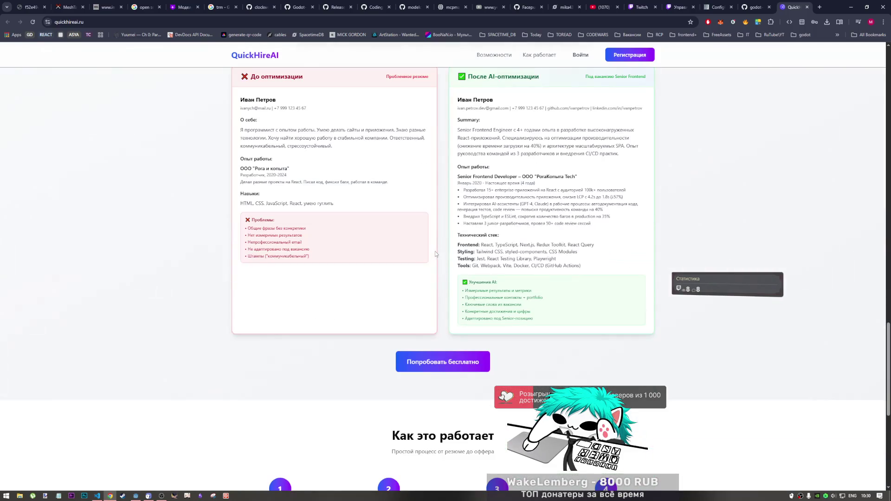
{"action": "scroll", "coordinate": [457, 265], "scroll_direction": "down", "scroll_amount": 7}
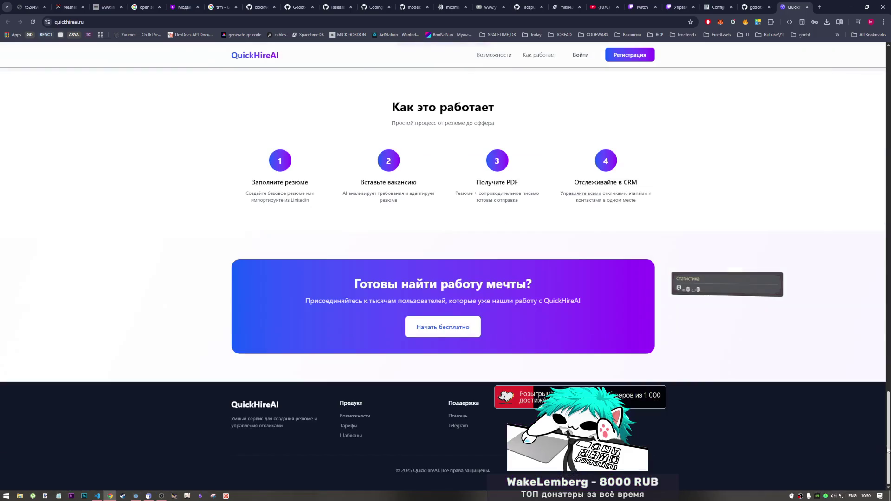
{"action": "scroll", "coordinate": [879, 307], "scroll_direction": "up", "scroll_amount": 10}
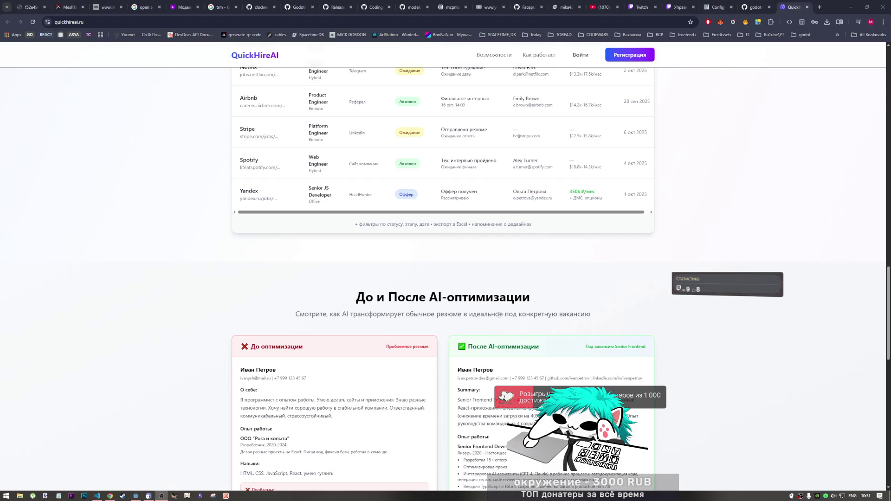
{"action": "scroll", "coordinate": [510, 334], "scroll_direction": "down", "scroll_amount": 1}
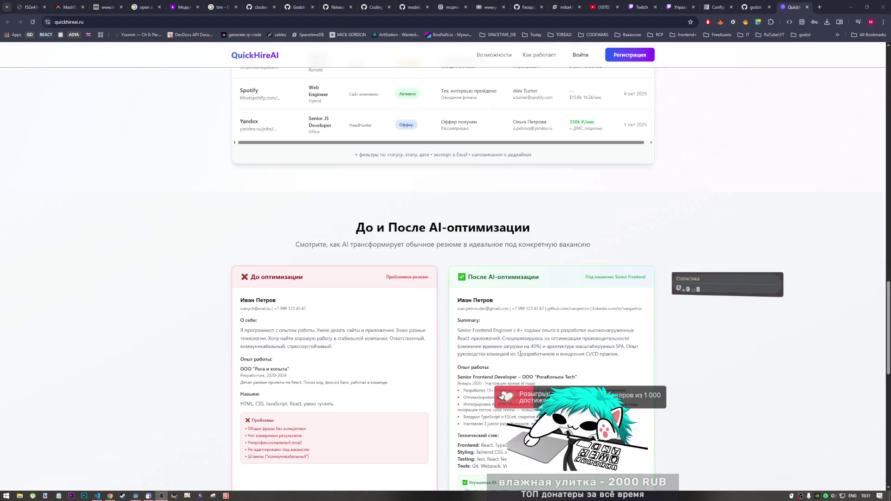
{"action": "scroll", "coordinate": [501, 363], "scroll_direction": "down", "scroll_amount": 3}
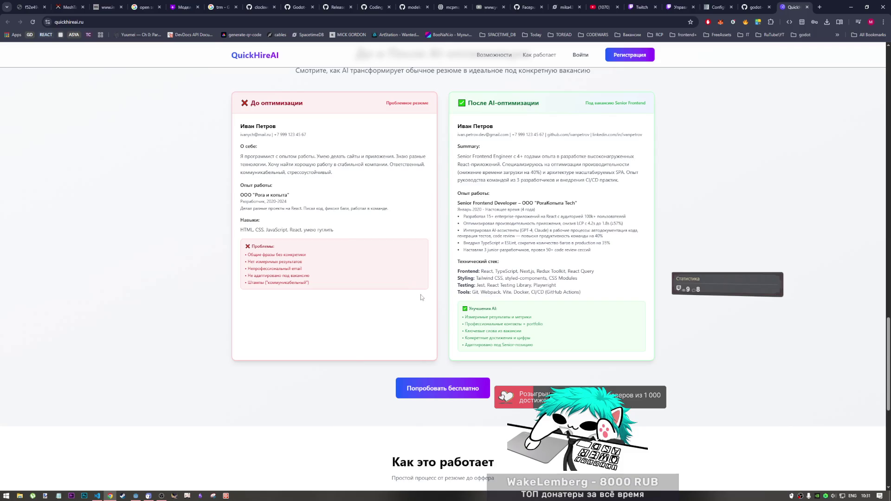
{"action": "scroll", "coordinate": [420, 298], "scroll_direction": "down", "scroll_amount": 2}
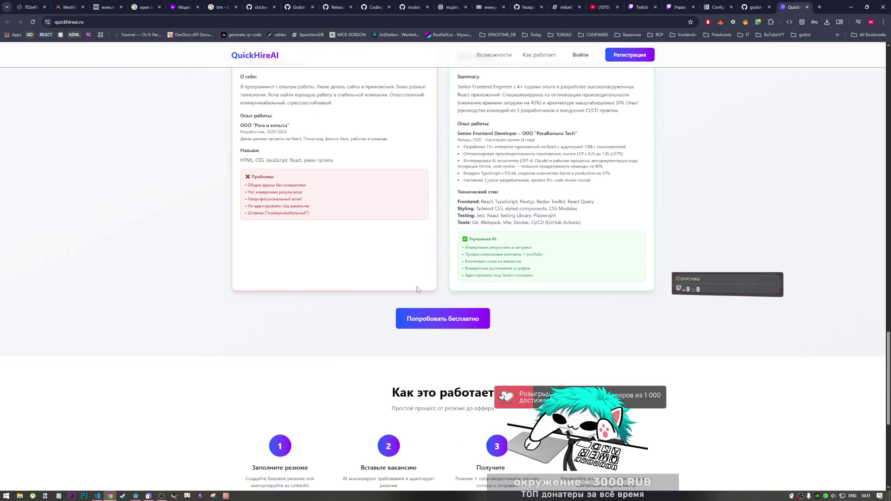
{"action": "scroll", "coordinate": [518, 300], "scroll_direction": "down", "scroll_amount": 6}
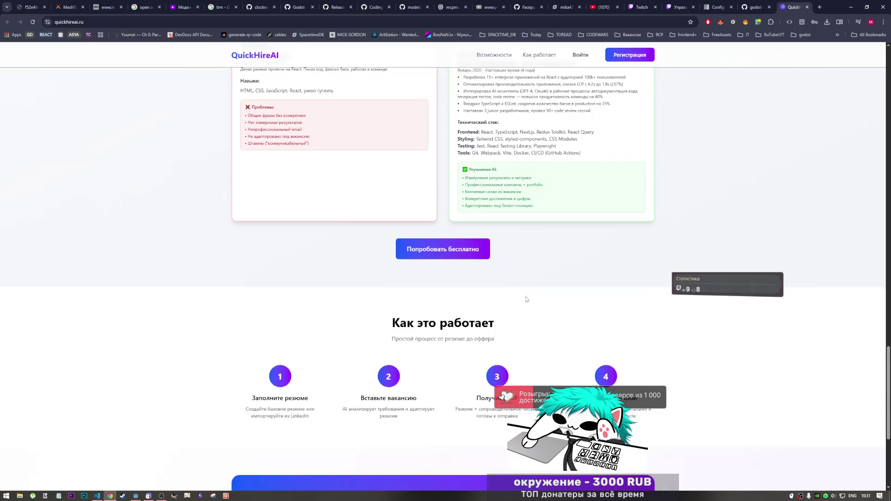
{"action": "scroll", "coordinate": [518, 300], "scroll_direction": "up", "scroll_amount": 15}
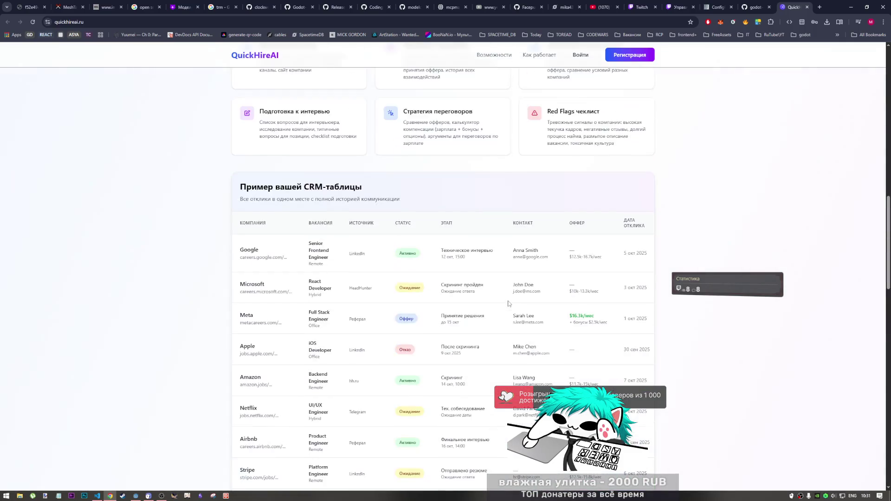
{"action": "scroll", "coordinate": [497, 304], "scroll_direction": "up", "scroll_amount": 10}
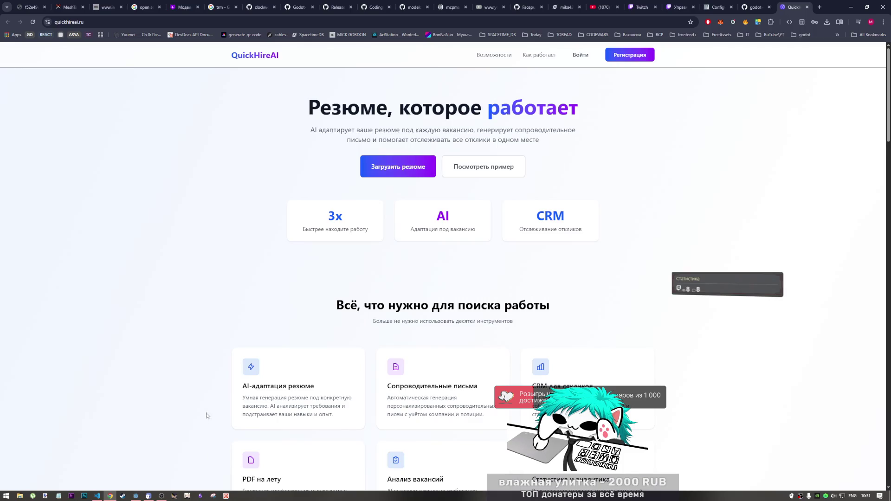
{"action": "left_click", "coordinate": [161, 494]}
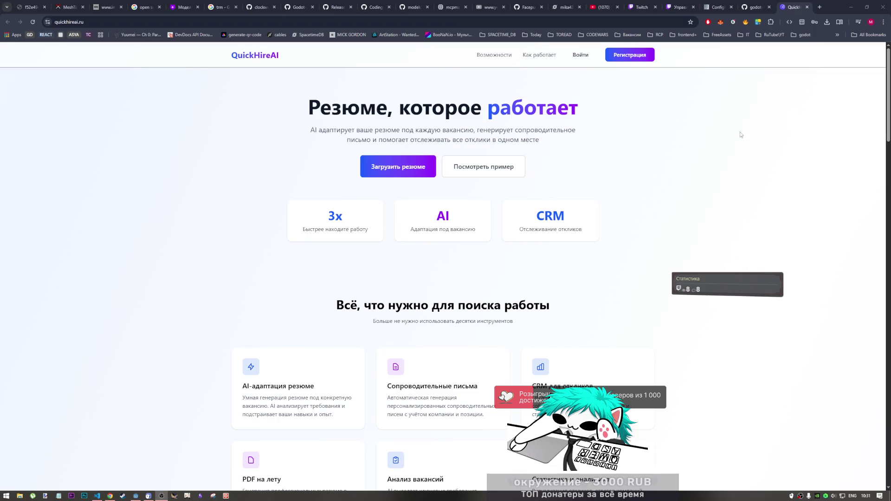
- In a new tab, search Google for CI/CD, typed as 'сш св' in the Russian layout
{"action": "left_click", "coordinate": [820, 8]}
{"action": "key", "text": "alt+shift"}
{"action": "type", "text": "сш св"}
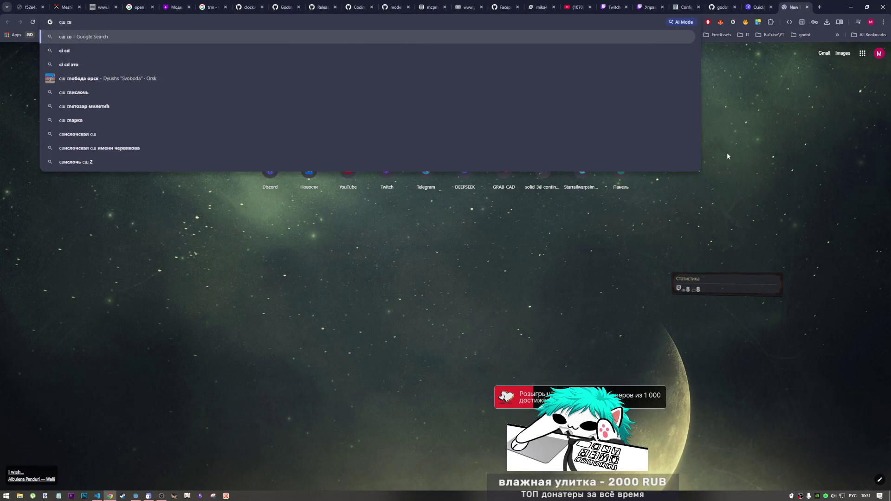
{"action": "key", "text": "Return"}
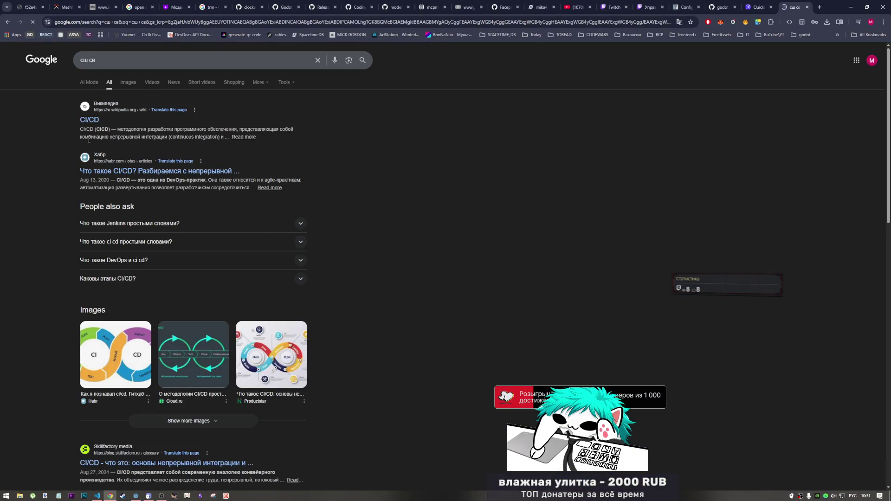
- Read the Wikipedia CI/CD article, then the Habr article on CI/CD
{"action": "left_click", "coordinate": [172, 136]}
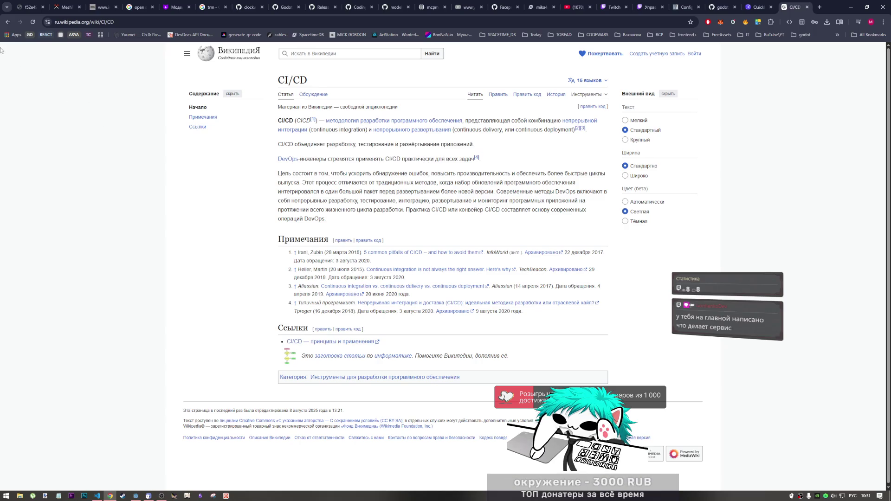
{"action": "left_click", "coordinate": [8, 23]}
{"action": "scroll", "coordinate": [180, 235], "scroll_direction": "down", "scroll_amount": 4}
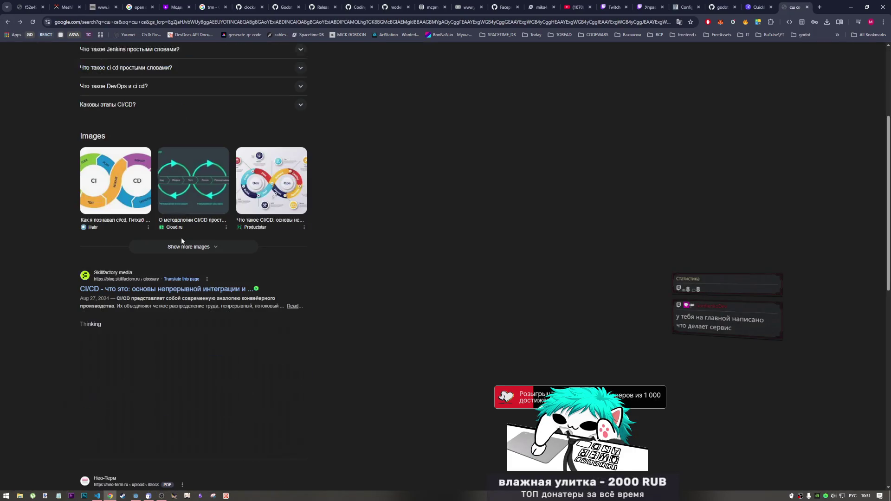
{"action": "scroll", "coordinate": [181, 238], "scroll_direction": "up", "scroll_amount": 4}
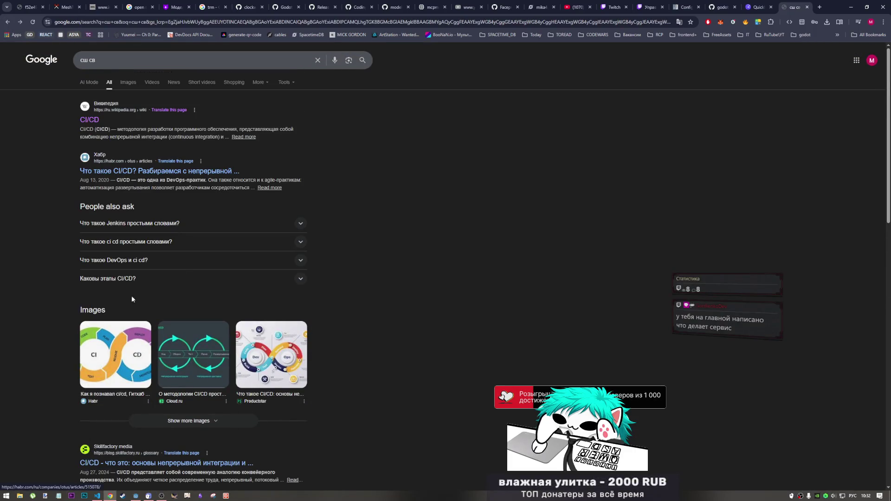
{"action": "left_click", "coordinate": [137, 175]}
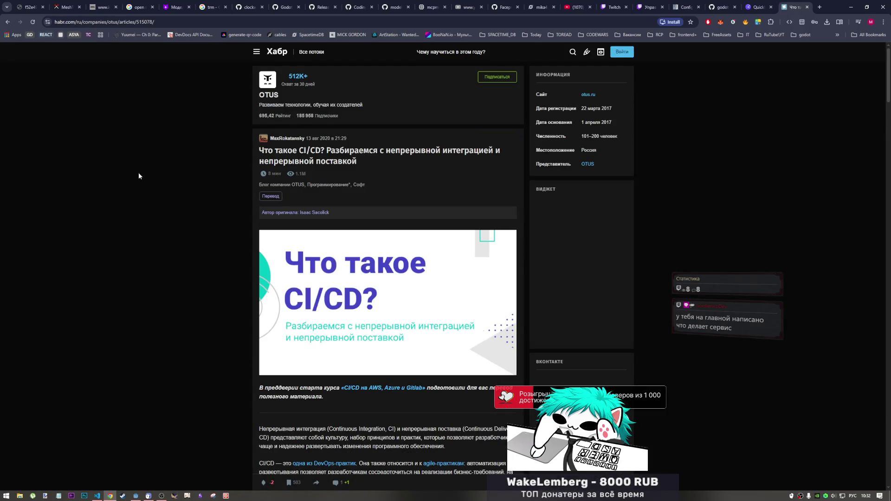
{"action": "scroll", "coordinate": [348, 284], "scroll_direction": "down", "scroll_amount": 7}
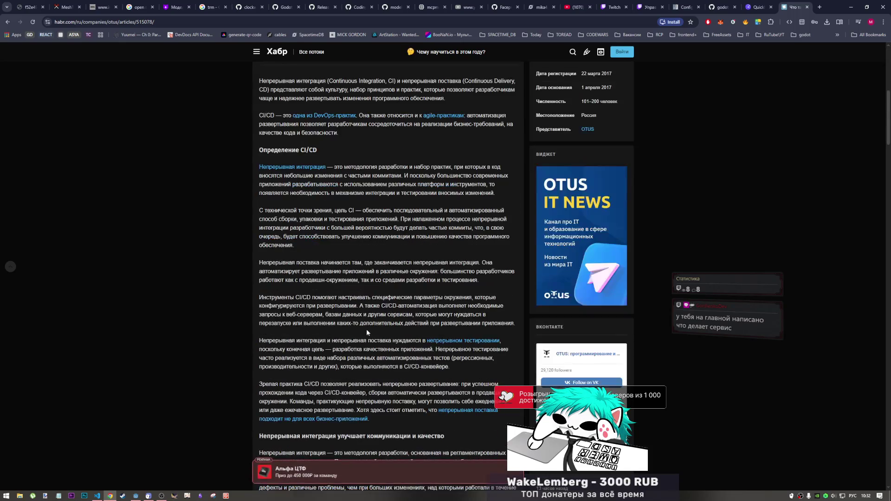
{"action": "scroll", "coordinate": [284, 279], "scroll_direction": "up", "scroll_amount": 3}
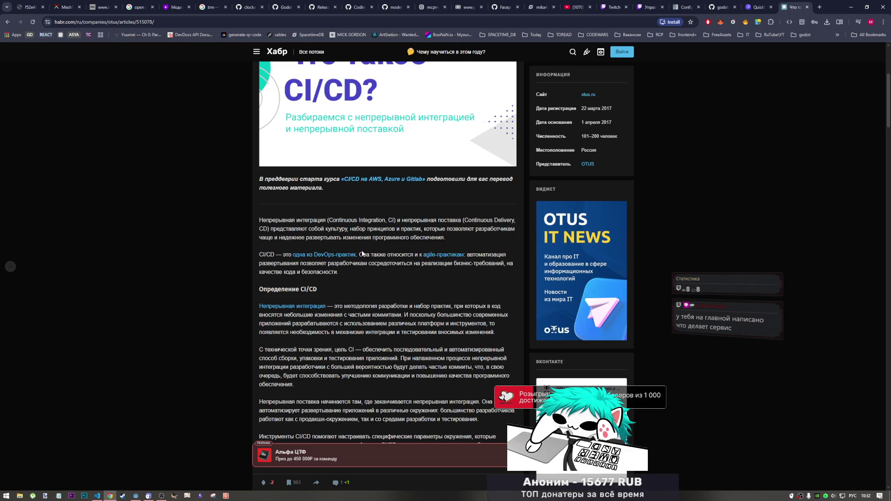
{"action": "scroll", "coordinate": [361, 243], "scroll_direction": "down", "scroll_amount": 5}
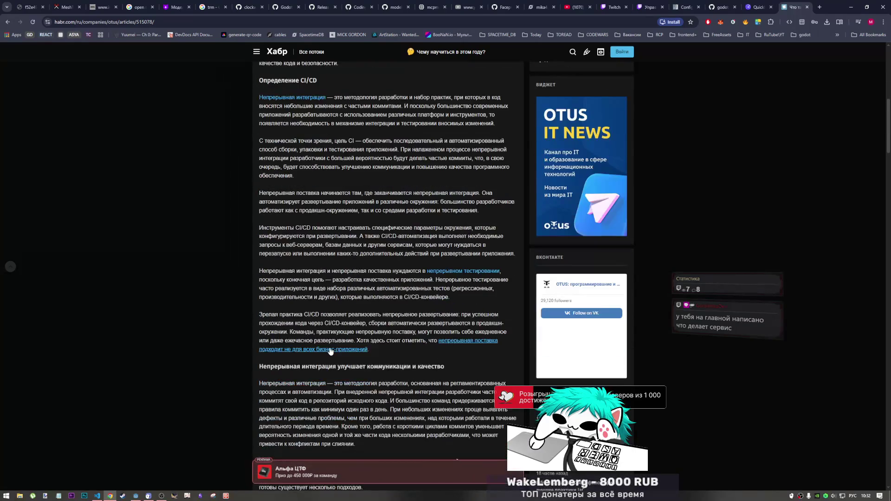
{"action": "scroll", "coordinate": [328, 351], "scroll_direction": "up", "scroll_amount": 4}
{"action": "scroll", "coordinate": [329, 350], "scroll_direction": "up", "scroll_amount": 5}
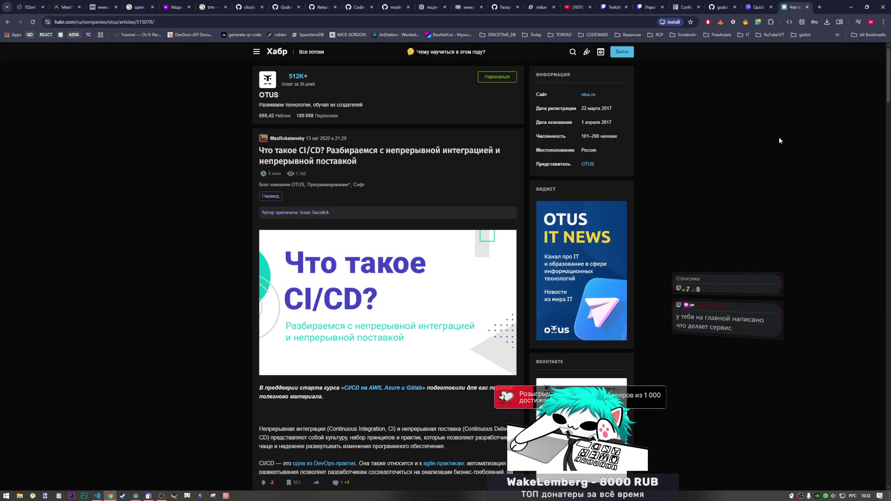
- Close the Habr and QuickHireAI tabs, resume the YouTube mix, and return to Godot
{"action": "left_click", "coordinate": [807, 7]}
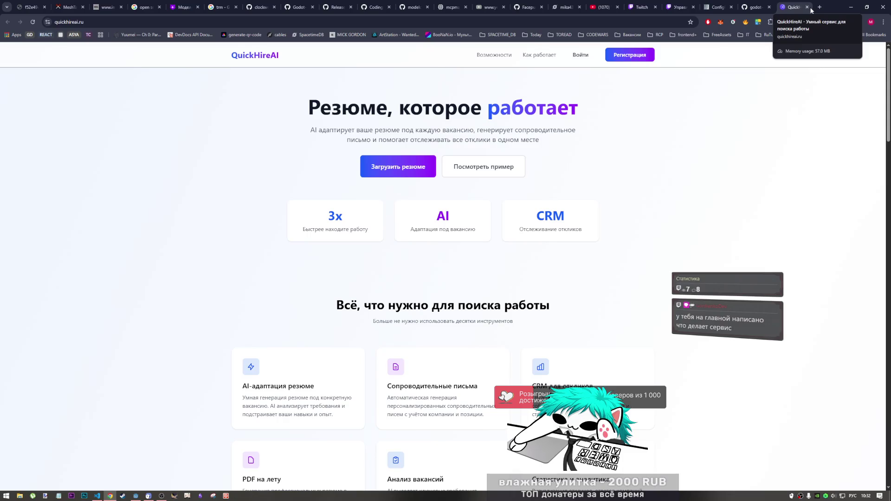
{"action": "left_click", "coordinate": [807, 7]}
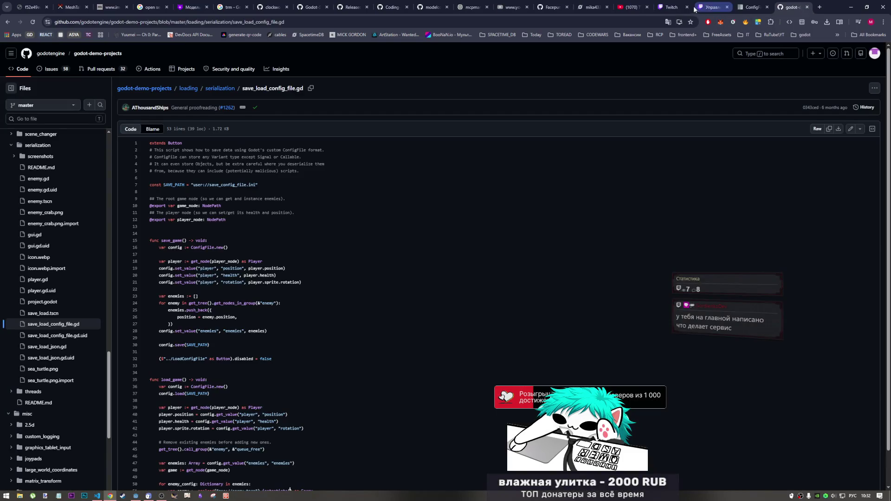
{"action": "left_click", "coordinate": [632, 7]}
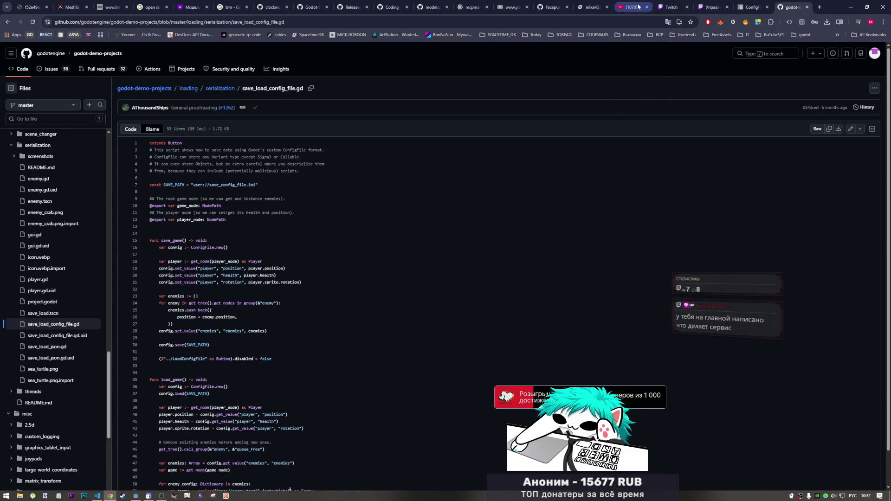
{"action": "left_click", "coordinate": [405, 255]}
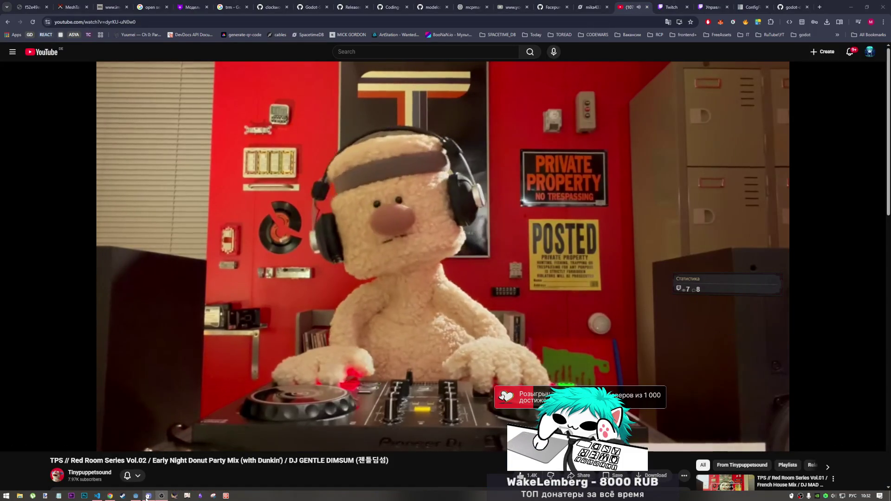
{"action": "mouse_move", "coordinate": [137, 497]}
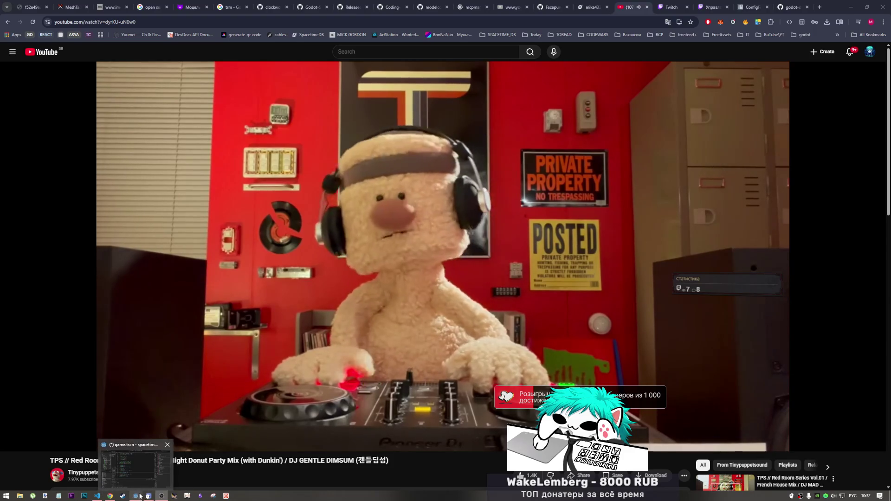
{"action": "left_click", "coordinate": [138, 497]}
- Change %LobbyInput to %LobbyIdInput on line 539 of game_ui.gd
{"action": "left_click", "coordinate": [369, 296]}
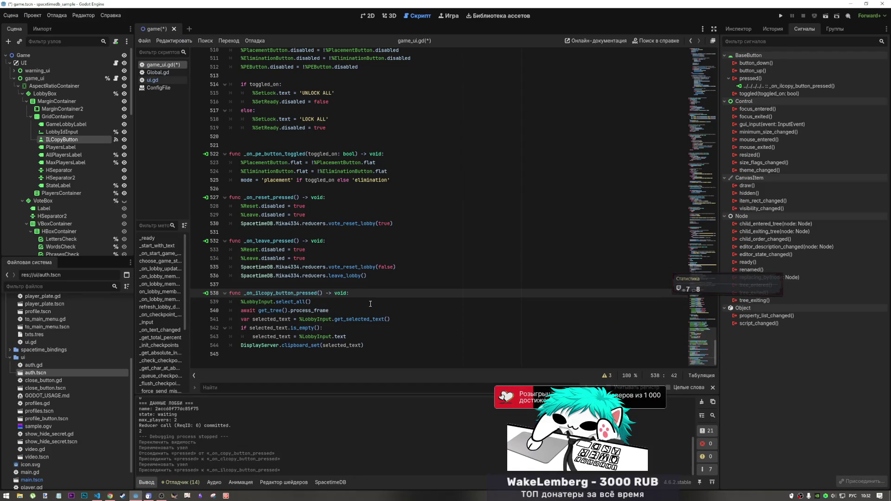
{"action": "key", "text": "Return"}
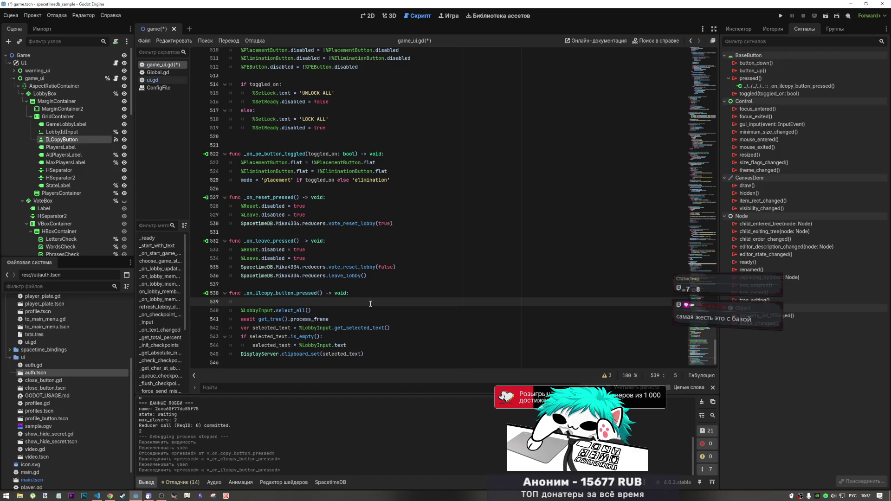
{"action": "key", "text": "ctrl+z"}
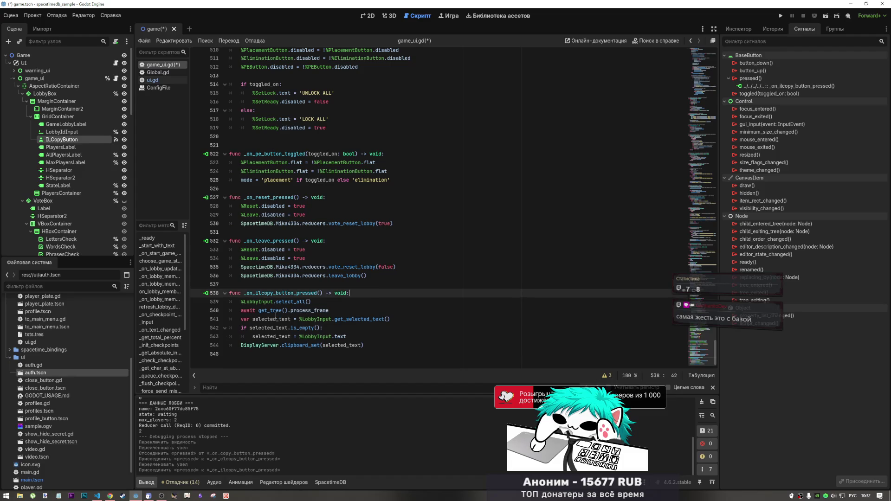
{"action": "left_click", "coordinate": [368, 15]}
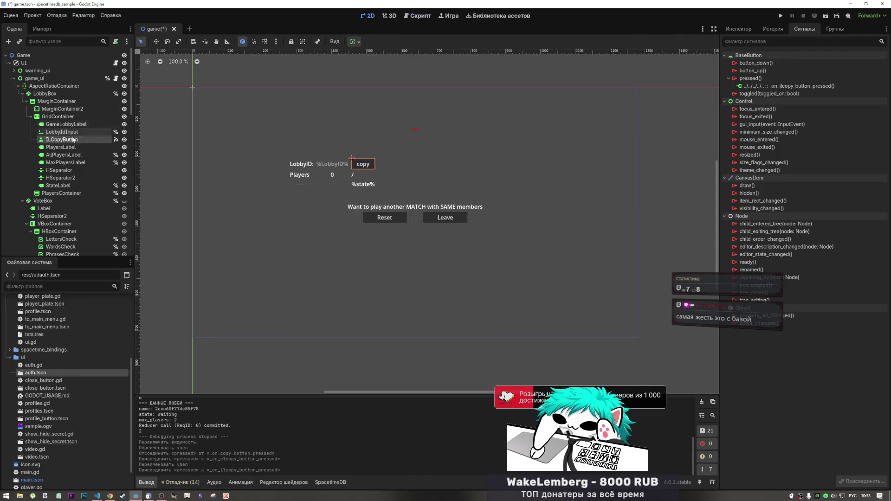
{"action": "left_click", "coordinate": [407, 16]}
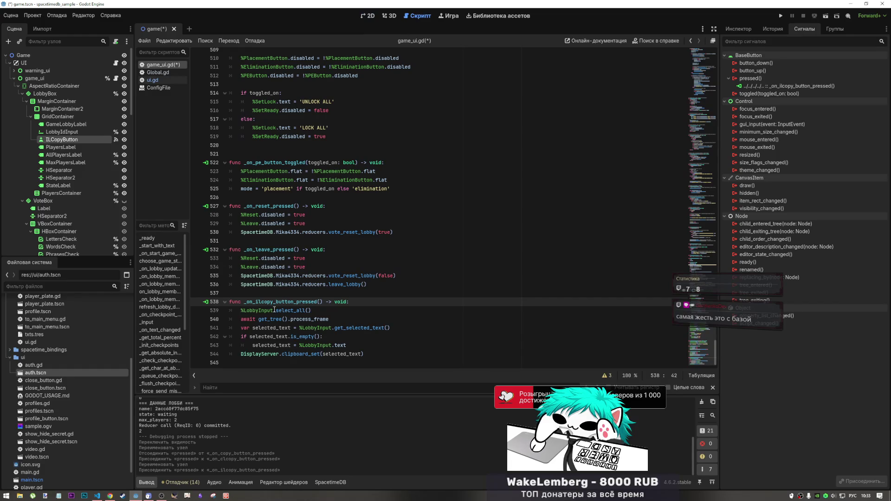
{"action": "left_click", "coordinate": [258, 310]}
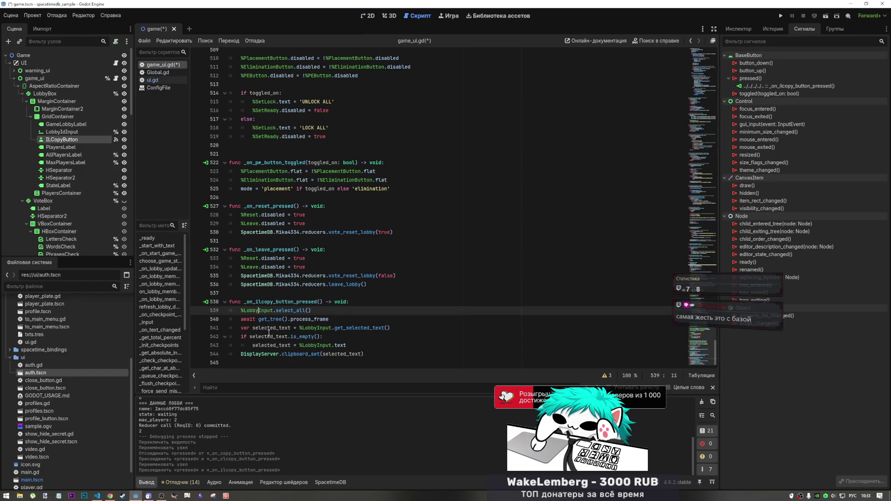
{"action": "type", "text": "Id"}
{"action": "mouse_move", "coordinate": [61, 132]}
{"action": "left_mouse_down"}
{"action": "mouse_move", "coordinate": [285, 330]}
{"action": "mouse_move", "coordinate": [353, 323]}
{"action": "mouse_move", "coordinate": [334, 322]}
{"action": "left_mouse_up"}
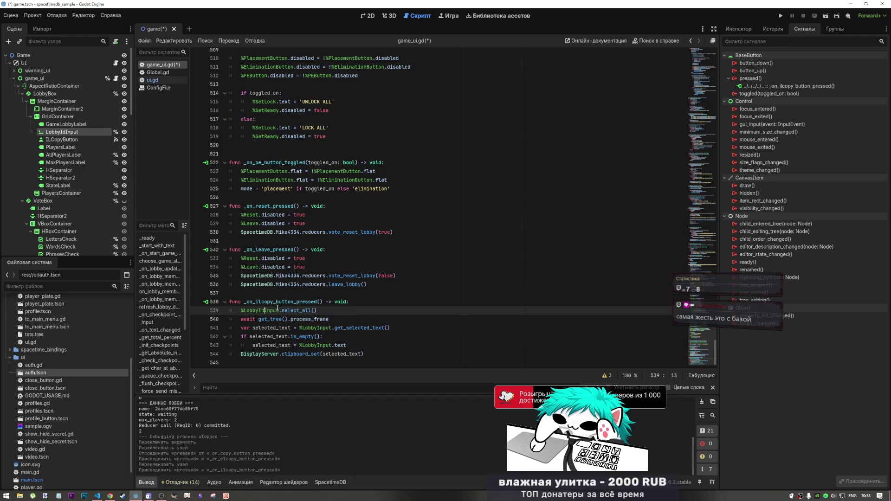
{"action": "mouse_move", "coordinate": [298, 313]}
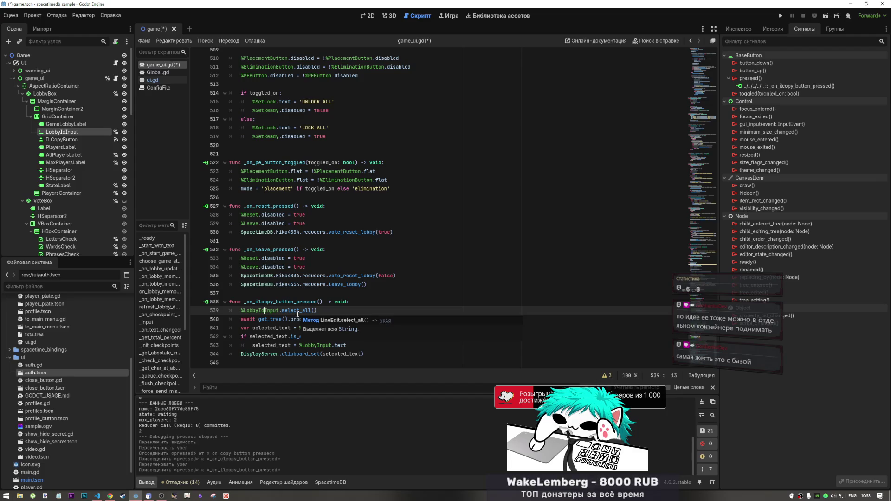
- Replace LobbyInput with LobbyIdInput on lines 541 and 543, then save
{"action": "left_click", "coordinate": [317, 319]}
{"action": "left_click", "coordinate": [399, 330]}
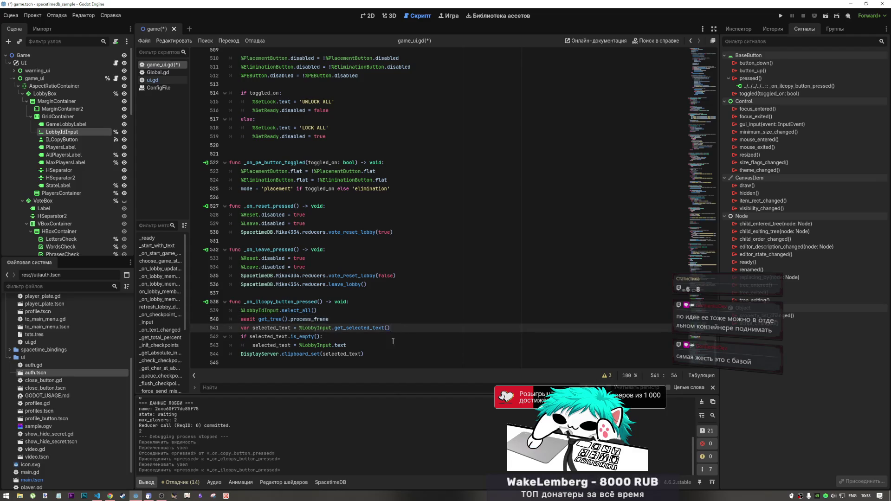
{"action": "key", "text": "Down"}
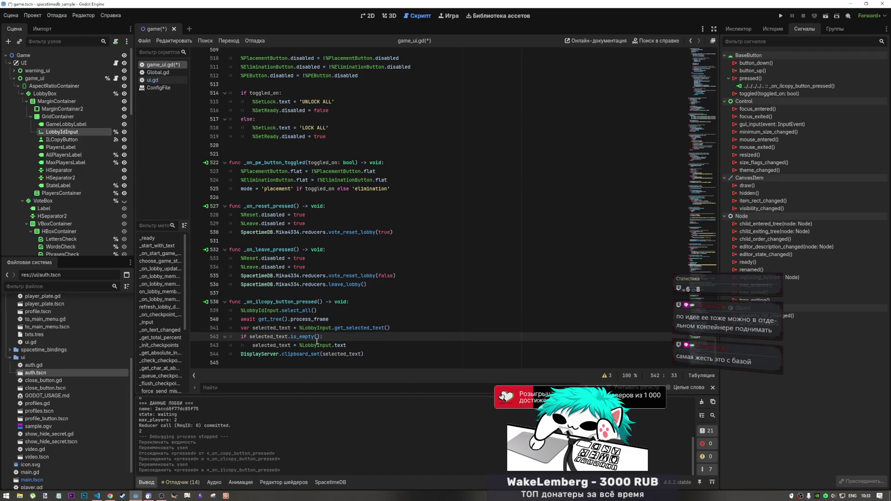
{"action": "left_click", "coordinate": [333, 329]}
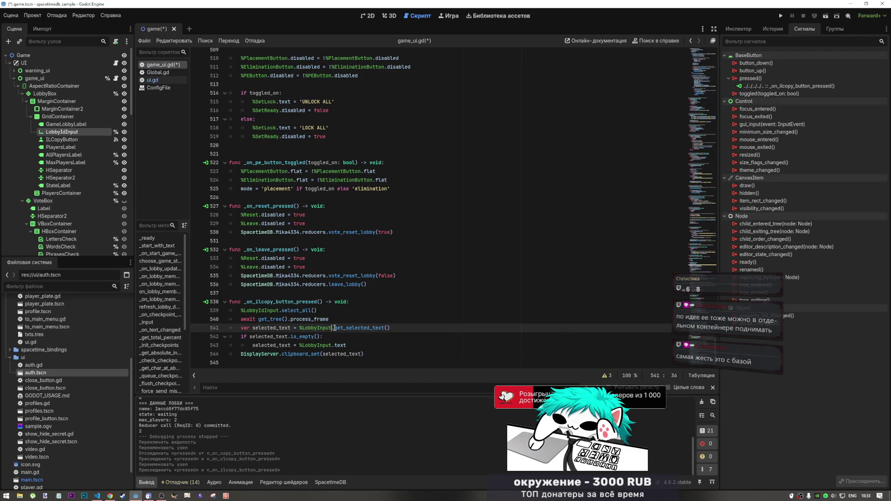
{"action": "left_click", "coordinate": [317, 329]}
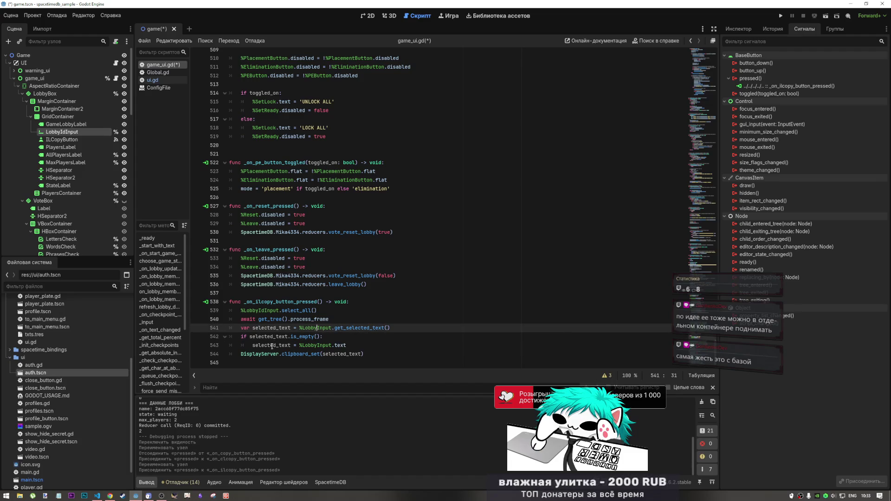
{"action": "mouse_move", "coordinate": [266, 353]}
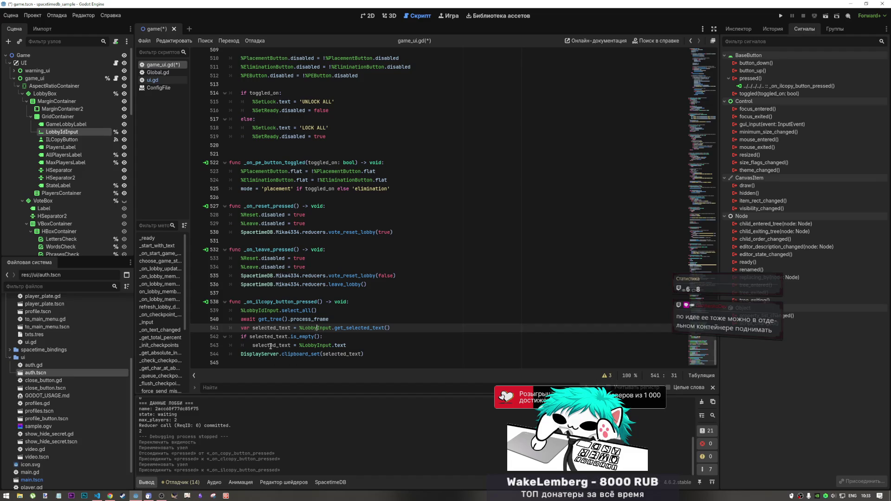
{"action": "left_click", "coordinate": [315, 329]}
{"action": "double_click", "coordinate": [261, 310]}
{"action": "key", "text": "ctrl+c"}
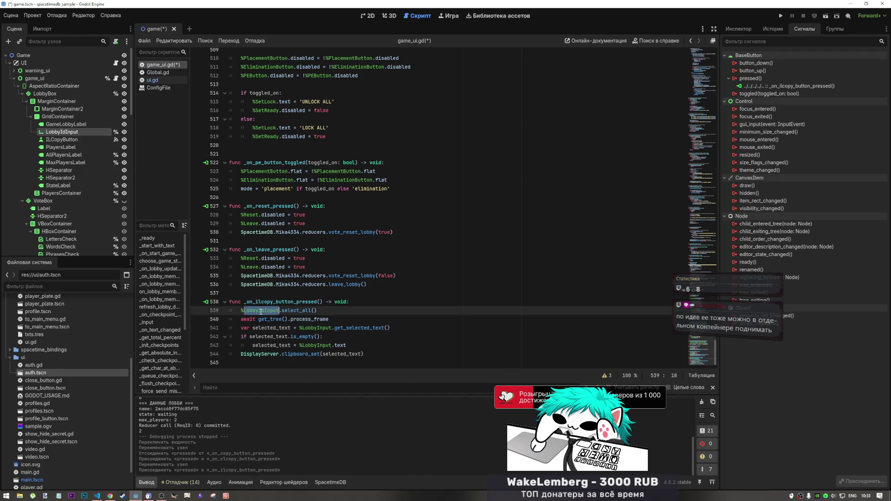
{"action": "double_click", "coordinate": [318, 327]}
{"action": "key", "text": "ctrl+d"}
{"action": "key", "text": "ctrl+v"}
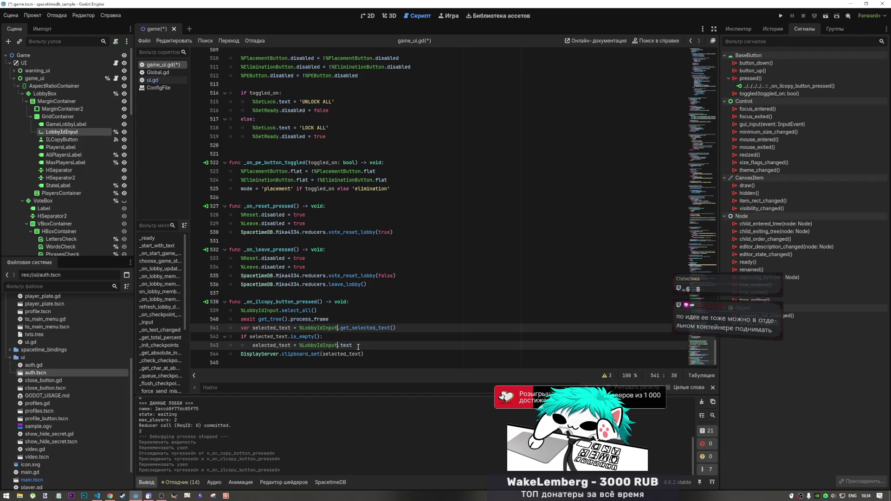
{"action": "left_click", "coordinate": [386, 343]}
{"action": "key", "text": "Down"}
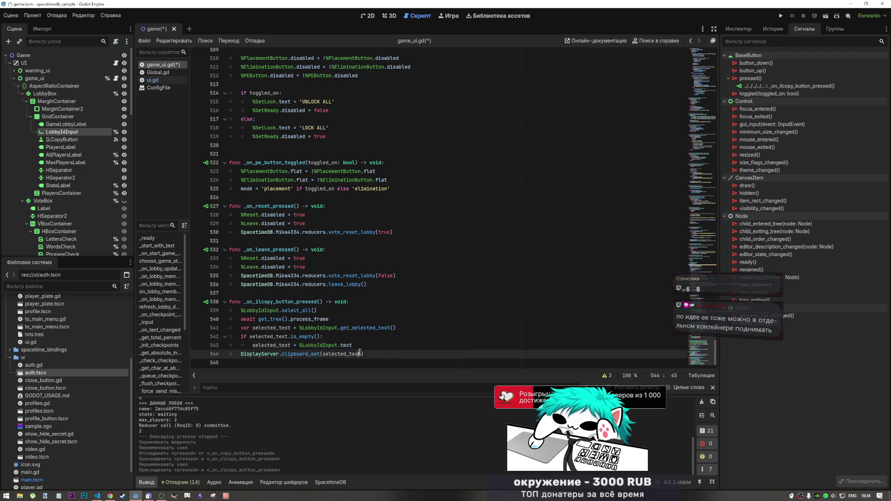
{"action": "key", "text": "ctrl+s"}
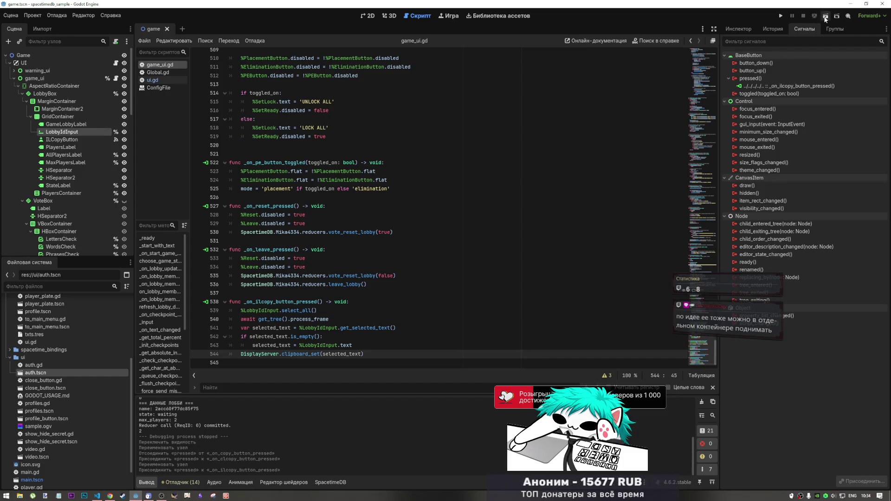
- Run the game with F5, enter the first player's nickname, create a lobby and copy its ID
{"action": "key", "text": "F5"}
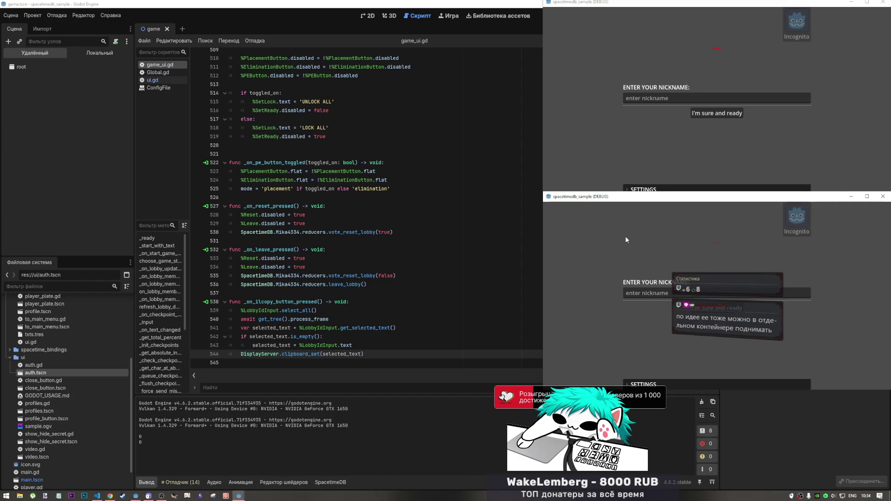
{"action": "left_click", "coordinate": [647, 99]}
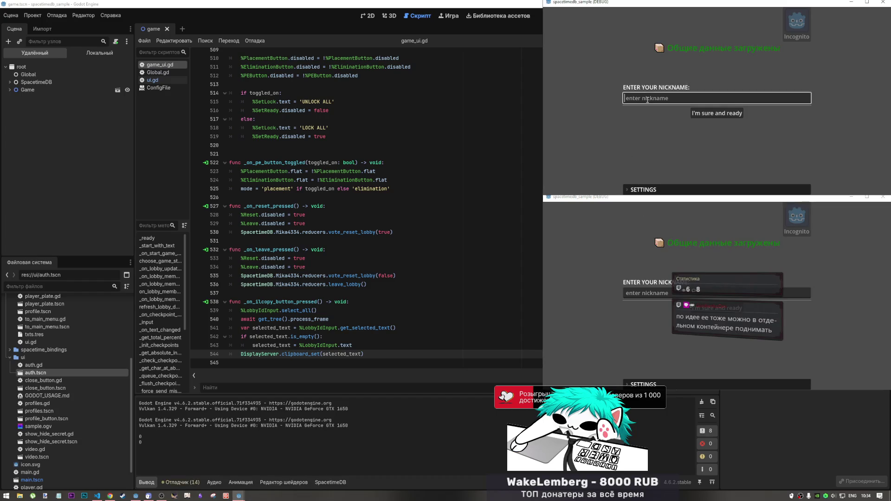
{"action": "type", "text": "Gordien"}
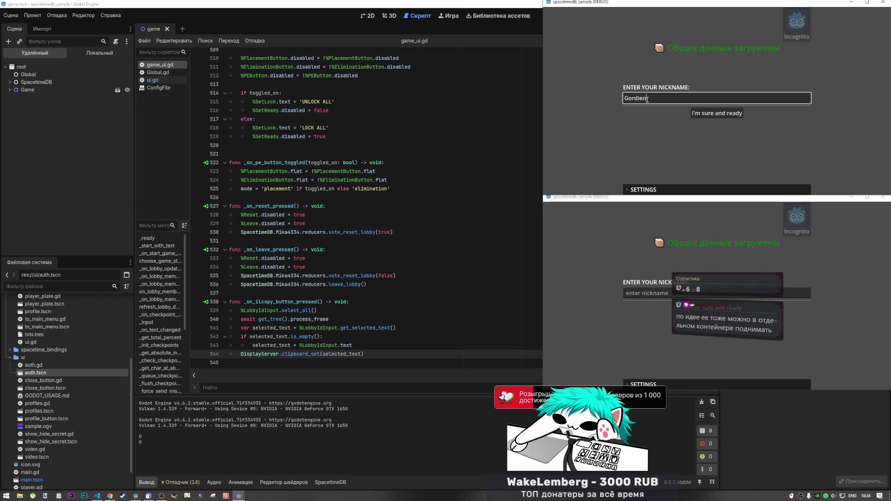
{"action": "type", "text": "ko"}
{"action": "left_click", "coordinate": [733, 113]}
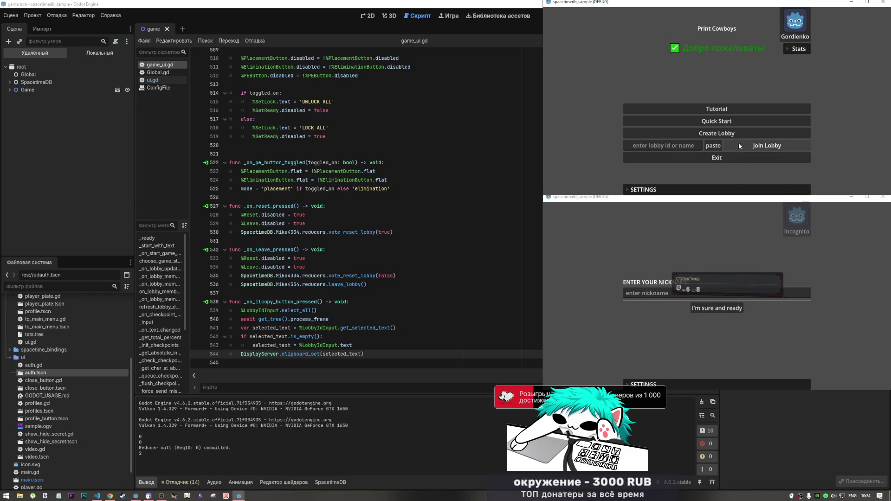
{"action": "left_click", "coordinate": [715, 133]}
{"action": "left_click", "coordinate": [722, 122]}
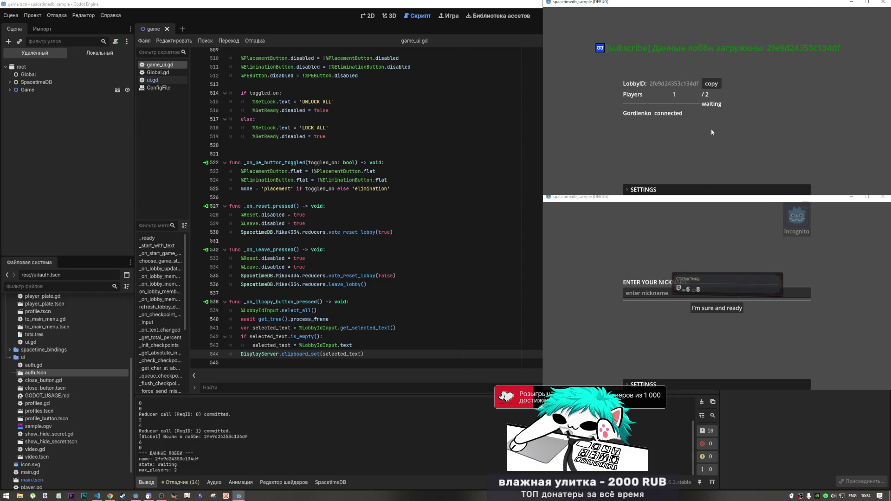
{"action": "left_click", "coordinate": [715, 86]}
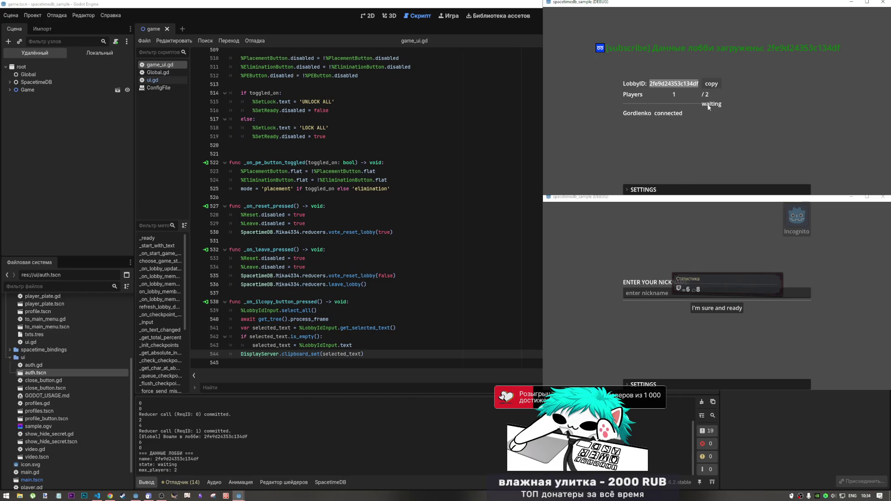
- Work with the lobby ID field in the first game window to copy the ID
{"action": "left_click", "coordinate": [652, 293]}
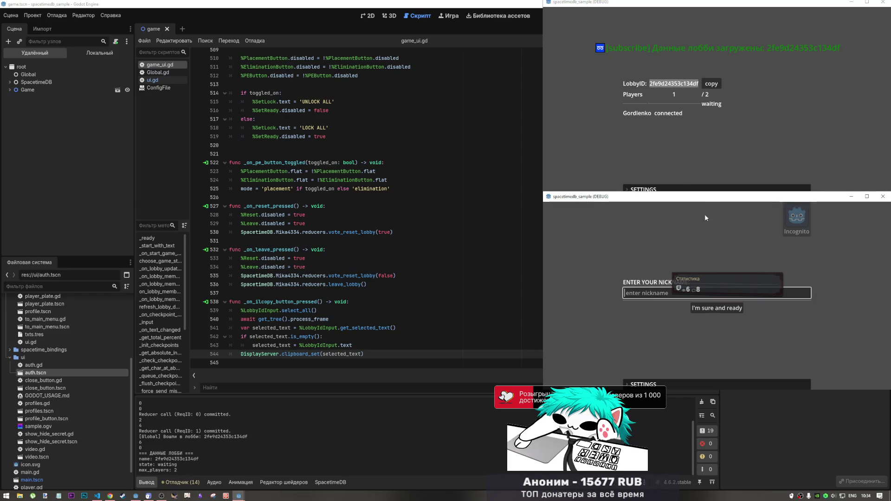
{"action": "left_click", "coordinate": [687, 84]}
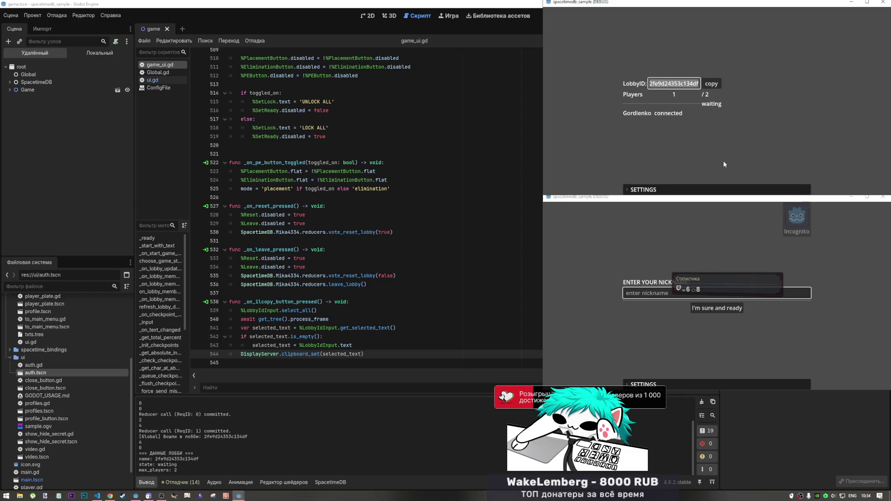
{"action": "left_click", "coordinate": [648, 310]}
{"action": "left_click", "coordinate": [665, 138]}
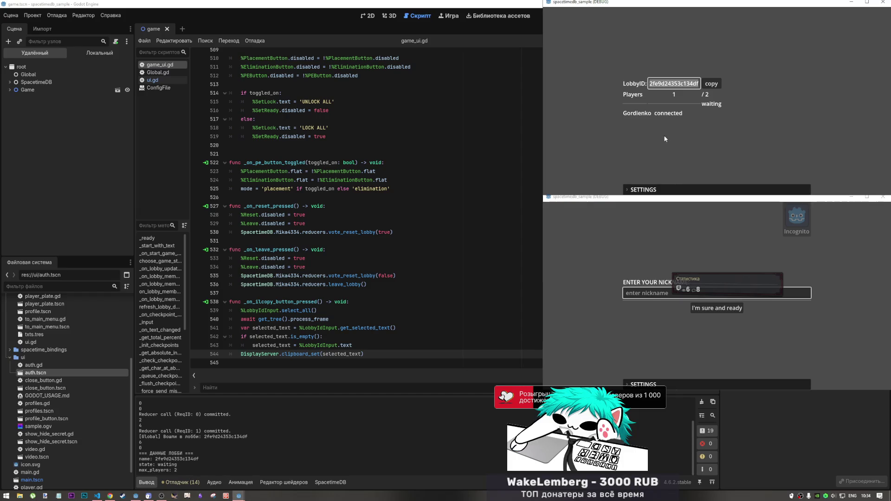
{"action": "left_click", "coordinate": [674, 86]}
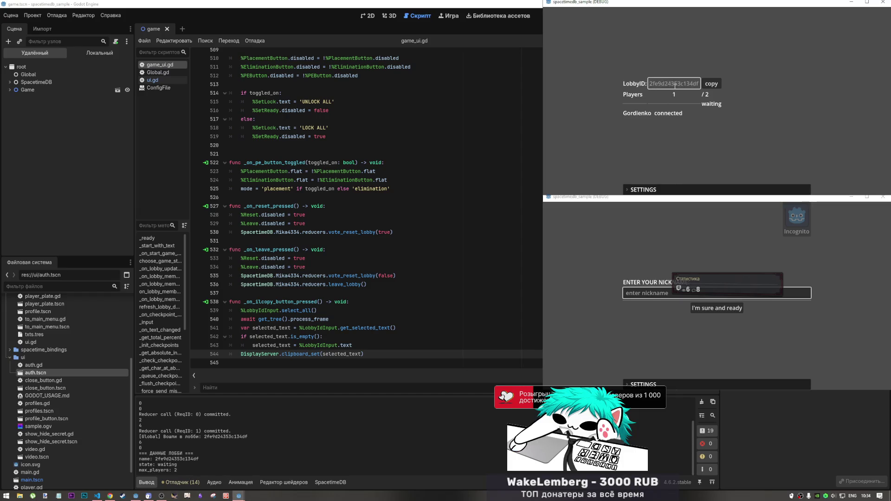
{"action": "key", "text": "Tab"}
{"action": "key", "text": "Tab"}
{"action": "key", "text": "Tab"}
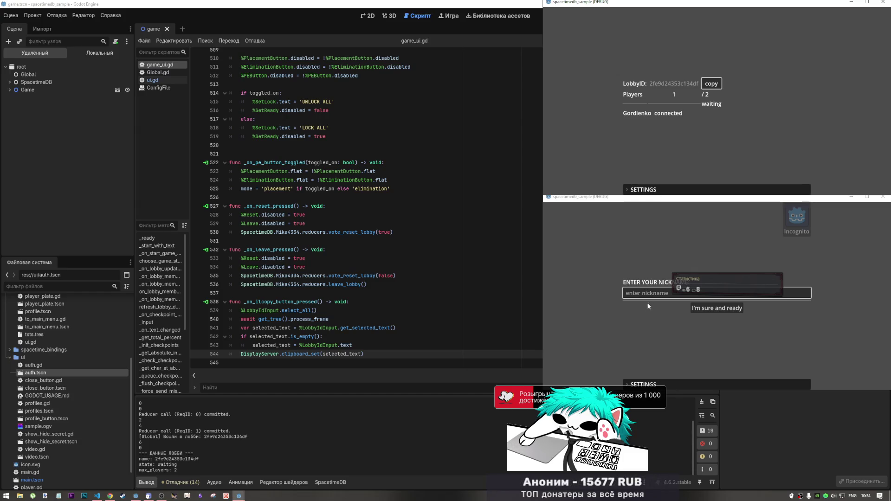
- Join the lobby as second player 'ererere' using the pasted ID, then dock the editor left
{"action": "left_click", "coordinate": [681, 315]}
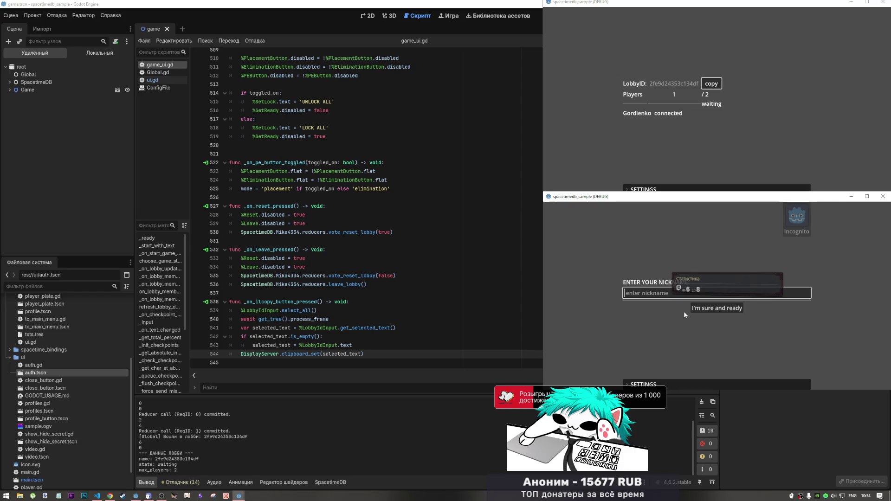
{"action": "type", "text": "ererere"}
{"action": "left_click", "coordinate": [714, 307]}
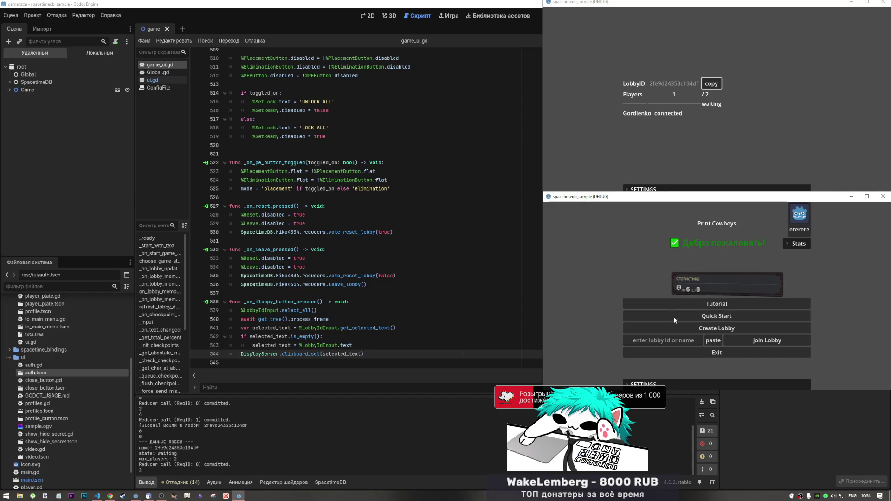
{"action": "left_click", "coordinate": [716, 341]}
{"action": "left_click", "coordinate": [766, 340]}
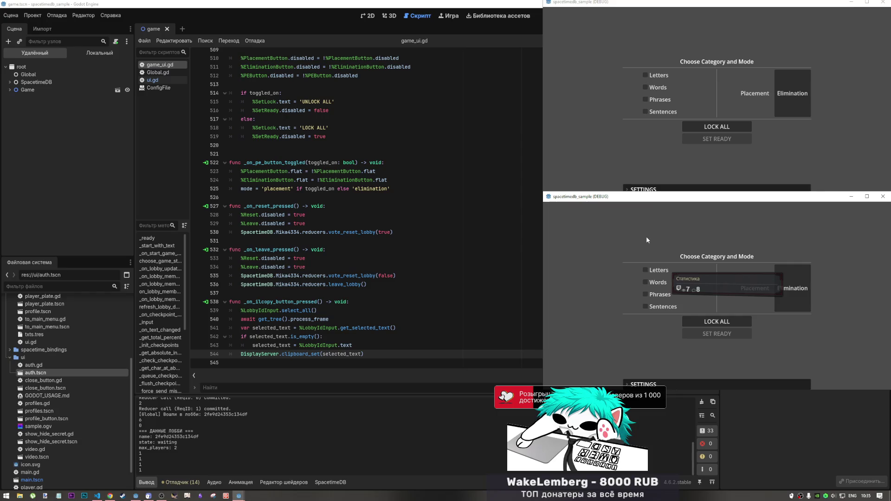
{"action": "left_click", "coordinate": [397, 276]}
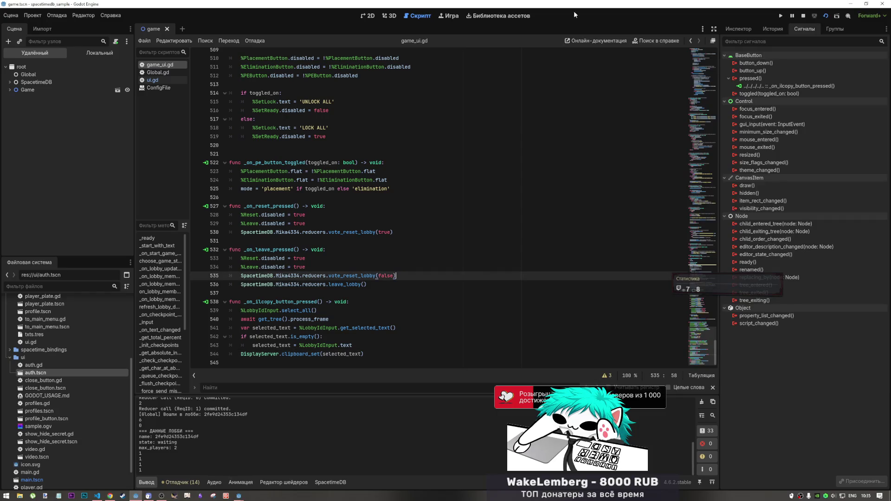
{"action": "key", "text": "super+Left"}
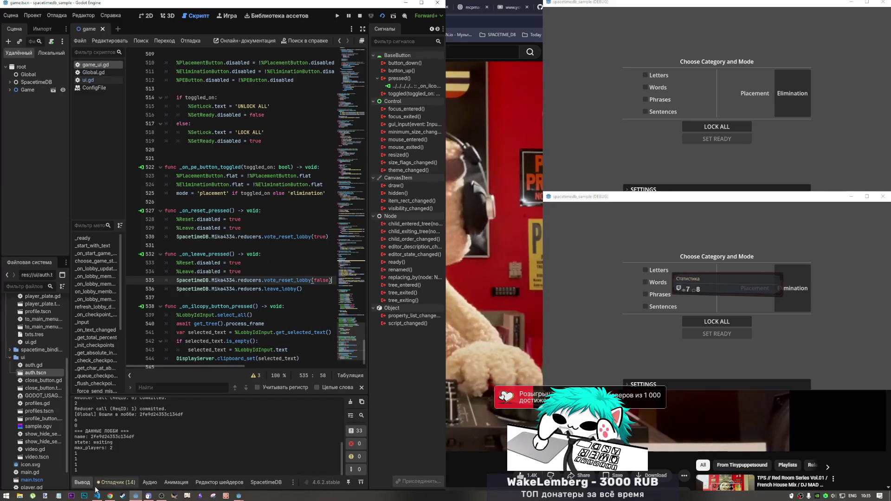
- Open ui.gd at its lobby-leave, warning-window and clipboard functions, then bring the music browser forward
{"action": "left_click", "coordinate": [241, 297]}
{"action": "scroll", "coordinate": [243, 302], "scroll_direction": "up", "scroll_amount": 9}
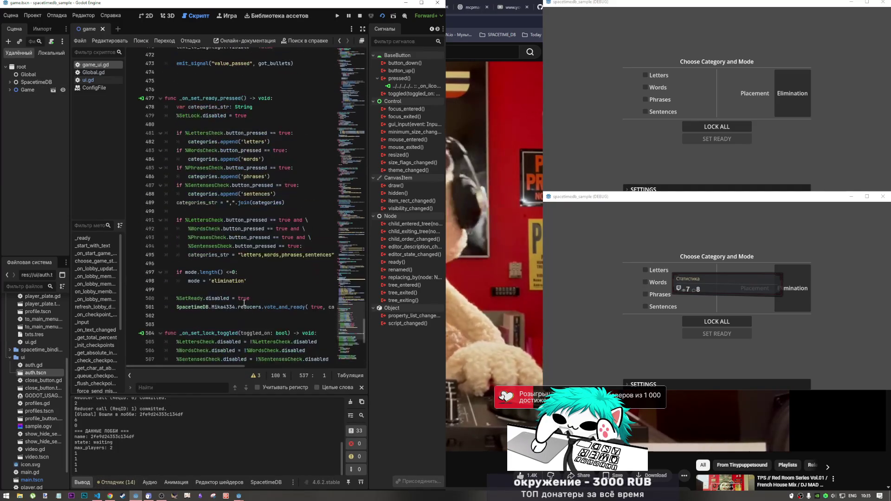
{"action": "scroll", "coordinate": [243, 302], "scroll_direction": "up", "scroll_amount": 6}
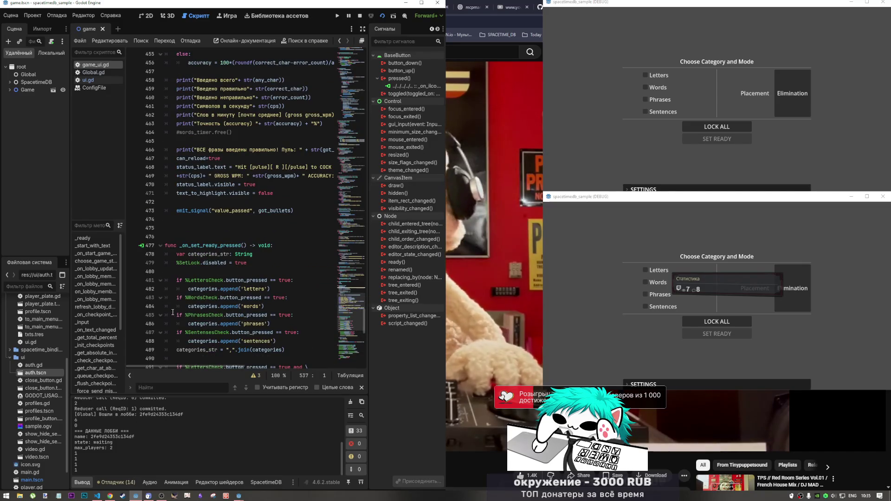
{"action": "left_click", "coordinate": [113, 81]}
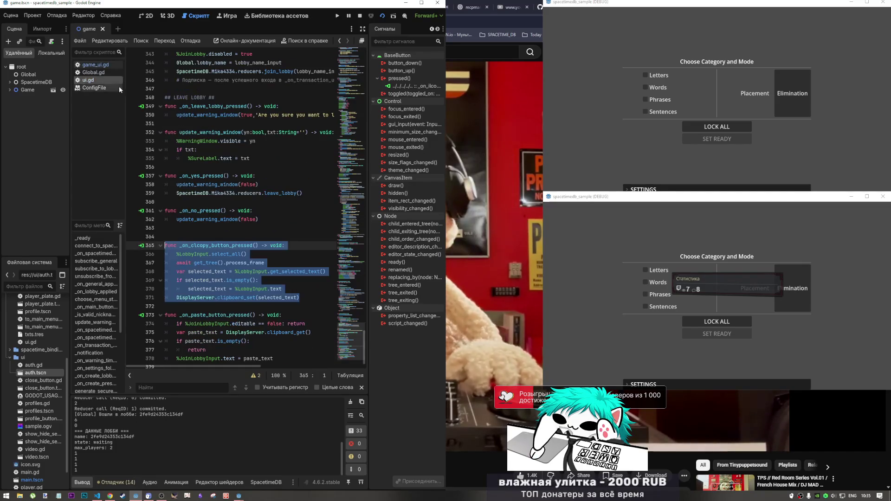
{"action": "left_click", "coordinate": [262, 228]}
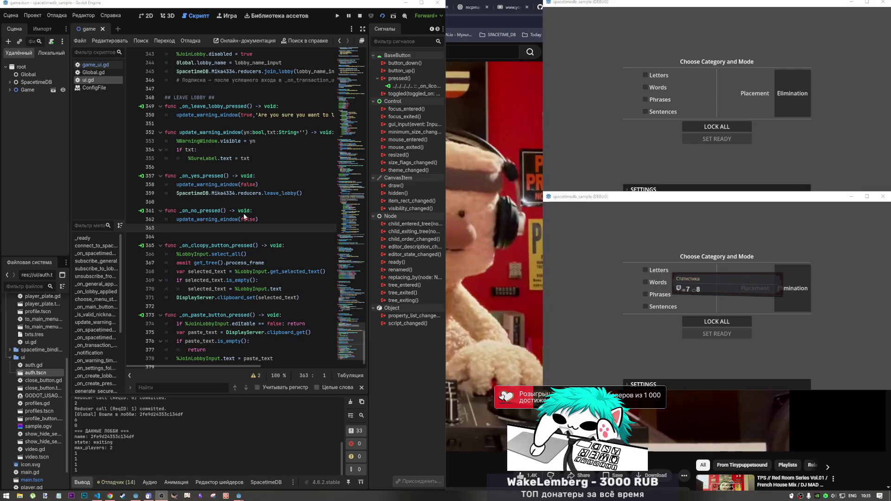
{"action": "left_click", "coordinate": [110, 496]}
- Bring the Godot script editor with ui.gd back over the playing YouTube DJ mix
{"action": "left_click", "coordinate": [160, 496]}
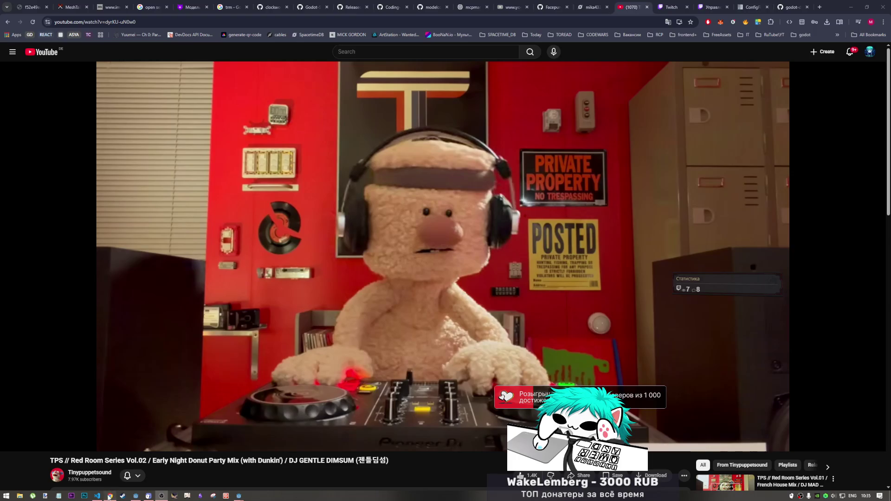
{"action": "left_click", "coordinate": [136, 495]}
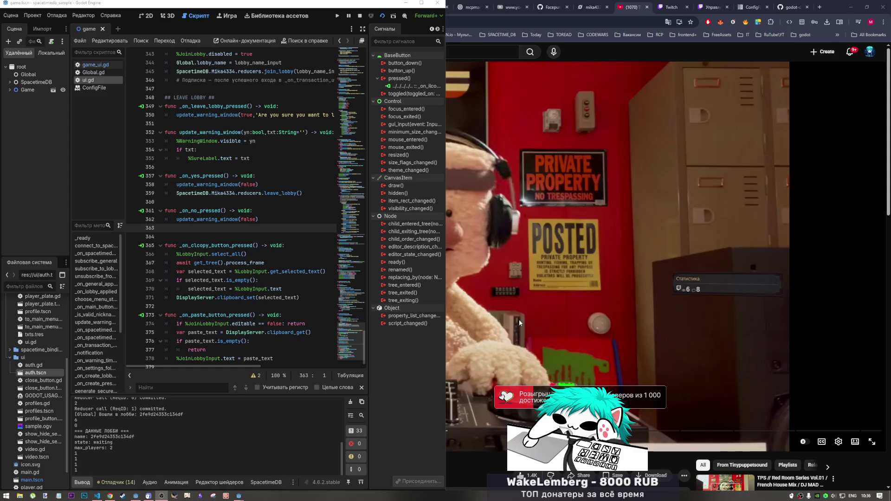
- Jump the YouTube DJ mix video to a new point on its seek bar
{"action": "mouse_move", "coordinate": [519, 319]}
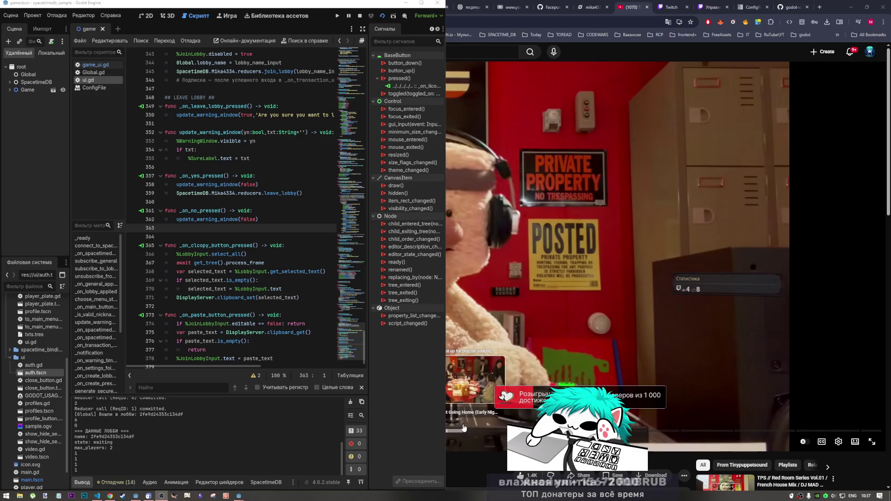
{"action": "left_click_drag", "start_coordinate": [463, 427], "coordinate": [455, 432]}
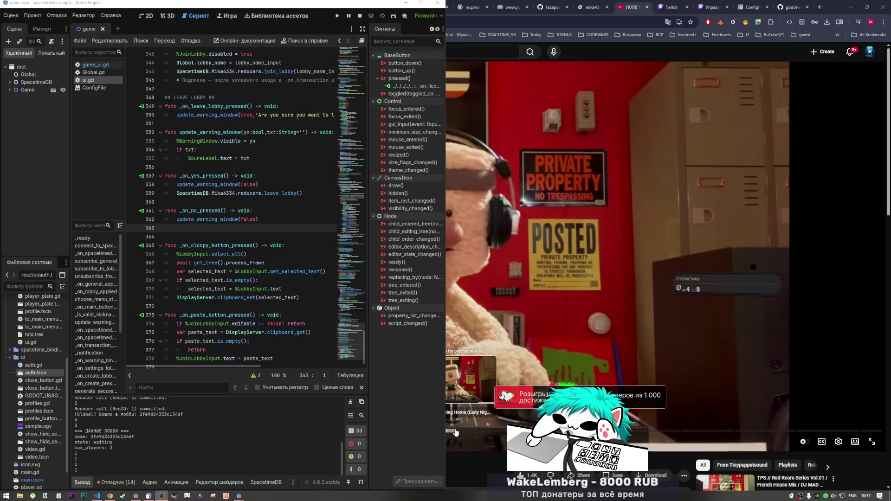
{"action": "left_click_drag", "start_coordinate": [455, 432], "coordinate": [455, 433]}
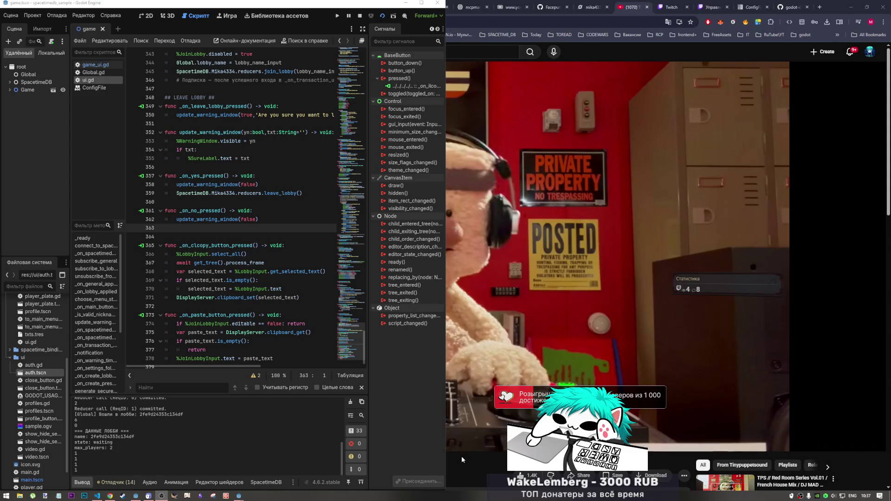
{"action": "left_click", "coordinate": [461, 456]}
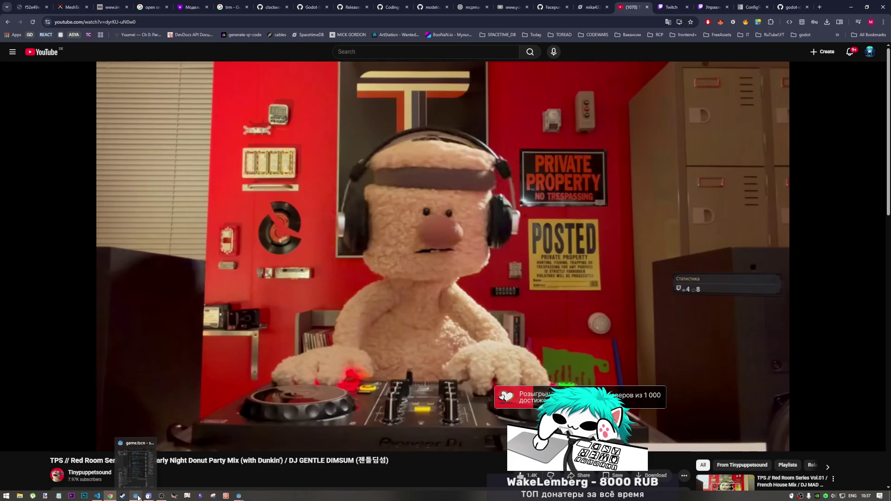
- Switch to Godot and back to the video, pausing and resuming playback
{"action": "left_click", "coordinate": [137, 496]}
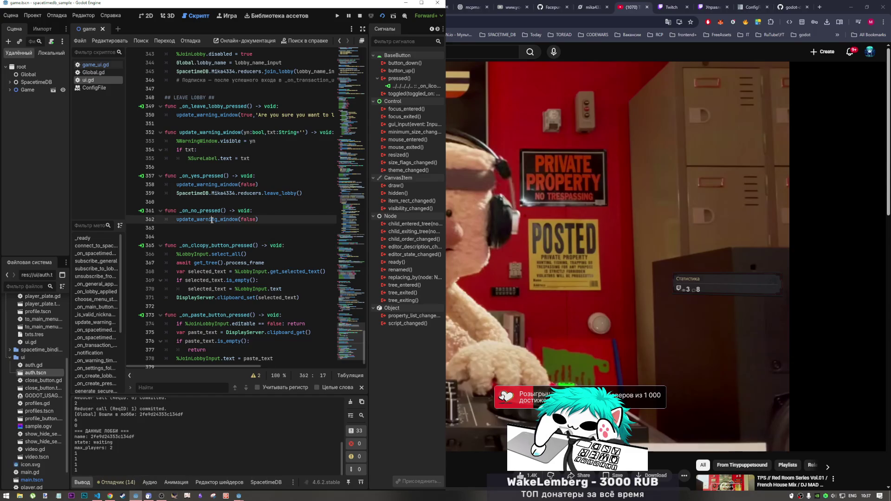
{"action": "left_click", "coordinate": [509, 368]}
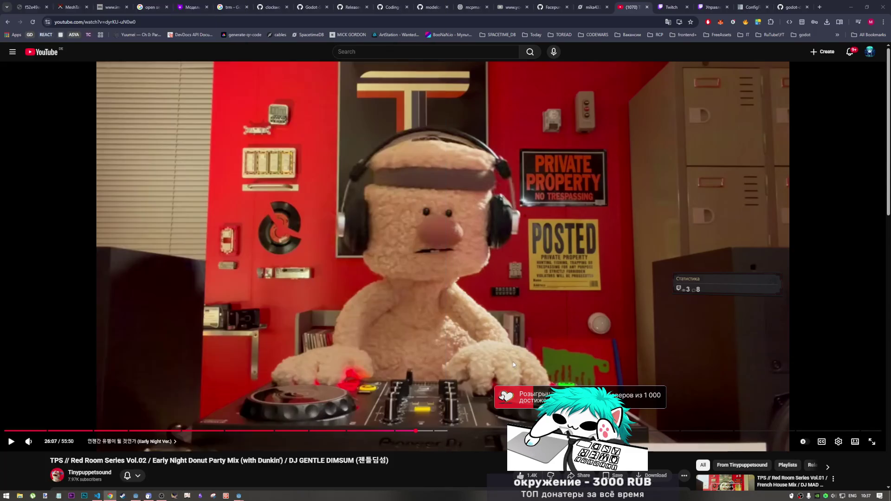
{"action": "left_click", "coordinate": [326, 355]}
{"action": "left_click", "coordinate": [330, 339]}
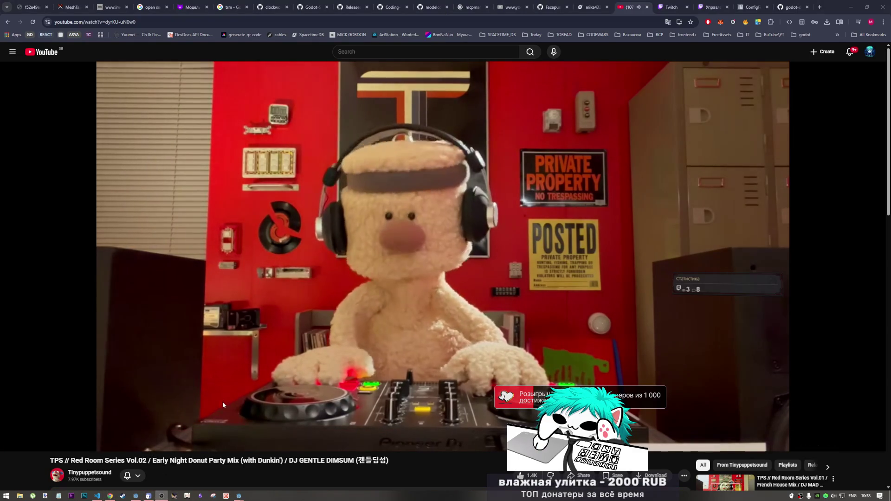
{"action": "left_click", "coordinate": [98, 496]}
- Raise both running game windows, then return to the Godot script editor
{"action": "key", "text": "Up"}
{"action": "mouse_move", "coordinate": [239, 496]}
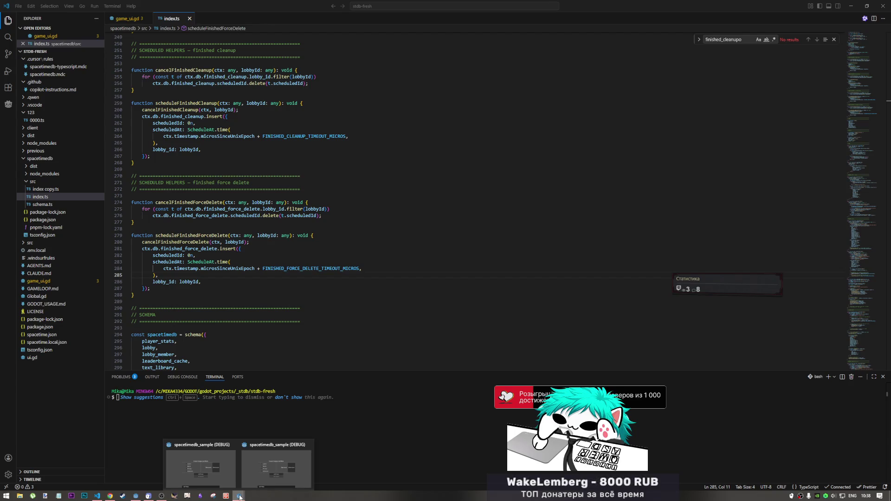
{"action": "left_click", "coordinate": [225, 469]}
{"action": "left_click", "coordinate": [276, 468]}
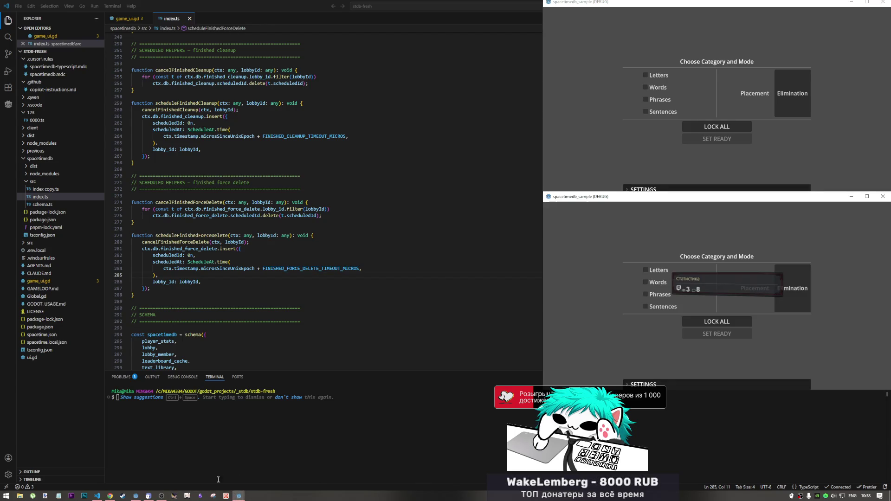
{"action": "left_click", "coordinate": [142, 494]}
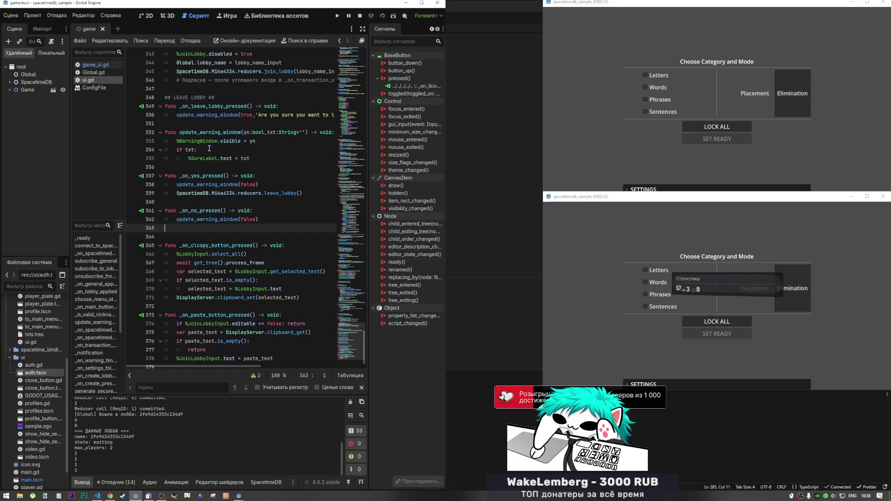
- Browse the ui.gd code around lines 355–363
{"action": "left_click", "coordinate": [253, 158]}
{"action": "left_click", "coordinate": [167, 228]}
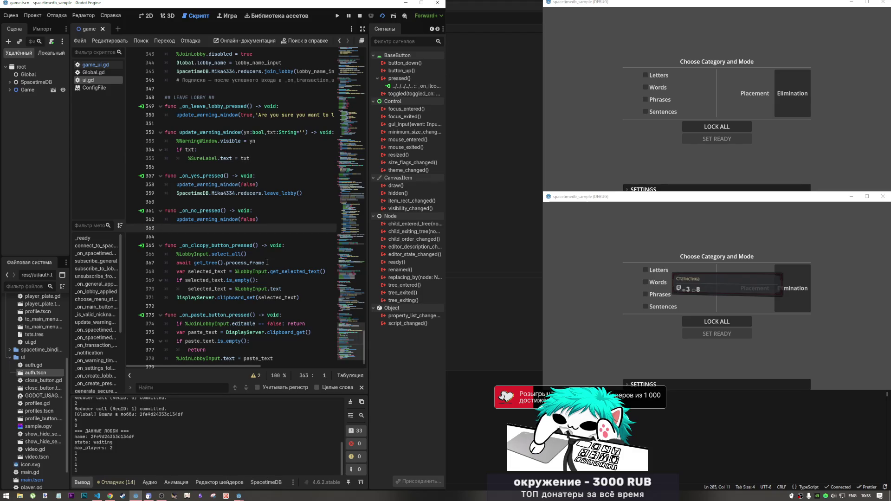
{"action": "scroll", "coordinate": [272, 276], "scroll_direction": "down", "scroll_amount": 1}
{"action": "scroll", "coordinate": [272, 275], "scroll_direction": "up", "scroll_amount": 14}
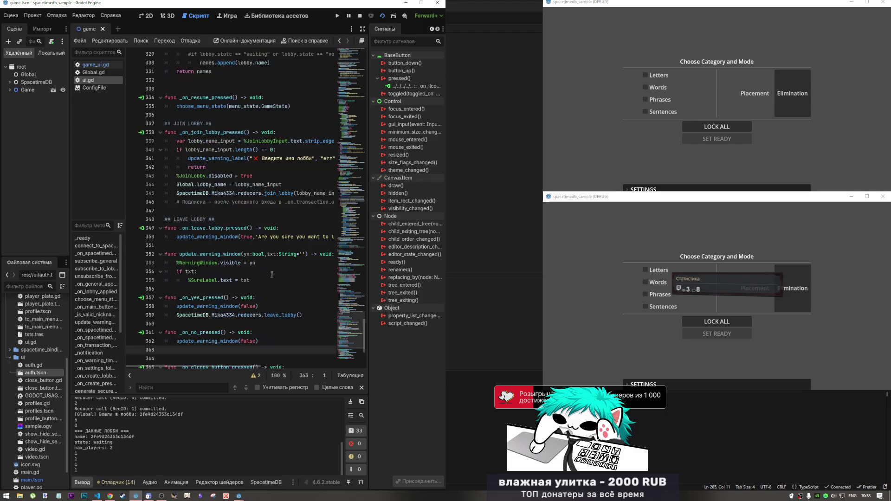
{"action": "scroll", "coordinate": [269, 274], "scroll_direction": "up", "scroll_amount": 2}
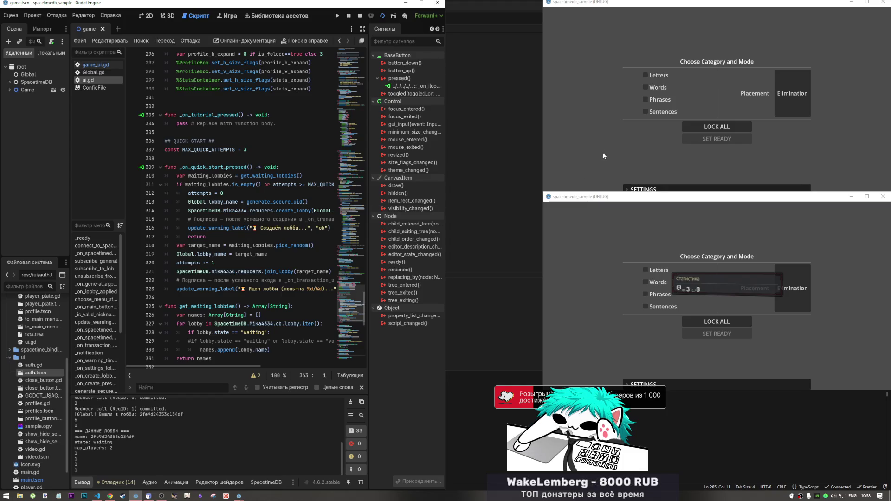
- Raise the upper and lower game windows, then bring the music video back in front
{"action": "left_click", "coordinate": [640, 158]}
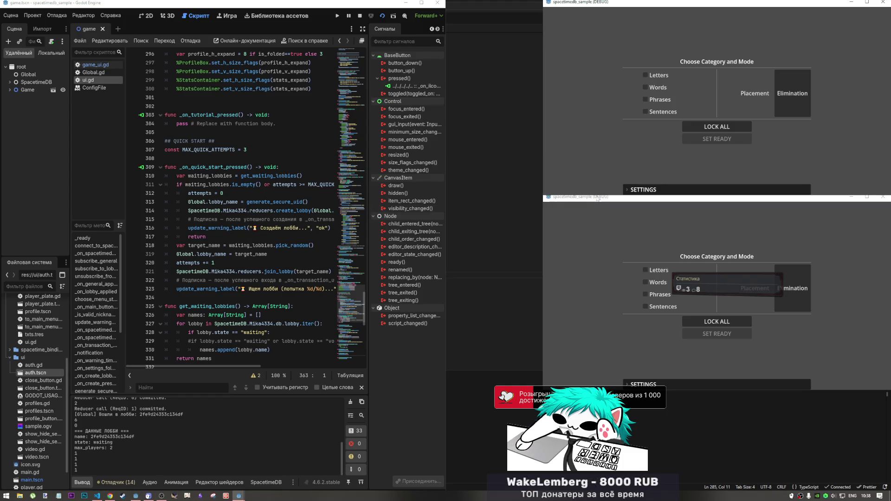
{"action": "left_click", "coordinate": [590, 238]}
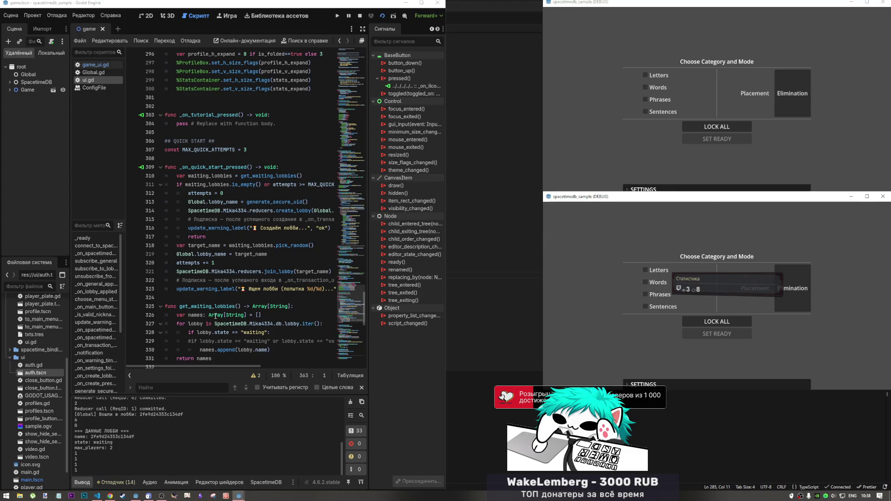
{"action": "left_click", "coordinate": [108, 497]}
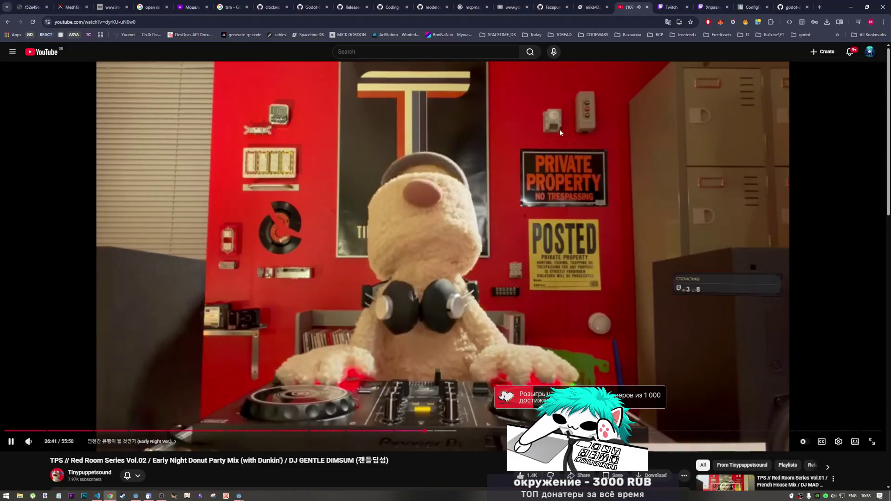
- Open the empty finished_force_delete, match_fallback_timer and stage_timeout tables, then restore both game windows
{"action": "left_click", "coordinate": [600, 5]}
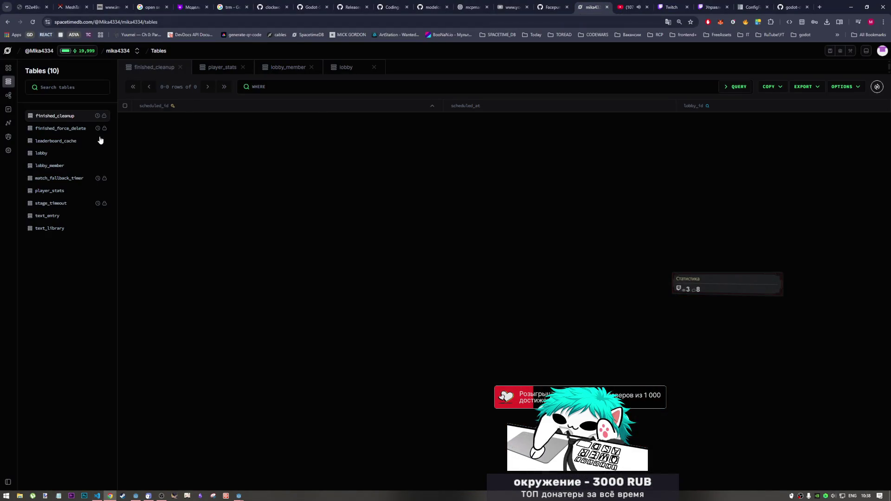
{"action": "left_click", "coordinate": [69, 128]}
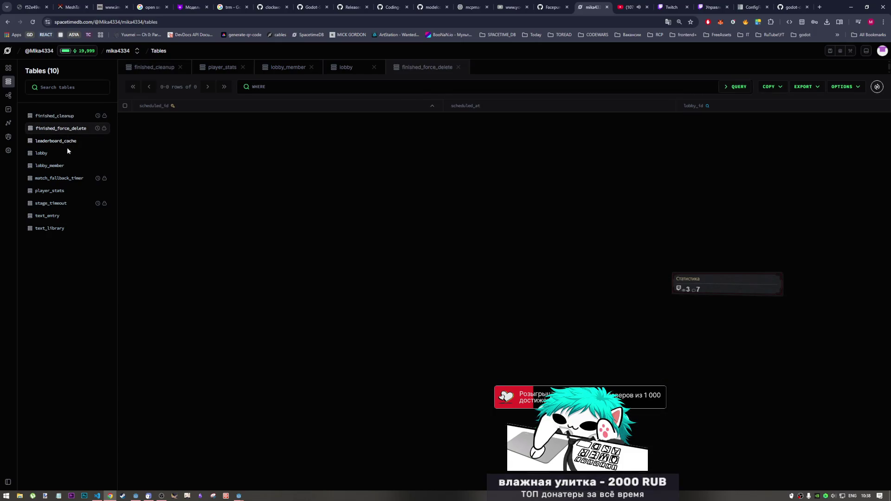
{"action": "left_click", "coordinate": [52, 178]}
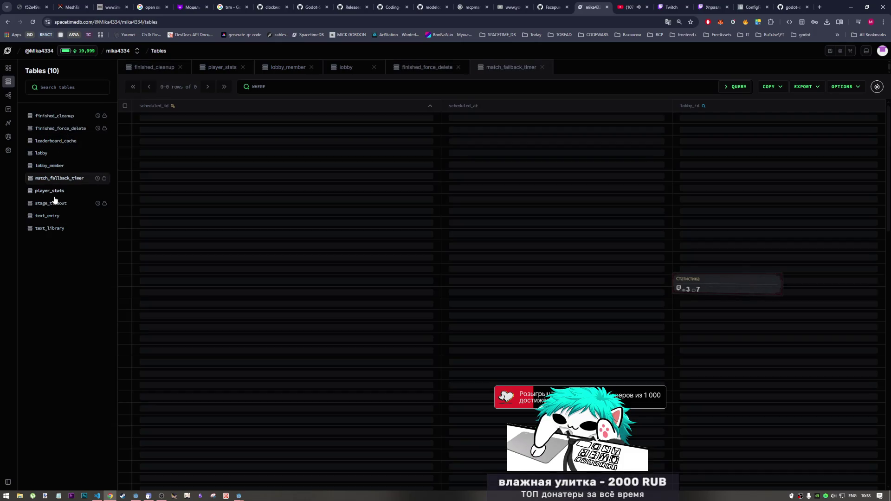
{"action": "left_click", "coordinate": [53, 205]}
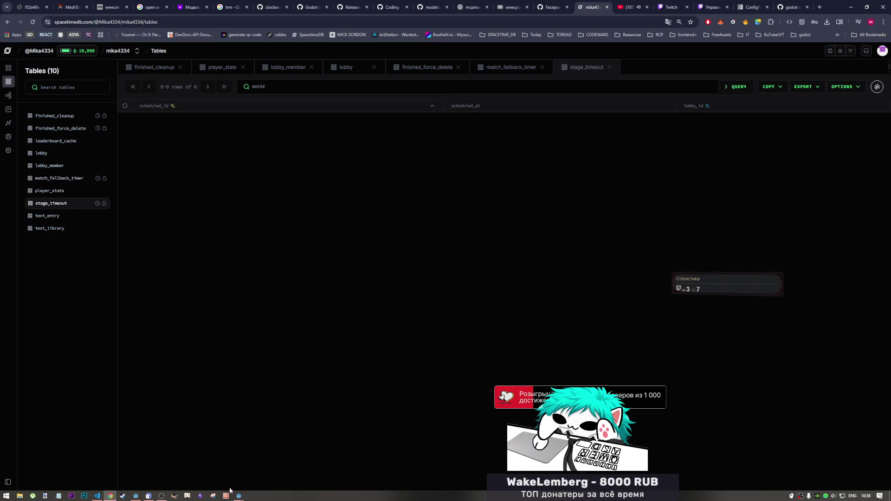
{"action": "mouse_move", "coordinate": [240, 494]}
{"action": "left_click", "coordinate": [201, 469]}
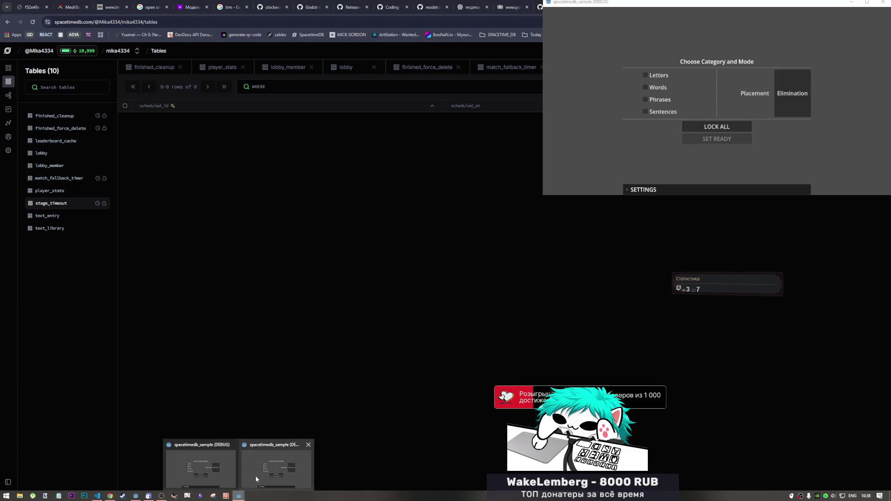
{"action": "left_click", "coordinate": [276, 468]}
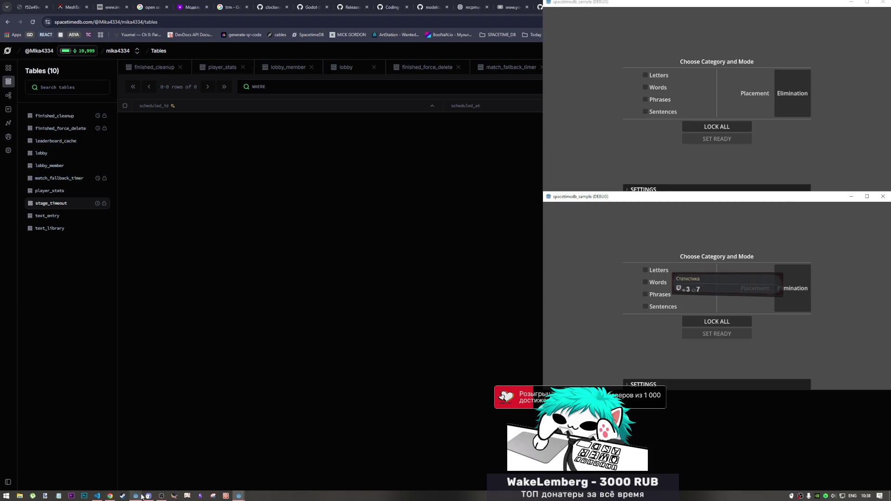
- Open the leaderboard_cache and finished_cleanup tables, restore both game windows, and return to Godot
{"action": "left_click", "coordinate": [46, 180]}
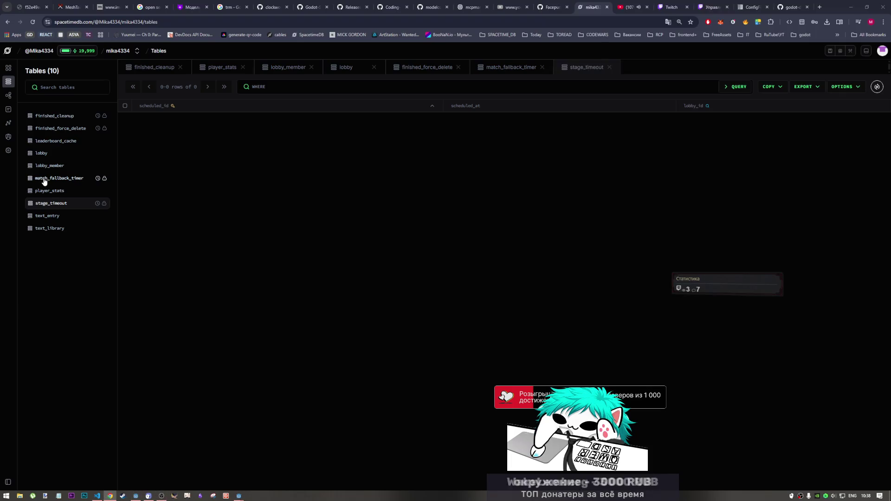
{"action": "left_click", "coordinate": [56, 141]}
{"action": "left_click", "coordinate": [54, 117]}
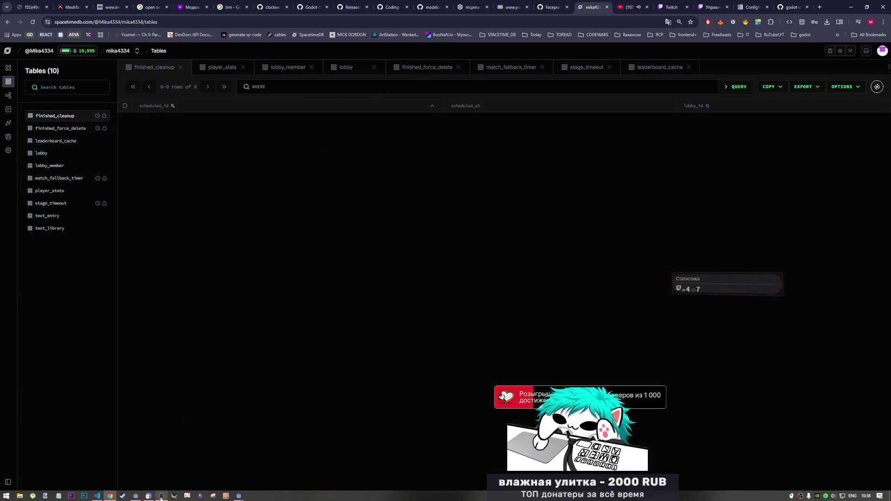
{"action": "mouse_move", "coordinate": [238, 495]}
{"action": "left_click", "coordinate": [200, 463]}
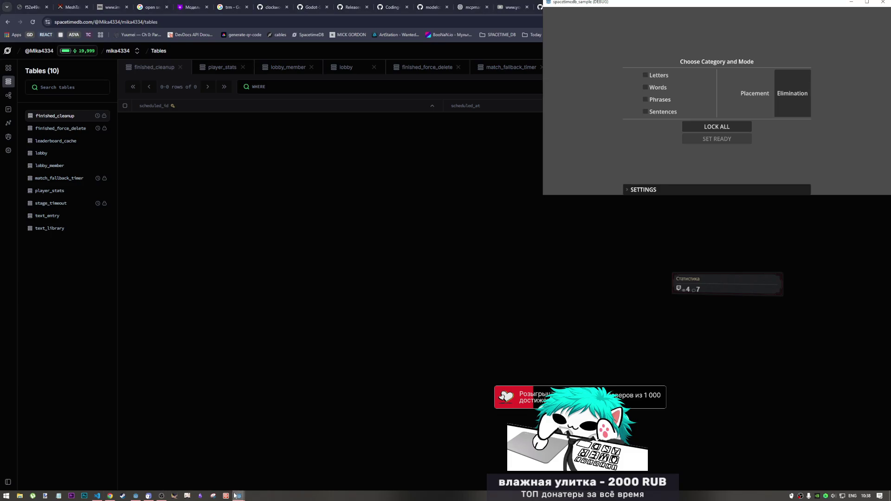
{"action": "left_click", "coordinate": [256, 469]}
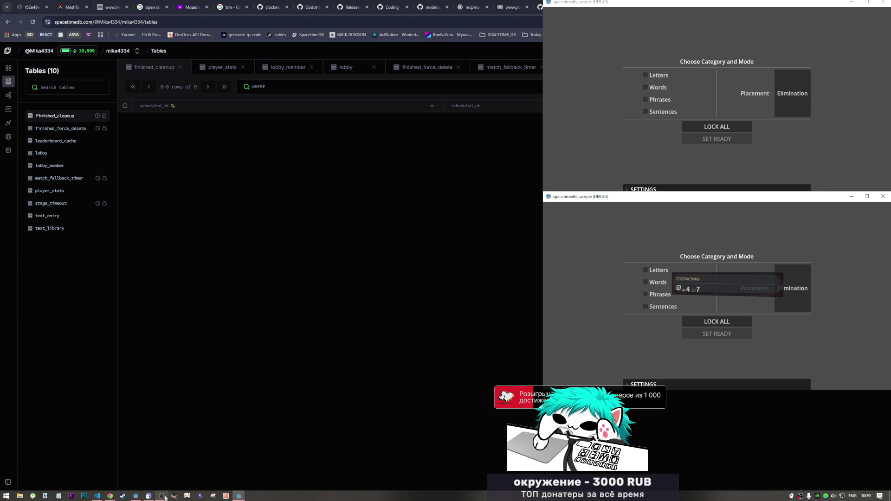
{"action": "mouse_move", "coordinate": [135, 495]}
{"action": "left_click", "coordinate": [136, 464]}
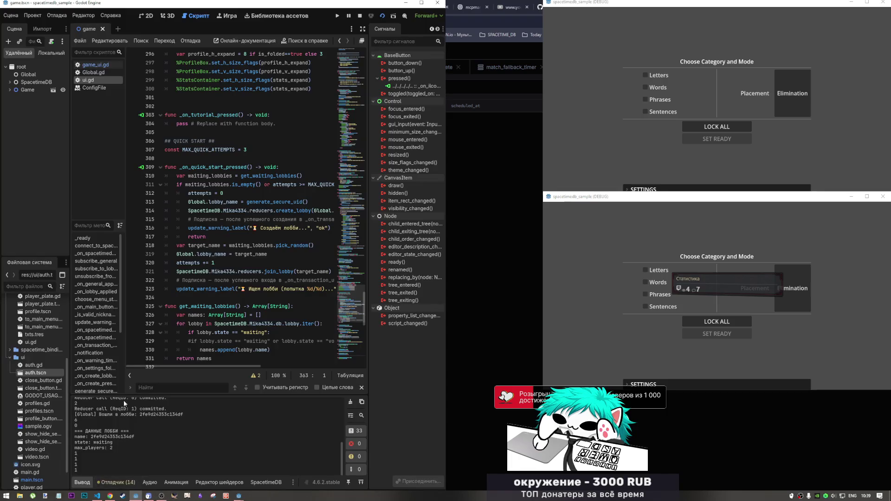
- Select and then deselect the max_players line in the output log
{"action": "left_click_drag", "start_coordinate": [118, 447], "coordinate": [79, 449]}
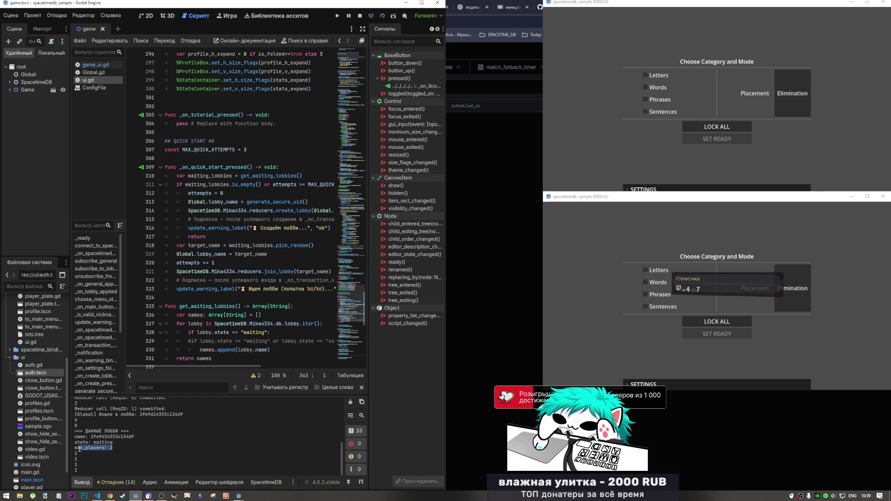
{"action": "left_click", "coordinate": [78, 456]}
{"action": "scroll", "coordinate": [115, 453], "scroll_direction": "up", "scroll_amount": 10}
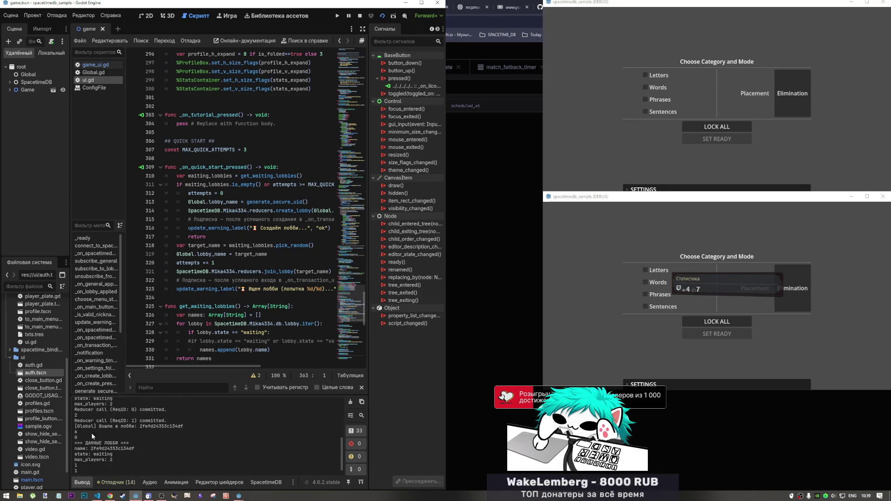
- Run spacetime logs in VS Code to read the do_stage_timeout missing-sentences error
{"action": "left_click", "coordinate": [110, 495]}
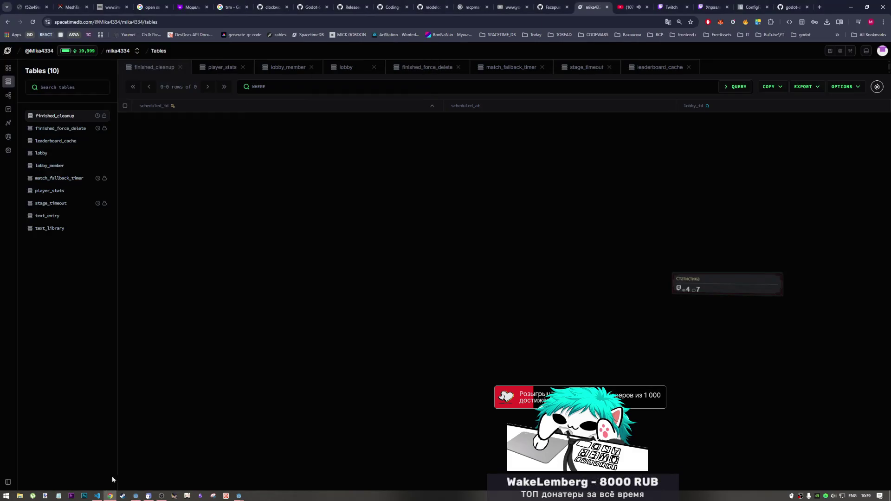
{"action": "left_click", "coordinate": [97, 495]}
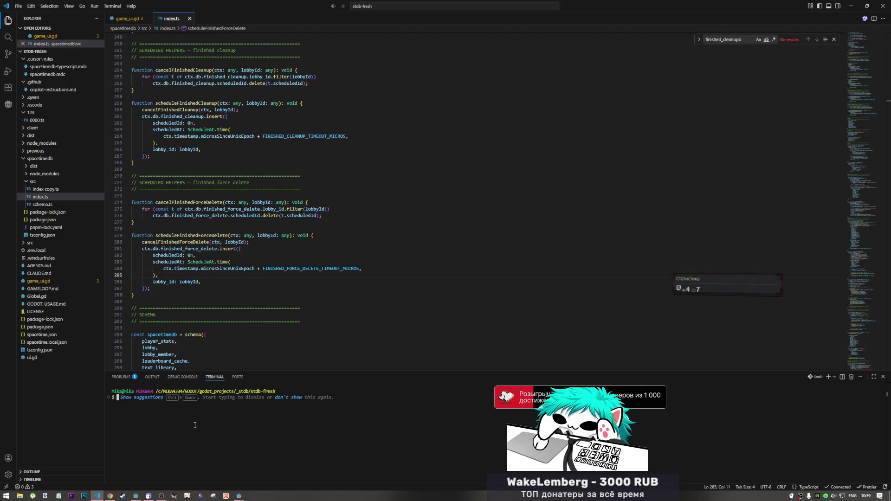
{"action": "type", "text": "space"}
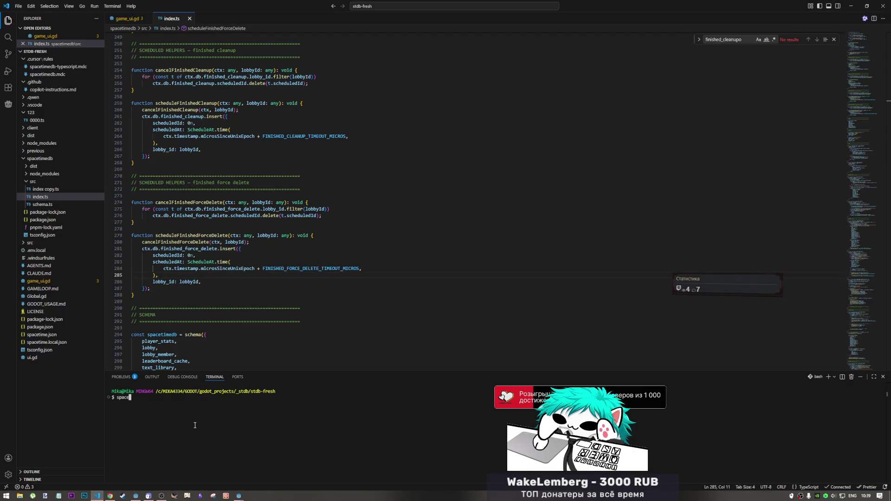
{"action": "type", "text": "gs"}
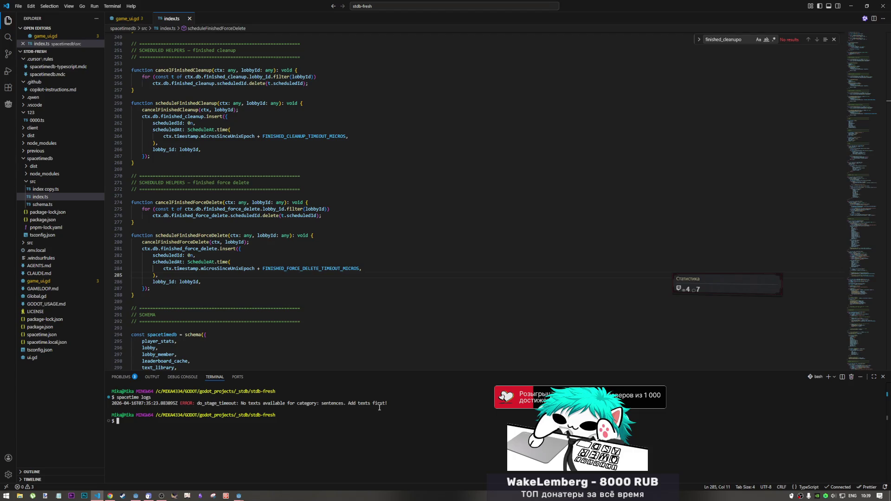
{"action": "left_click", "coordinate": [110, 496]}
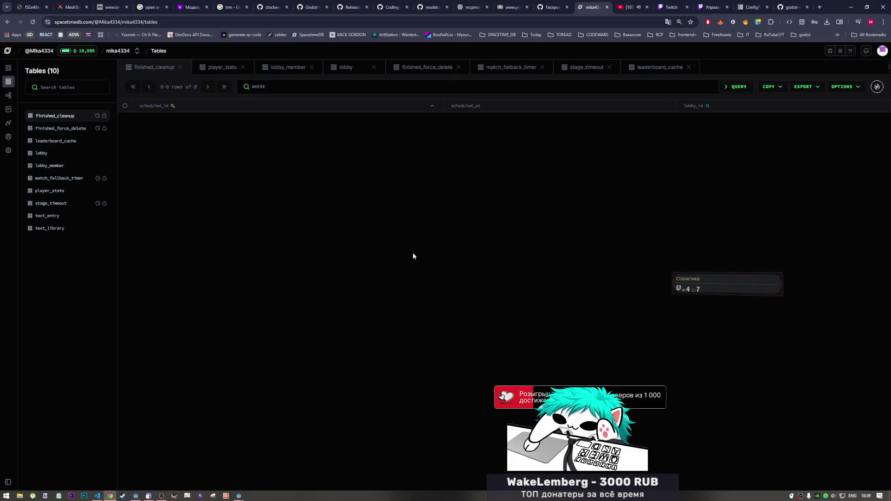
- Inspect the text_library table's four categories, marking the sentences name in row 4
{"action": "left_click", "coordinate": [54, 230]}
{"action": "left_click", "coordinate": [54, 215]}
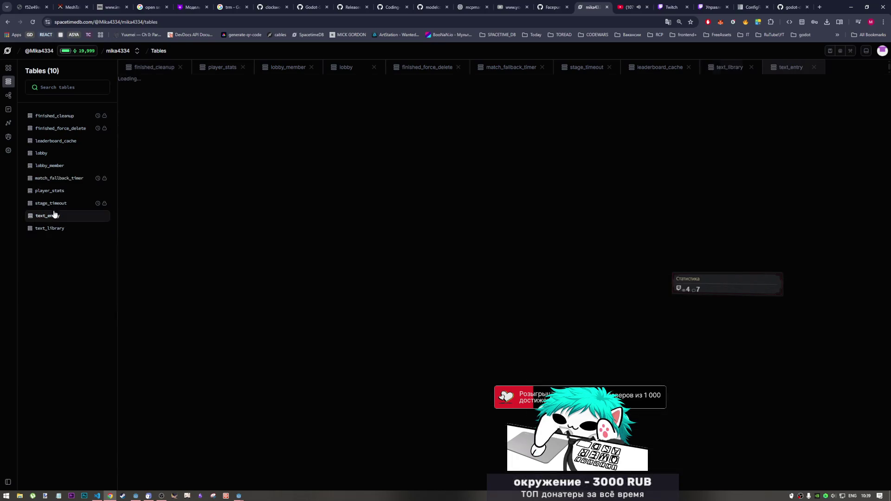
{"action": "left_click", "coordinate": [55, 229]}
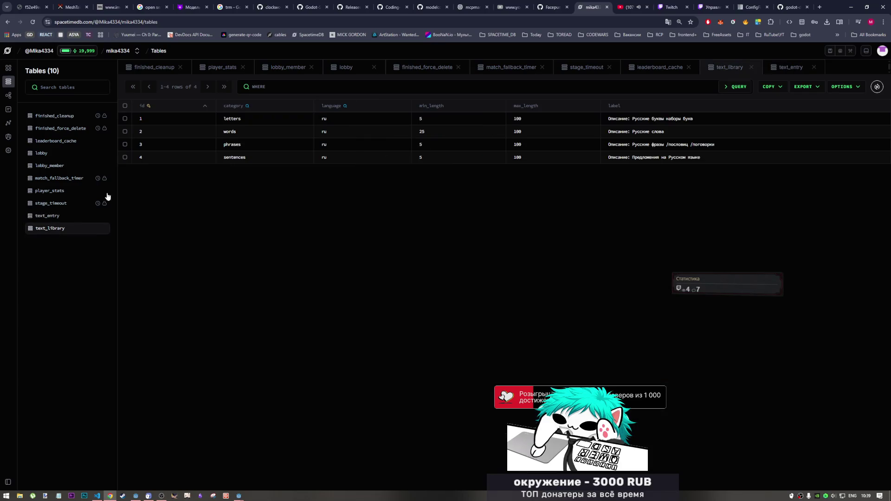
{"action": "left_click_drag", "start_coordinate": [240, 158], "coordinate": [216, 158]}
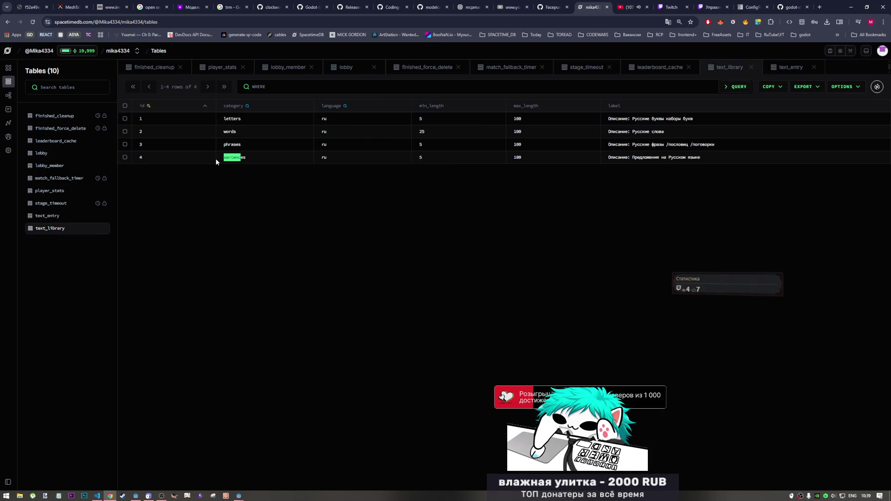
- Scroll through the 300 seeded rows of the text_entry table
{"action": "left_click", "coordinate": [55, 217]}
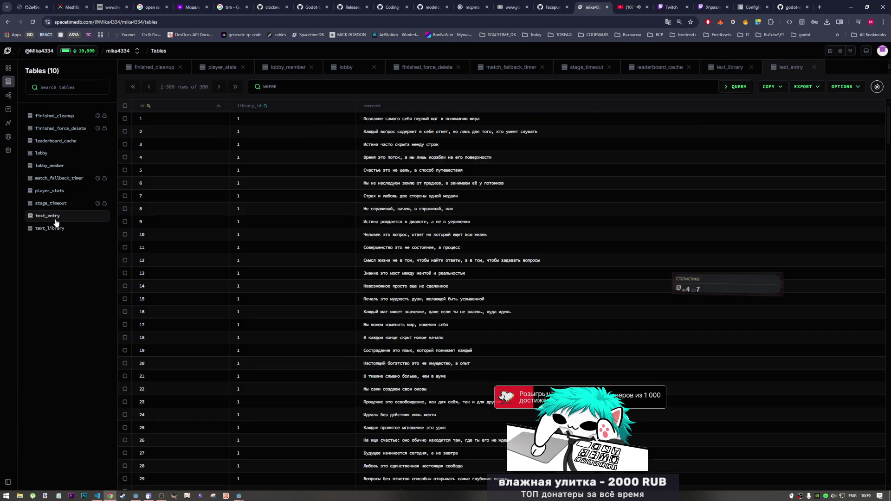
{"action": "scroll", "coordinate": [157, 246], "scroll_direction": "down", "scroll_amount": 15}
{"action": "scroll", "coordinate": [181, 256], "scroll_direction": "down", "scroll_amount": 7}
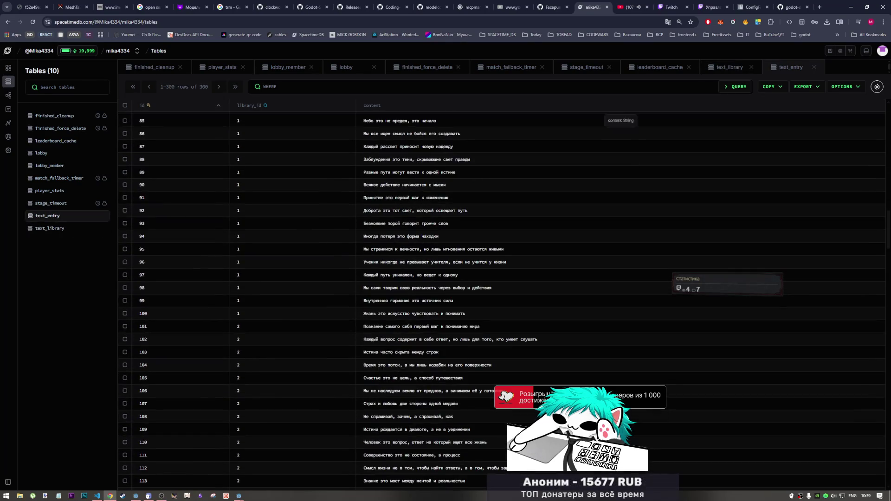
{"action": "scroll", "coordinate": [886, 122], "scroll_direction": "down", "scroll_amount": 10}
{"action": "scroll", "coordinate": [887, 373], "scroll_direction": "down", "scroll_amount": 10}
{"action": "scroll", "coordinate": [887, 373], "scroll_direction": "down", "scroll_amount": 20}
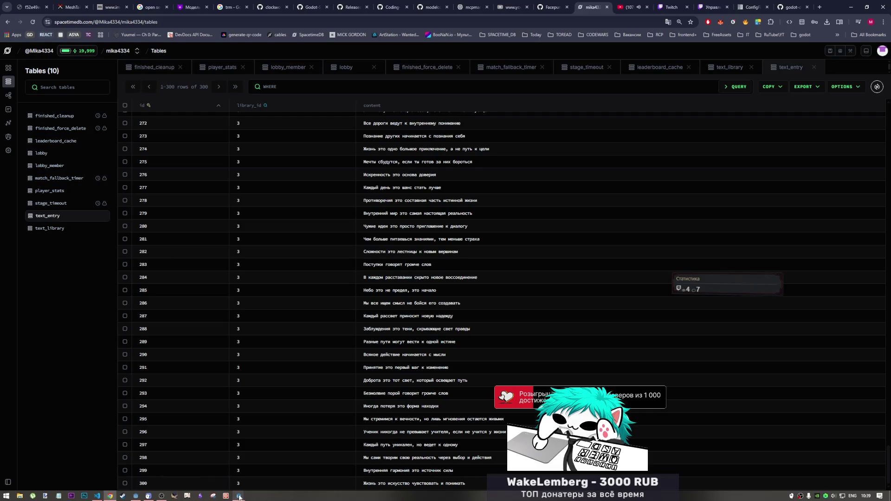
- Bring the Godot editor to the front and maximize it
{"action": "mouse_move", "coordinate": [238, 495]}
{"action": "mouse_move", "coordinate": [157, 498]}
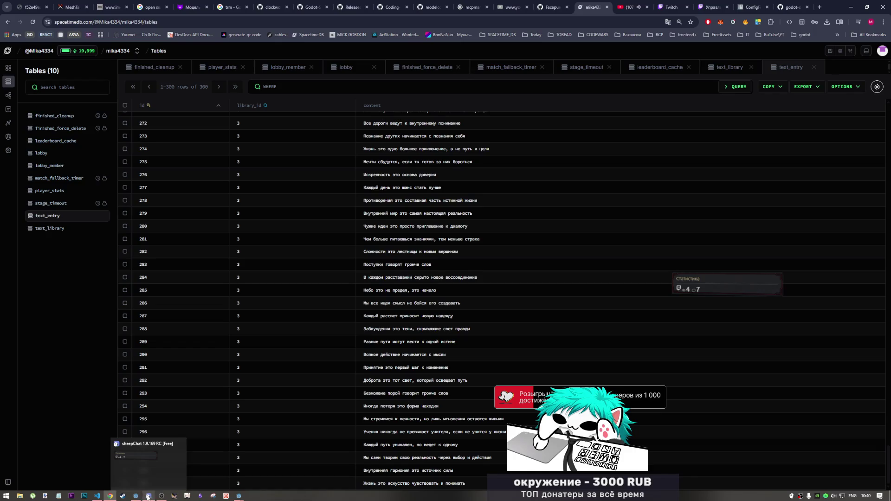
{"action": "left_click", "coordinate": [135, 496]}
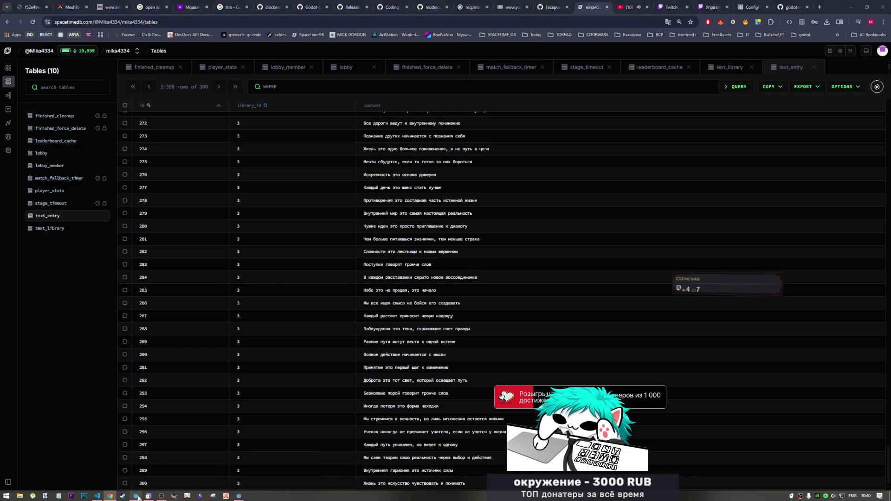
{"action": "left_click", "coordinate": [421, 3]}
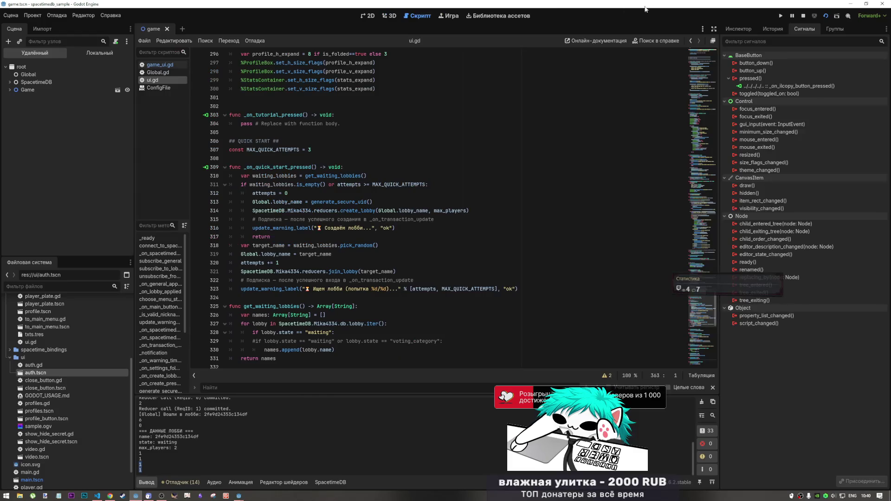
- Stop the running game and open the admin.tscn scene
{"action": "left_click", "coordinate": [801, 16]}
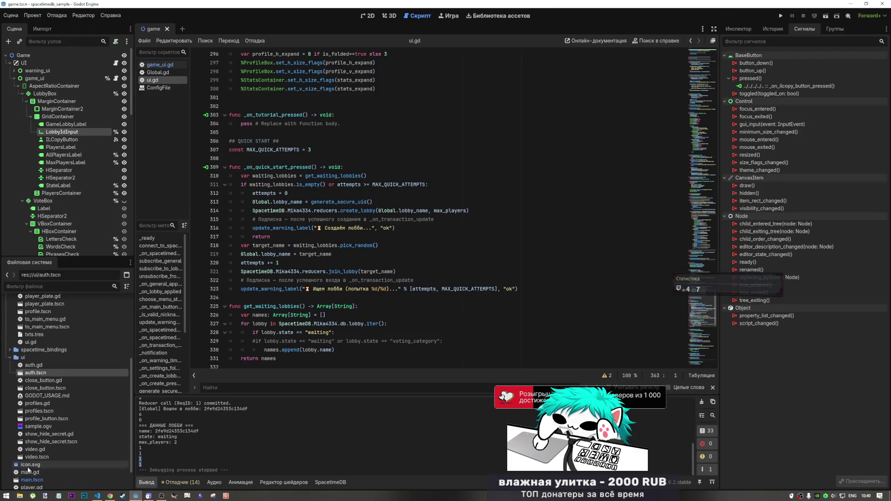
{"action": "scroll", "coordinate": [28, 465], "scroll_direction": "down", "scroll_amount": 2}
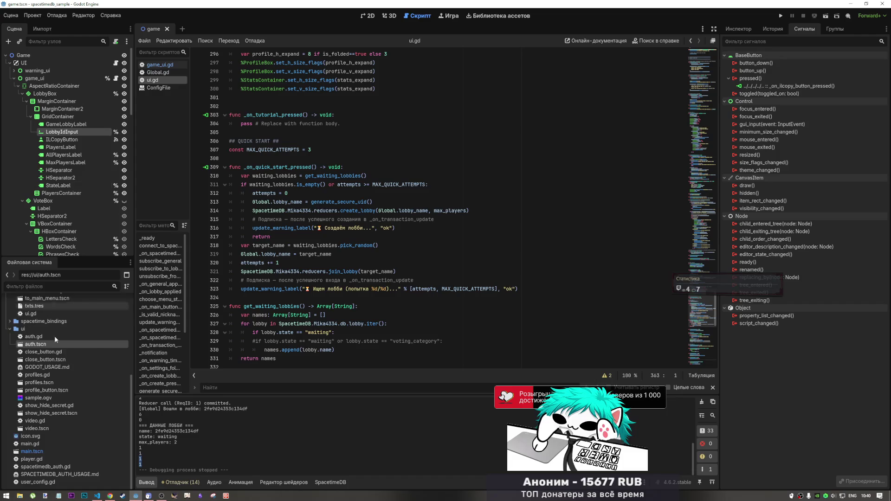
{"action": "scroll", "coordinate": [51, 327], "scroll_direction": "up", "scroll_amount": 5}
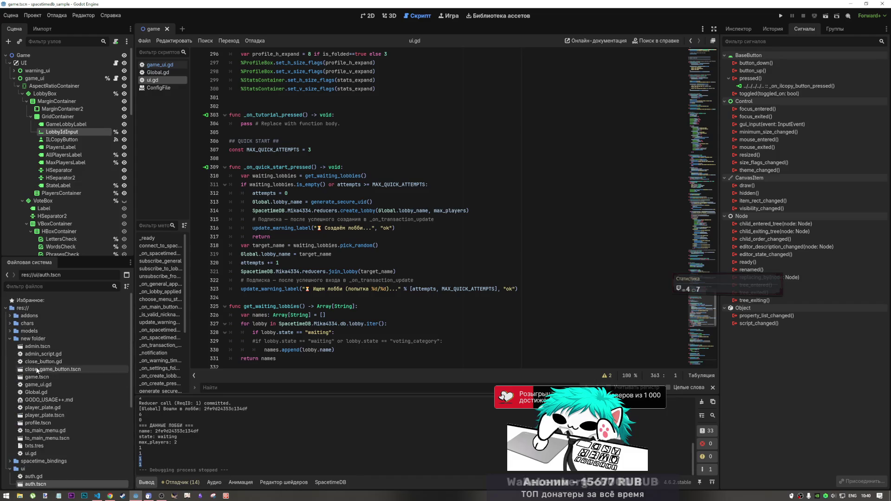
{"action": "double_click", "coordinate": [38, 349]}
- Disable Enable Multiple Instances in Debug > Customize Run Instances
{"action": "left_click", "coordinate": [56, 15]}
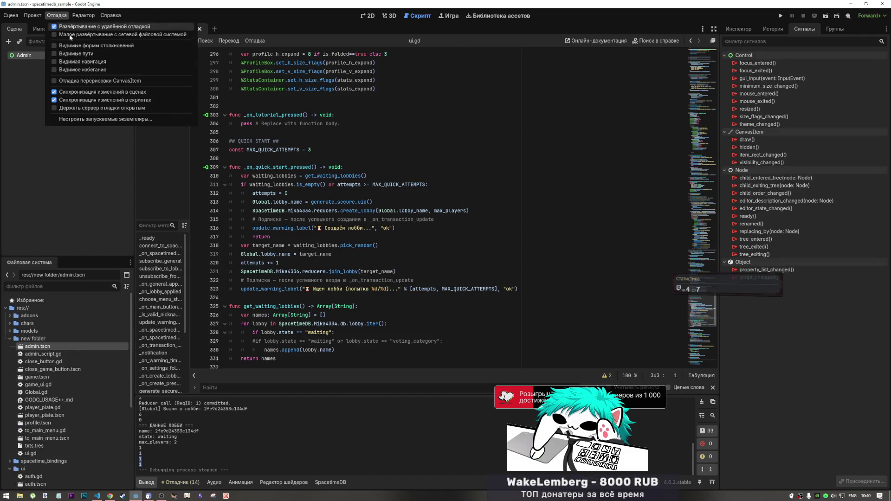
{"action": "left_click", "coordinate": [76, 118]}
{"action": "left_click", "coordinate": [395, 181]}
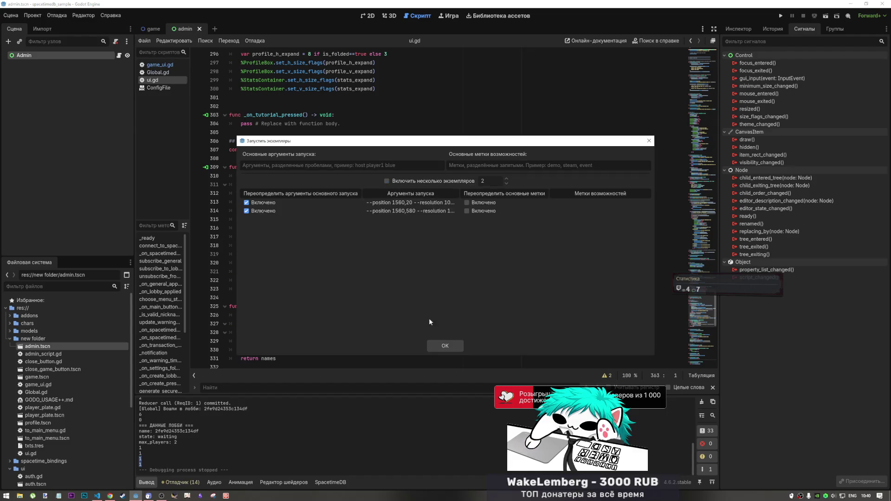
{"action": "left_click", "coordinate": [455, 345]}
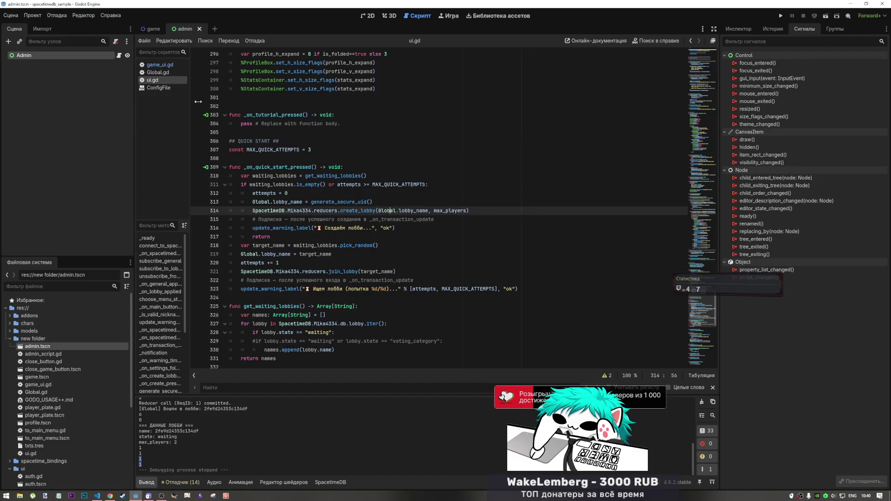
- Open admin_script.gd to view its add_text_library and add_text_batch calls
{"action": "scroll", "coordinate": [434, 299], "scroll_direction": "down", "scroll_amount": 5}
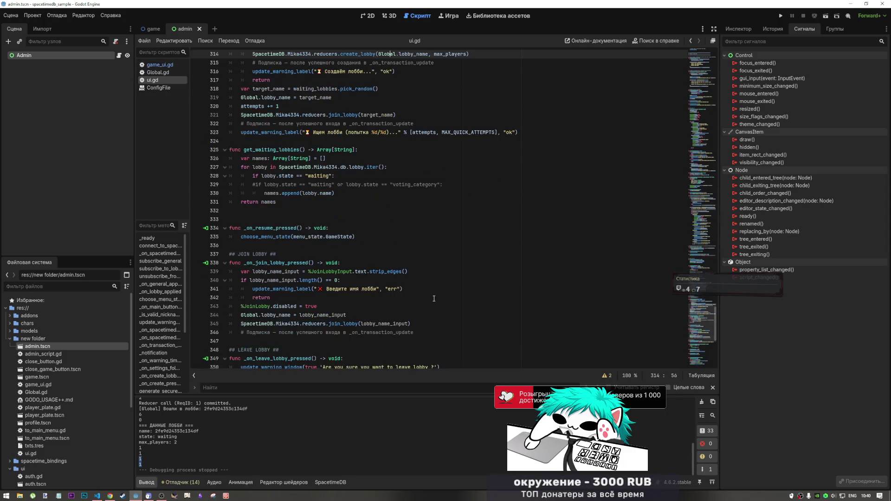
{"action": "left_click", "coordinate": [118, 55]}
{"action": "scroll", "coordinate": [304, 221], "scroll_direction": "down", "scroll_amount": 5}
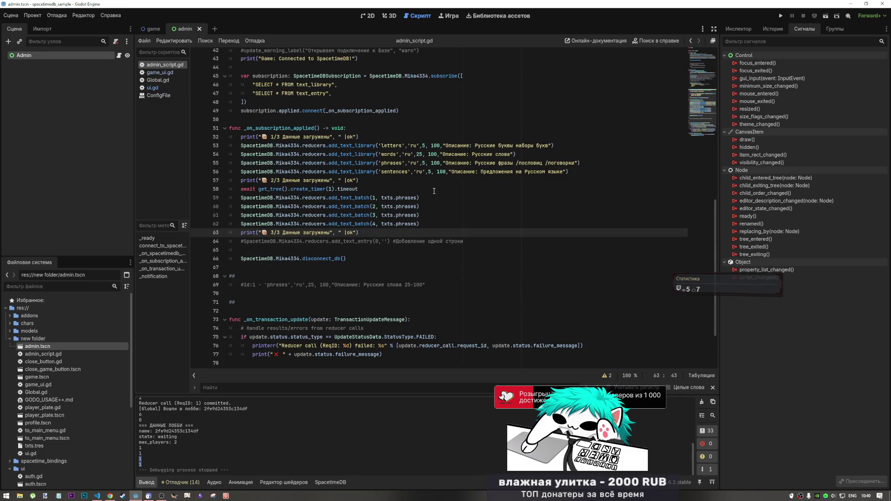
- Comment out and then uncomment the four add_text_batch calls on lines 59–62
{"action": "left_click", "coordinate": [434, 190]}
{"action": "left_click_drag", "start_coordinate": [427, 226], "coordinate": [345, 197]}
{"action": "key", "text": "ctrl+k"}
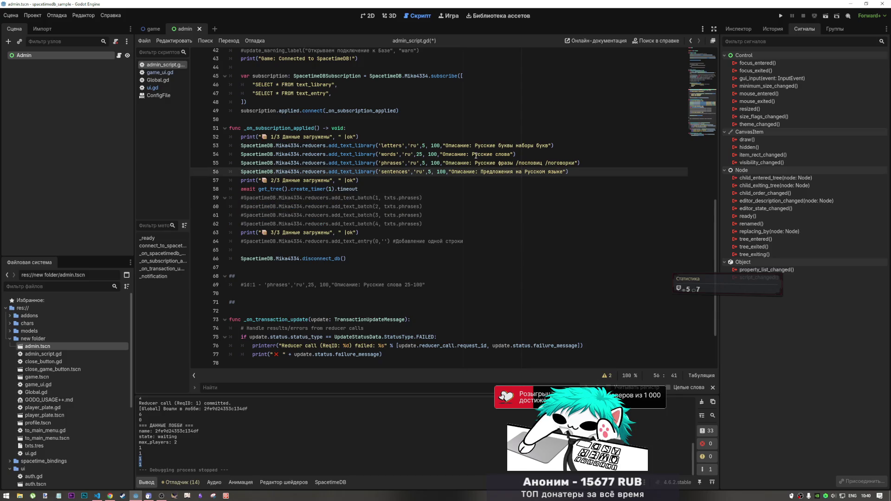
{"action": "mouse_move", "coordinate": [385, 224]}
{"action": "left_mouse_down"}
{"action": "mouse_move", "coordinate": [354, 198]}
{"action": "mouse_move", "coordinate": [419, 200]}
{"action": "left_mouse_up"}
{"action": "key", "text": "ctrl+k"}
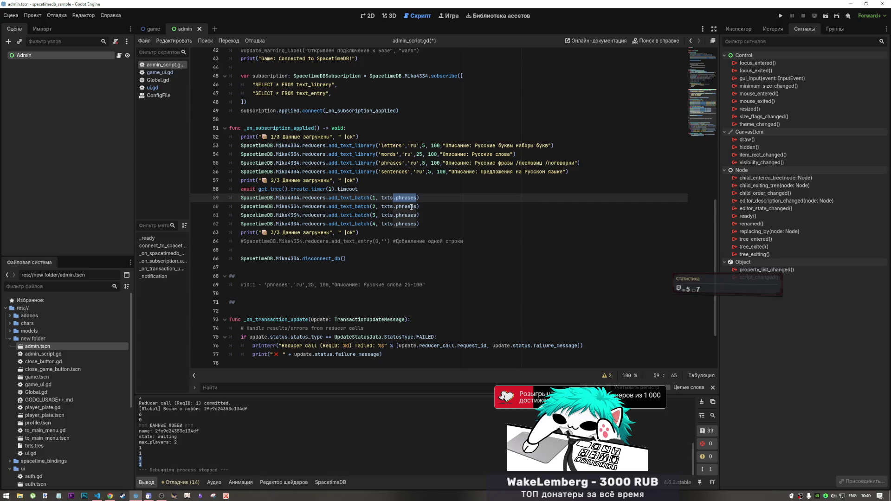
{"action": "left_click", "coordinate": [411, 207]}
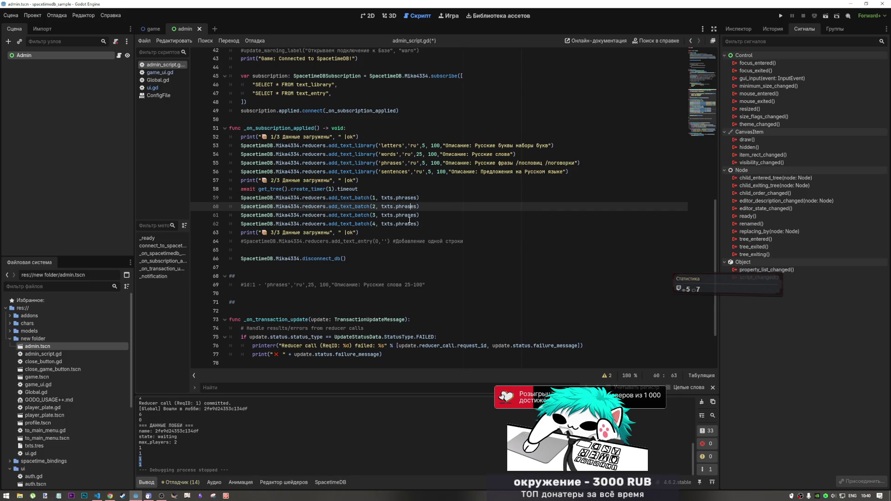
{"action": "double_click", "coordinate": [409, 225]}
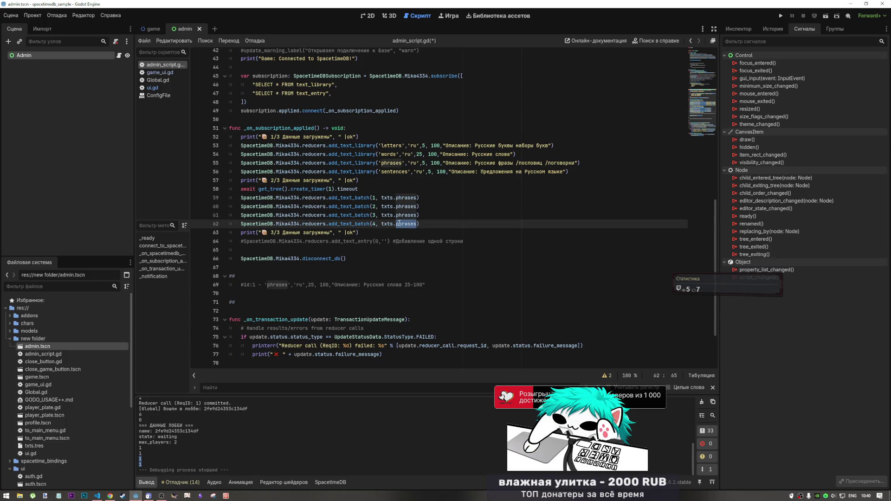
{"action": "left_click", "coordinate": [387, 224], "text": "ctrl"}
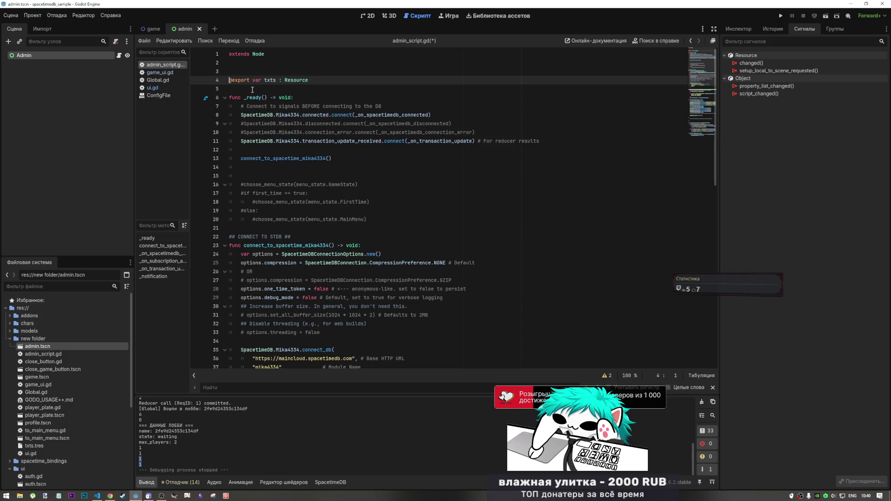
- Select the Admin node and expand its Txts resource in the Inspector
{"action": "left_click", "coordinate": [29, 54]}
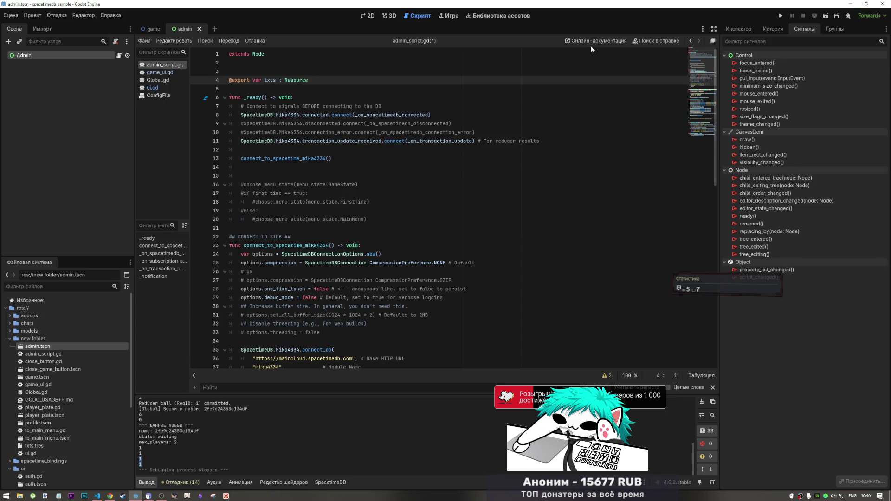
{"action": "left_click", "coordinate": [738, 29]}
{"action": "left_click", "coordinate": [834, 89]}
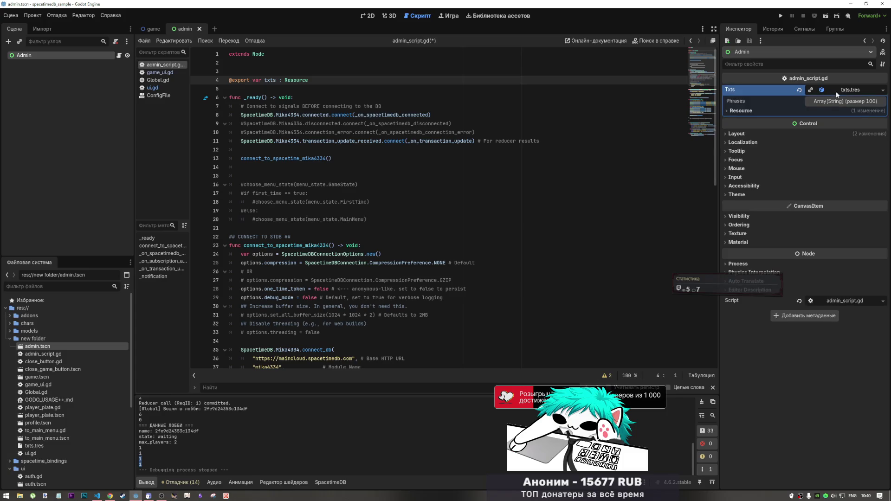
{"action": "left_click", "coordinate": [838, 101]}
{"action": "left_click", "coordinate": [837, 102]}
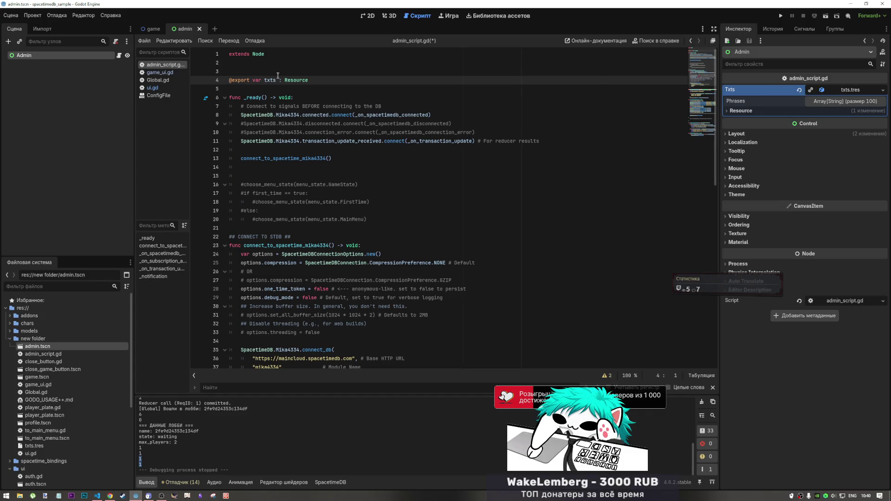
{"action": "scroll", "coordinate": [49, 376], "scroll_direction": "down", "scroll_amount": 3}
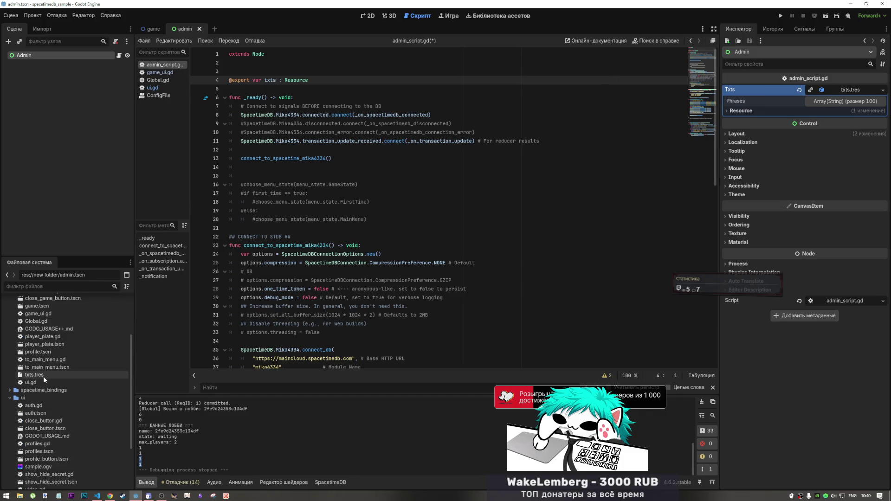
{"action": "scroll", "coordinate": [47, 377], "scroll_direction": "up", "scroll_amount": 2}
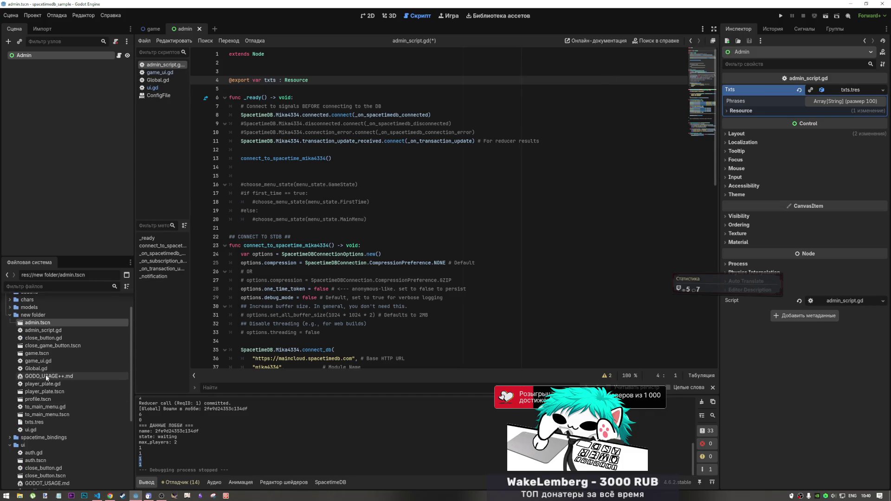
- Open txts.tres's built-in script to check its 100 phrases, then return to SpacetimeDB
{"action": "left_click", "coordinate": [35, 422]}
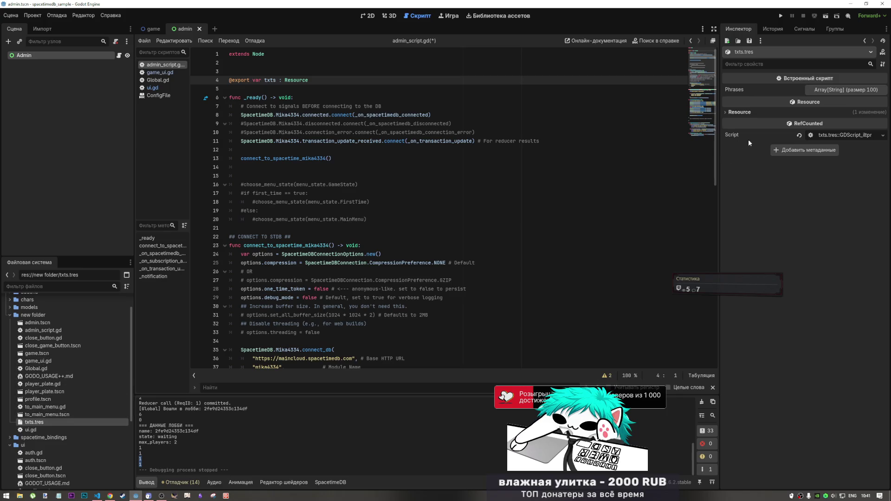
{"action": "left_click", "coordinate": [853, 135]}
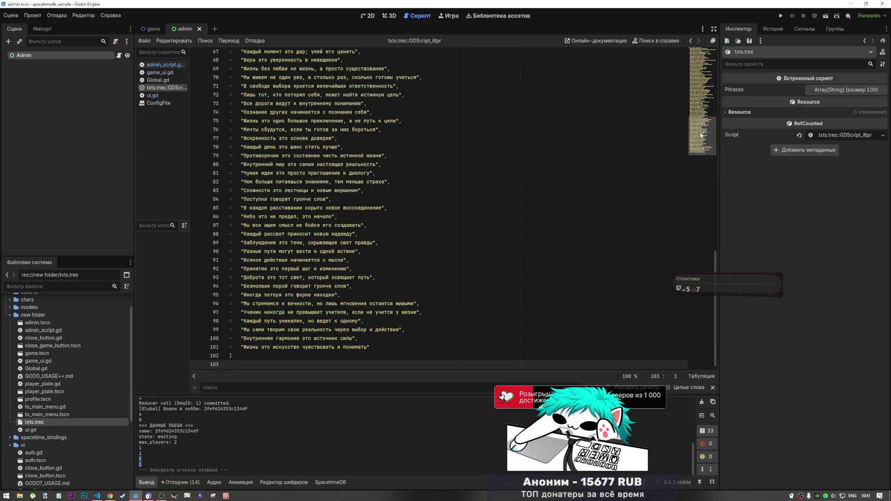
{"action": "scroll", "coordinate": [700, 269], "scroll_direction": "down", "scroll_amount": 15}
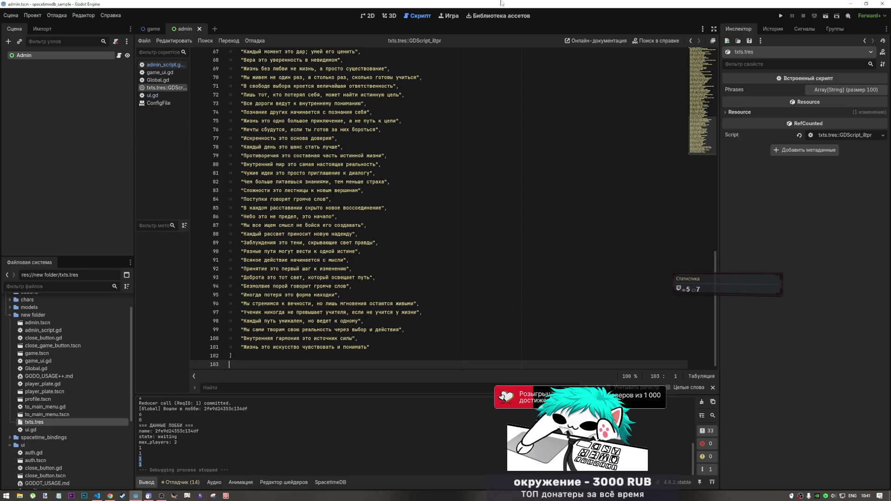
{"action": "left_click", "coordinate": [110, 495]}
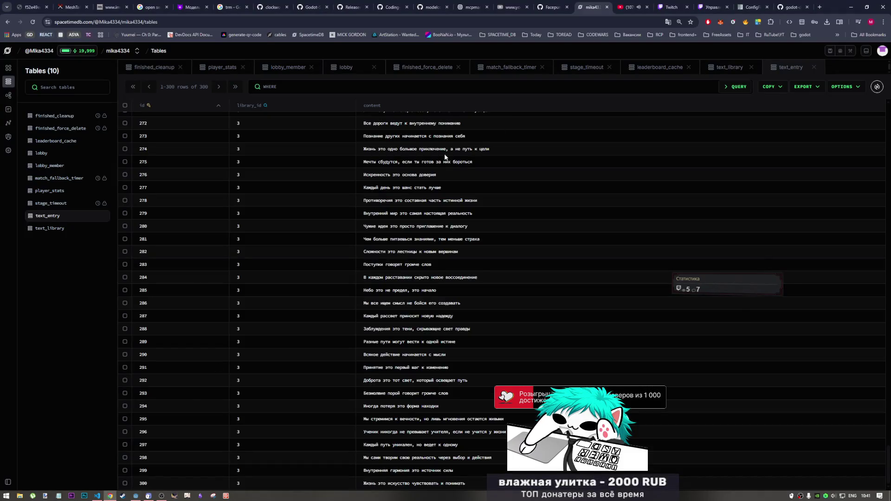
- Scroll through the 300 text_entry rows, then open a new browser tab
{"action": "scroll", "coordinate": [473, 207], "scroll_direction": "up", "scroll_amount": 3}
{"action": "scroll", "coordinate": [474, 206], "scroll_direction": "up", "scroll_amount": 15}
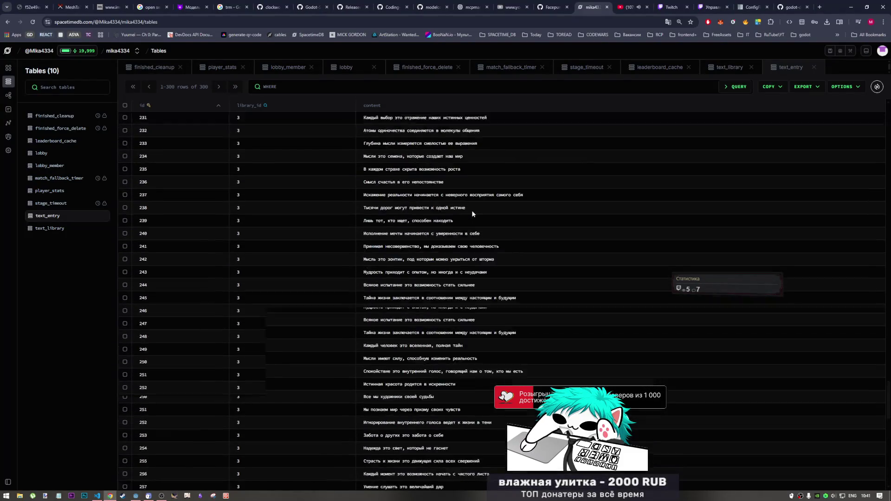
{"action": "scroll", "coordinate": [470, 209], "scroll_direction": "down", "scroll_amount": 18}
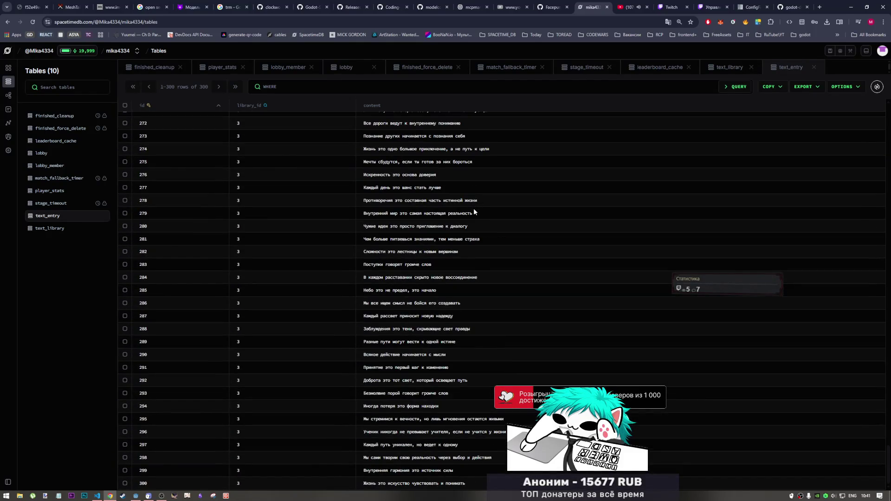
{"action": "scroll", "coordinate": [474, 211], "scroll_direction": "up", "scroll_amount": 20}
{"action": "scroll", "coordinate": [421, 228], "scroll_direction": "up", "scroll_amount": 20}
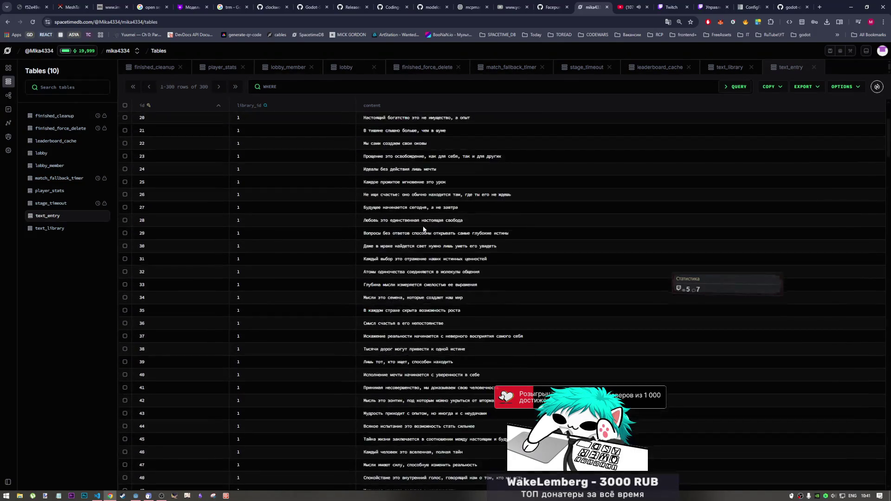
{"action": "scroll", "coordinate": [423, 229], "scroll_direction": "up", "scroll_amount": 5}
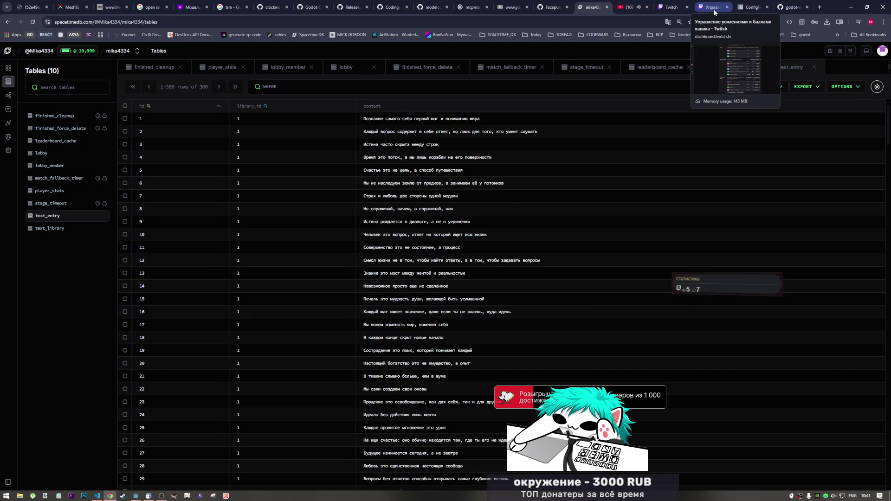
{"action": "left_click", "coordinate": [822, 7]}
- Load DeepSeek and open the 'Создание массивов для тренажера печати' chat with the generated arrays
{"action": "type", "text": "deep"}
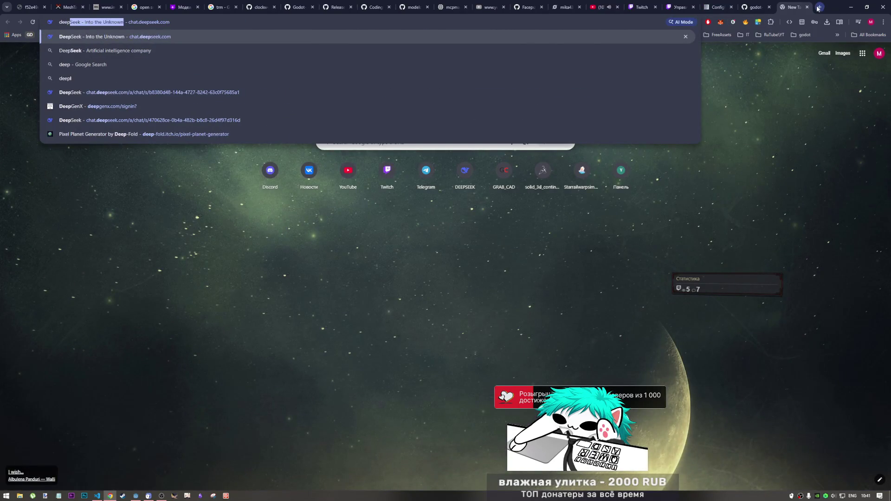
{"action": "key", "text": "Return"}
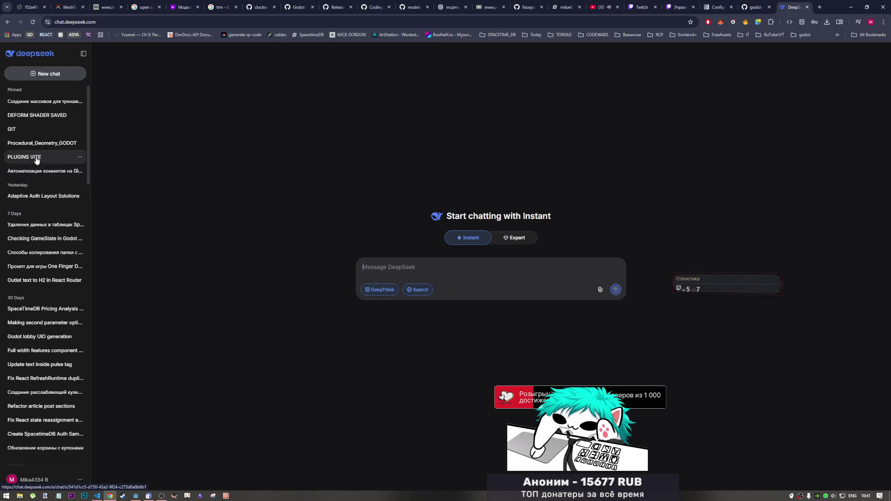
{"action": "left_click", "coordinate": [44, 101]}
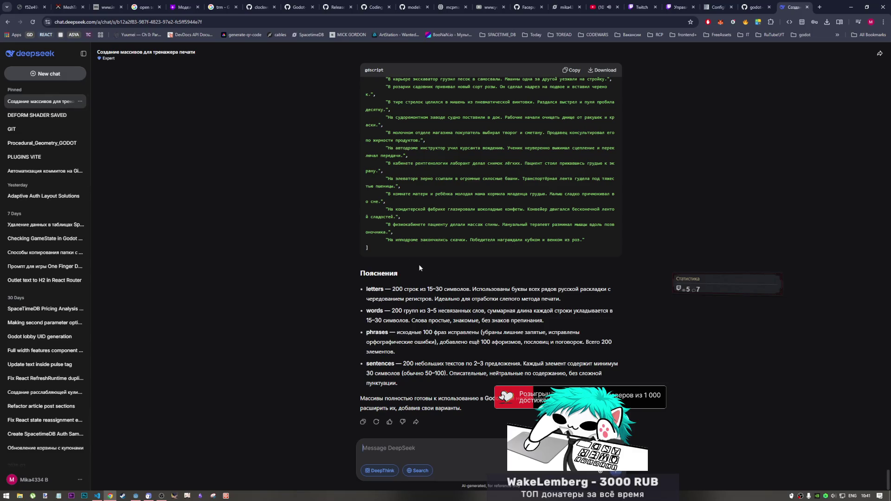
{"action": "scroll", "coordinate": [545, 154], "scroll_direction": "up", "scroll_amount": 3}
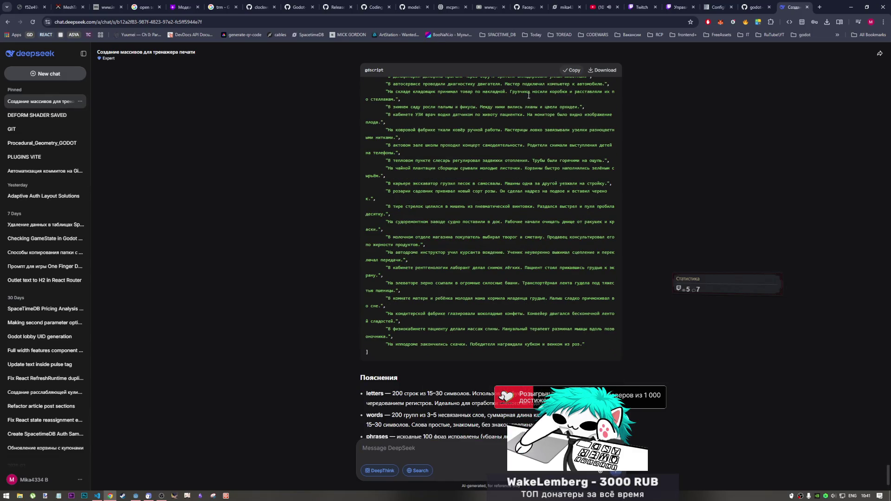
- Back in Godot, select all the existing text in the txts.tres script
{"action": "left_click", "coordinate": [135, 496]}
{"action": "left_click", "coordinate": [409, 208]}
{"action": "key", "text": "ctrl+a"}
- Paste the letters, words, phrases and sentences arrays into txts.tres and save it on closing
{"action": "key", "text": "ctrl+v"}
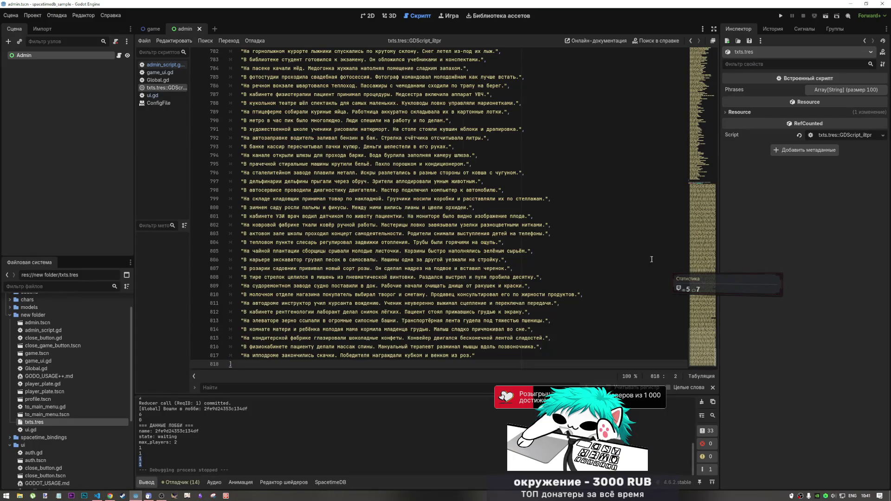
{"action": "left_click_drag", "start_coordinate": [703, 246], "coordinate": [702, 198]}
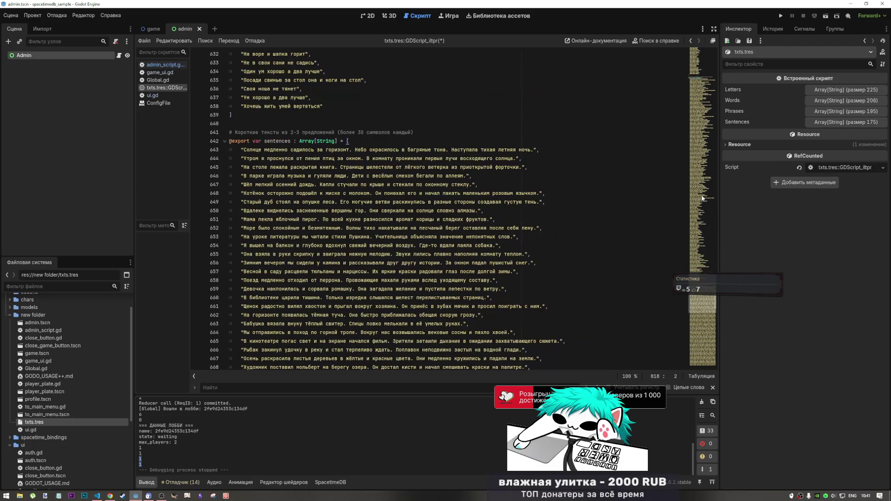
{"action": "left_click_drag", "start_coordinate": [702, 277], "coordinate": [696, 65]}
{"action": "left_click", "coordinate": [399, 176]}
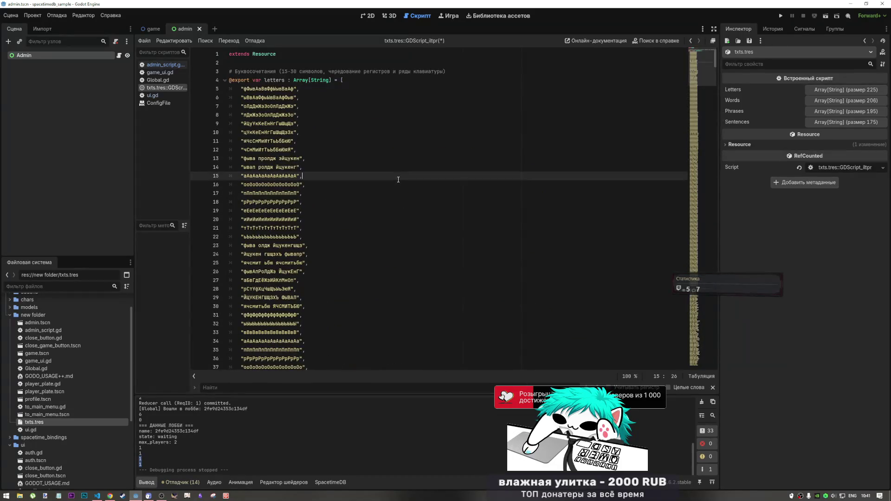
{"action": "middle_click", "coordinate": [172, 88]}
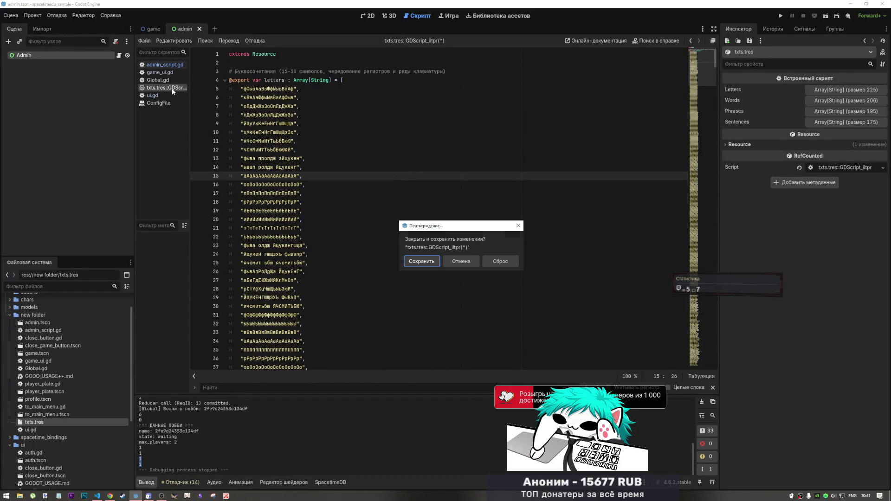
{"action": "left_click", "coordinate": [422, 262]}
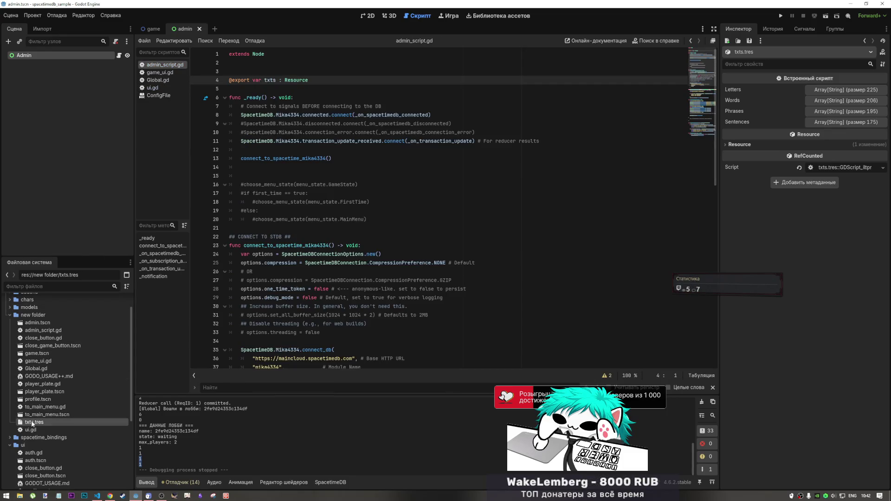
- Recheck the saved arrays, then confirm the four arrays under the Admin node's Txts property
{"action": "left_click", "coordinate": [853, 168]}
{"action": "scroll", "coordinate": [494, 184], "scroll_direction": "up", "scroll_amount": 14}
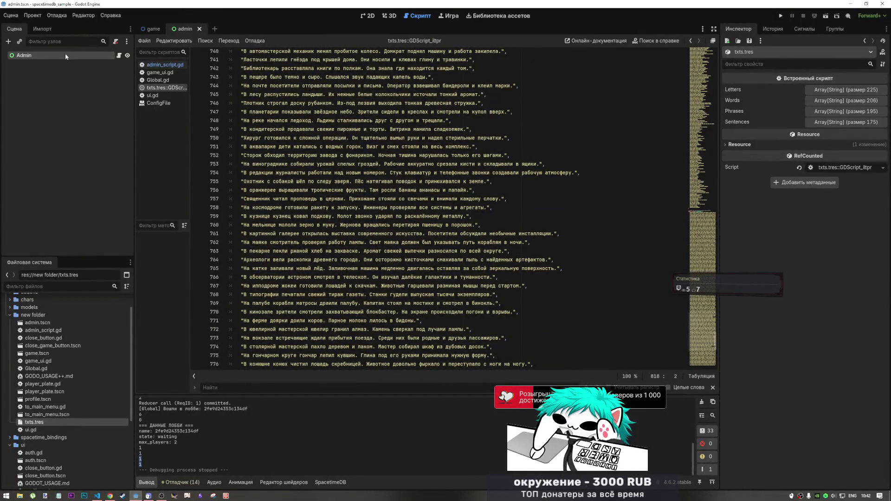
{"action": "middle_click", "coordinate": [149, 88]}
{"action": "left_click", "coordinate": [65, 56]}
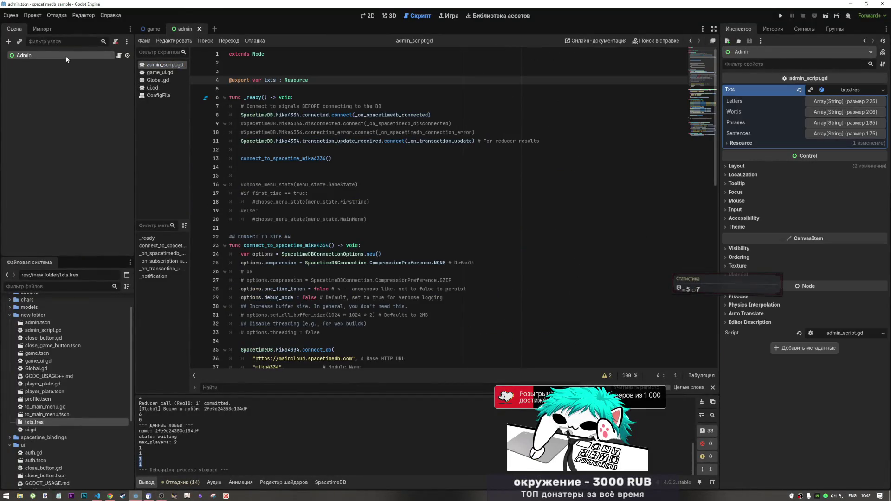
{"action": "left_click", "coordinate": [836, 88]}
{"action": "left_click", "coordinate": [841, 89]}
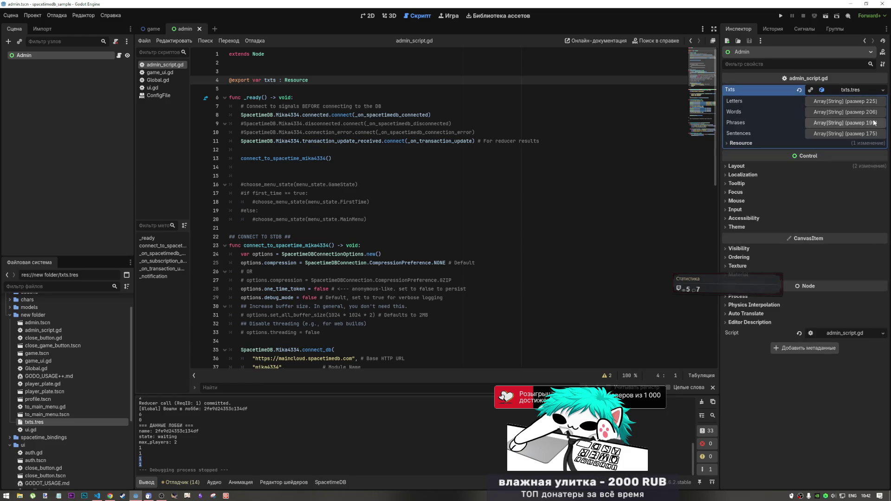
- In the admin script, move to the second phrases batch call
{"action": "left_click", "coordinate": [514, 263]}
{"action": "scroll", "coordinate": [514, 263], "scroll_direction": "down", "scroll_amount": 7}
{"action": "scroll", "coordinate": [514, 263], "scroll_direction": "down", "scroll_amount": 5}
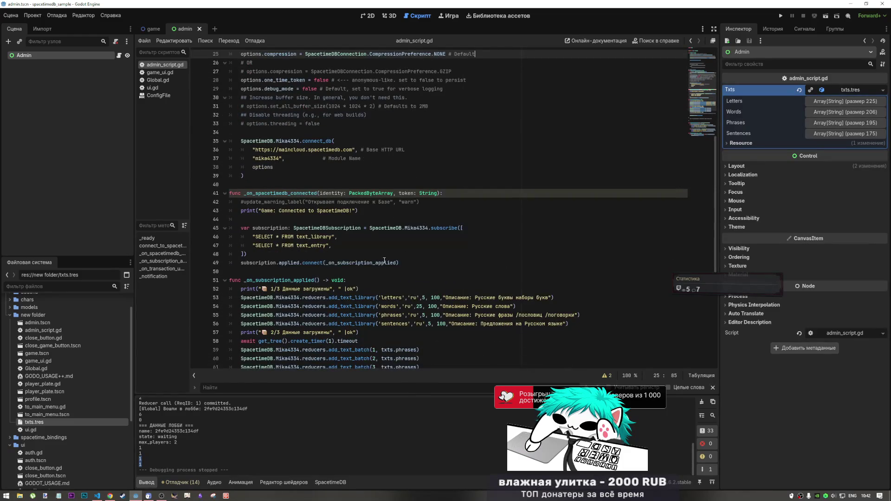
{"action": "left_click", "coordinate": [397, 254]}
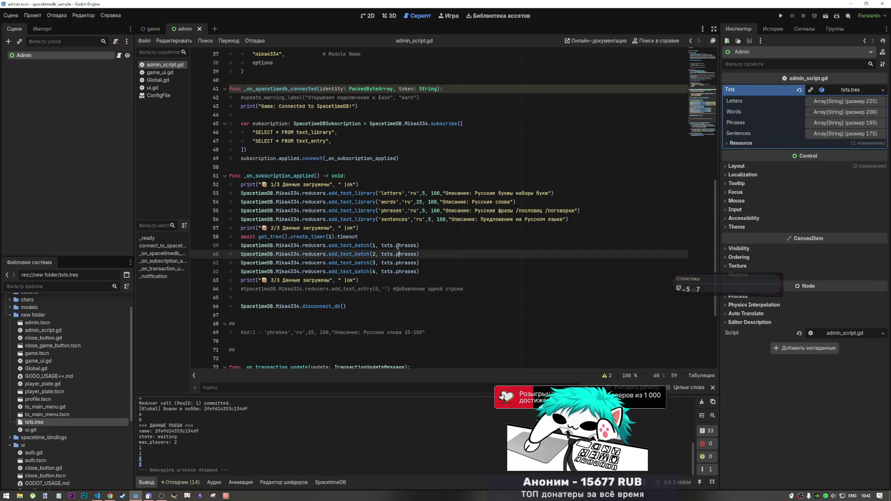
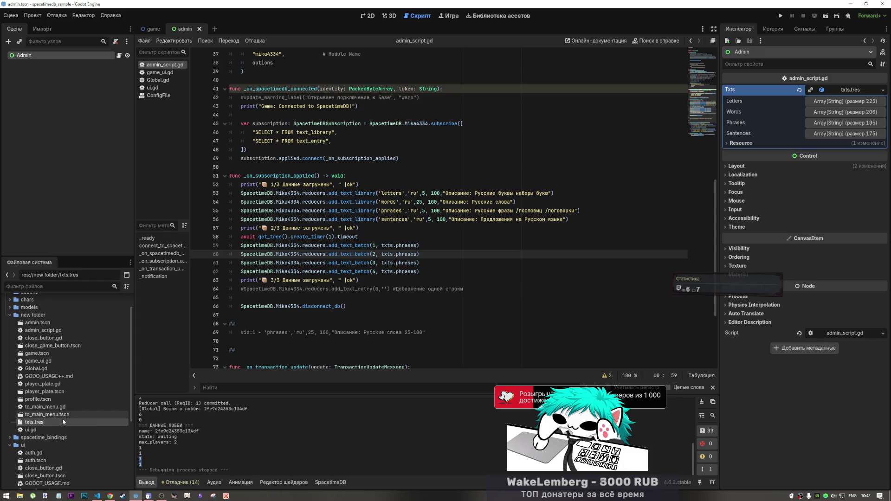
- Open txts.tres's built-in script and scroll through its letters, words, phrases and sentences arrays
{"action": "left_click", "coordinate": [39, 421]}
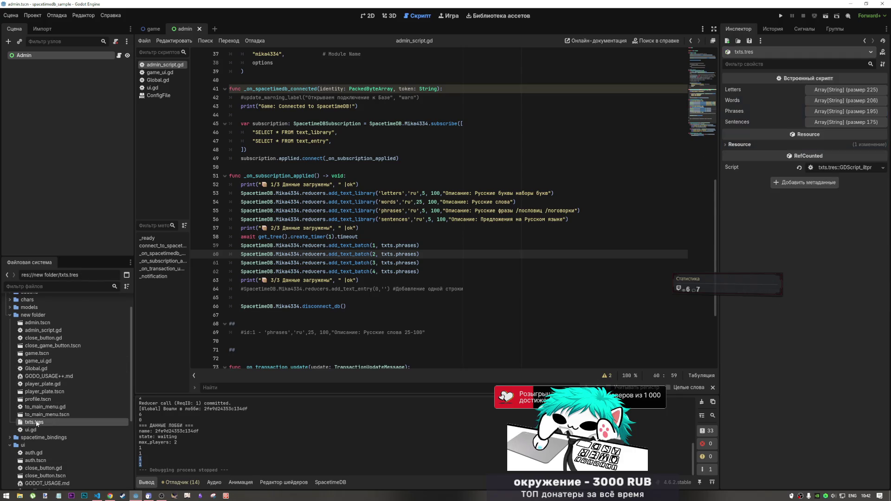
{"action": "left_click", "coordinate": [837, 168]}
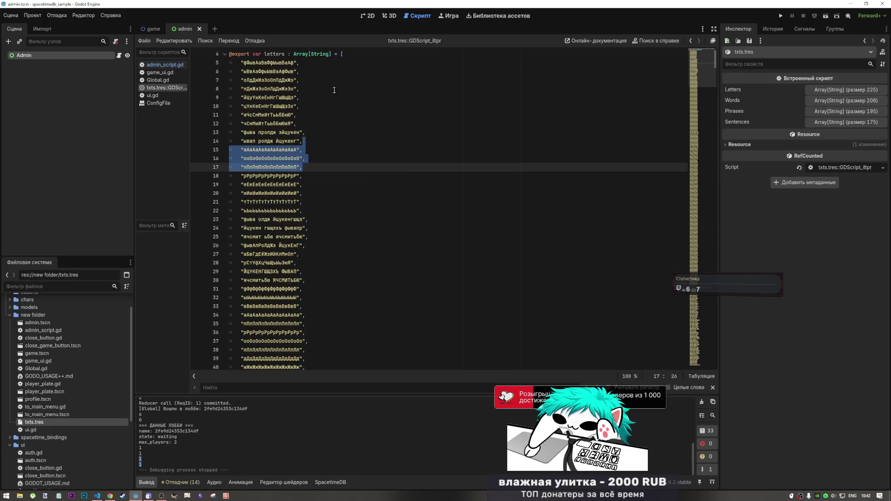
{"action": "left_click", "coordinate": [278, 80]}
{"action": "scroll", "coordinate": [689, 195], "scroll_direction": "down", "scroll_amount": 20}
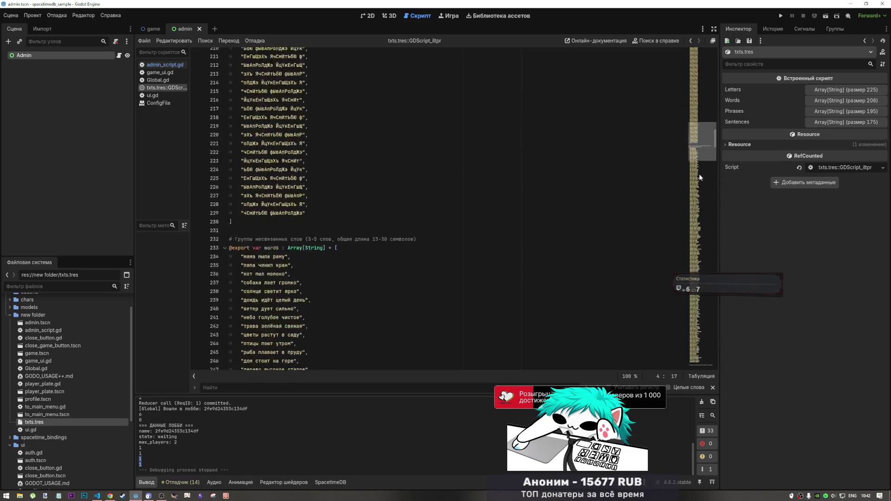
{"action": "scroll", "coordinate": [672, 357], "scroll_direction": "down", "scroll_amount": 20}
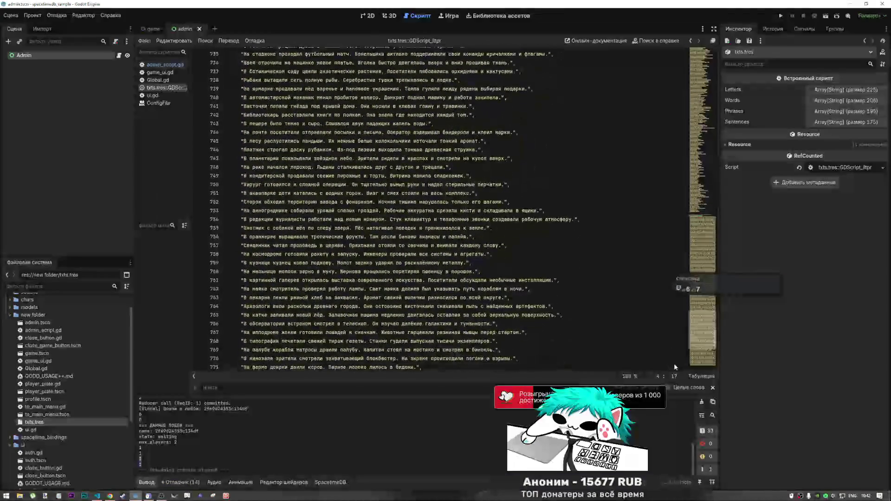
{"action": "left_click", "coordinate": [110, 495]}
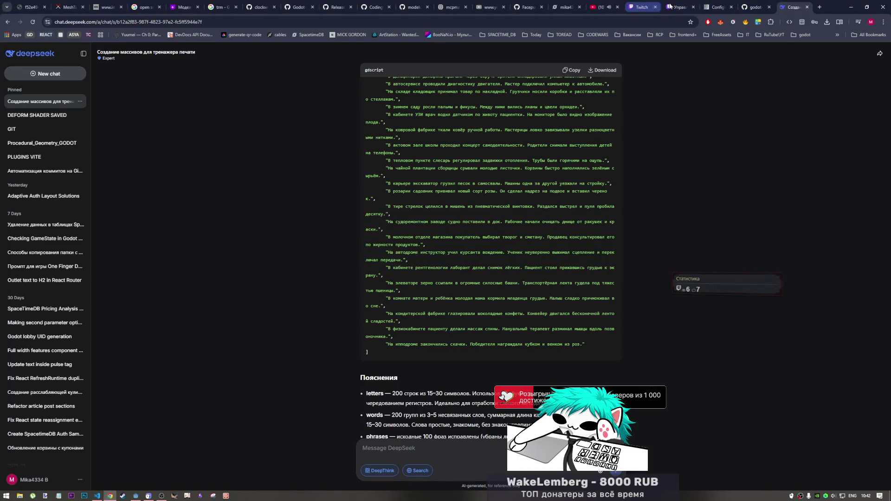
- Close the Twitch stream-manager tab, glance at the YouTube and DeepSeek tabs, then return to Godot
{"action": "left_click", "coordinate": [647, 4]}
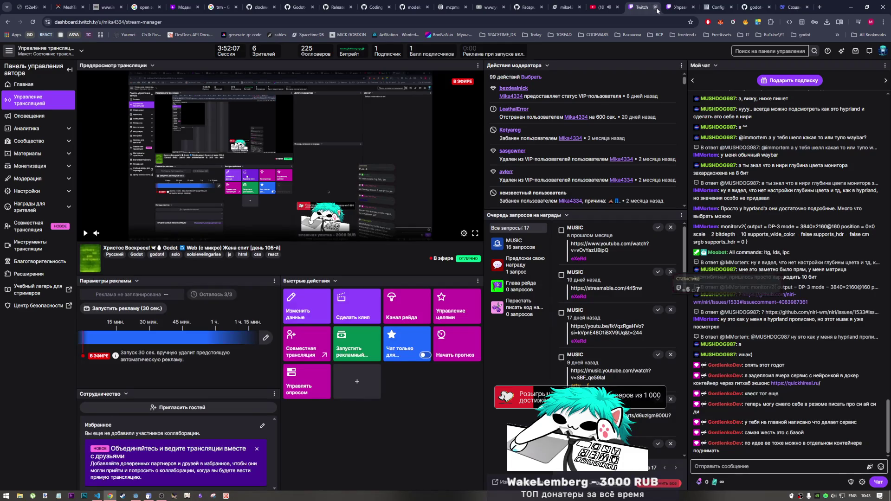
{"action": "left_click", "coordinate": [655, 7]}
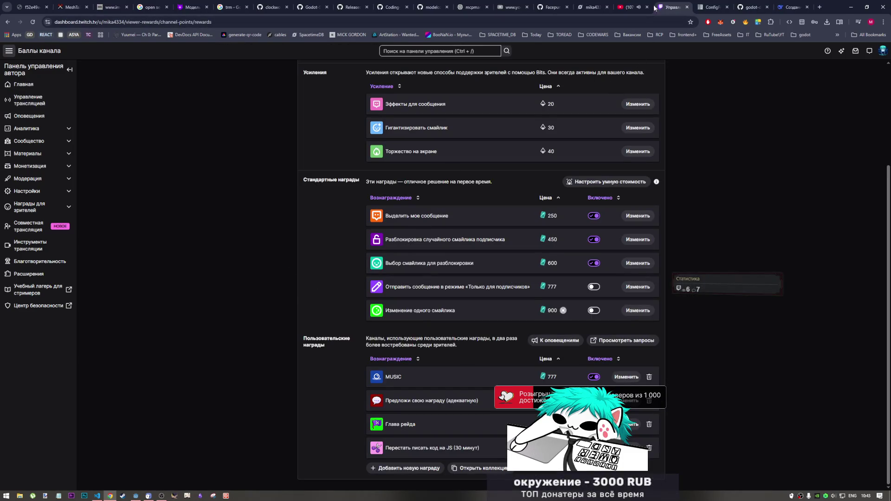
{"action": "mouse_move", "coordinate": [634, 3]}
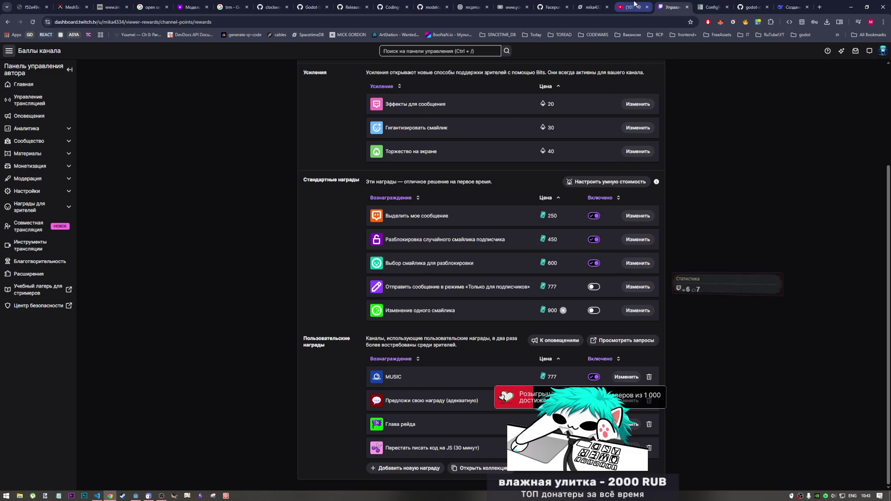
{"action": "left_click", "coordinate": [634, 3]}
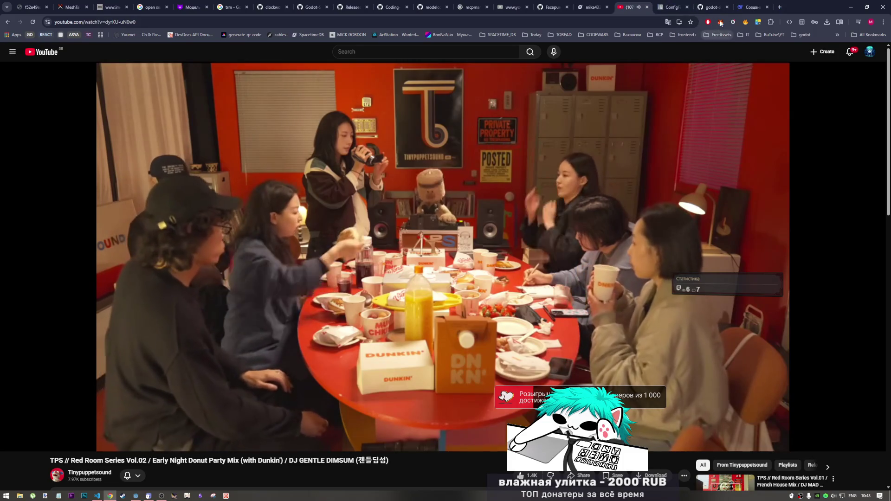
{"action": "left_click", "coordinate": [751, 7]}
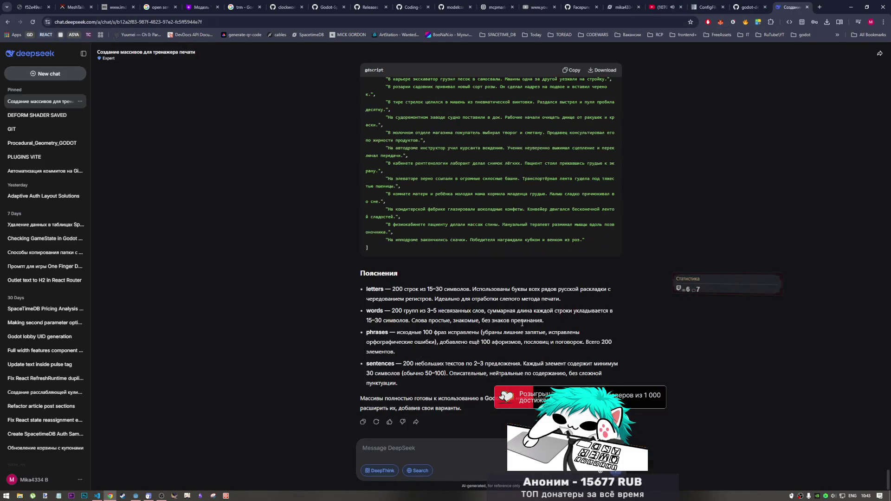
{"action": "left_click", "coordinate": [661, 7]}
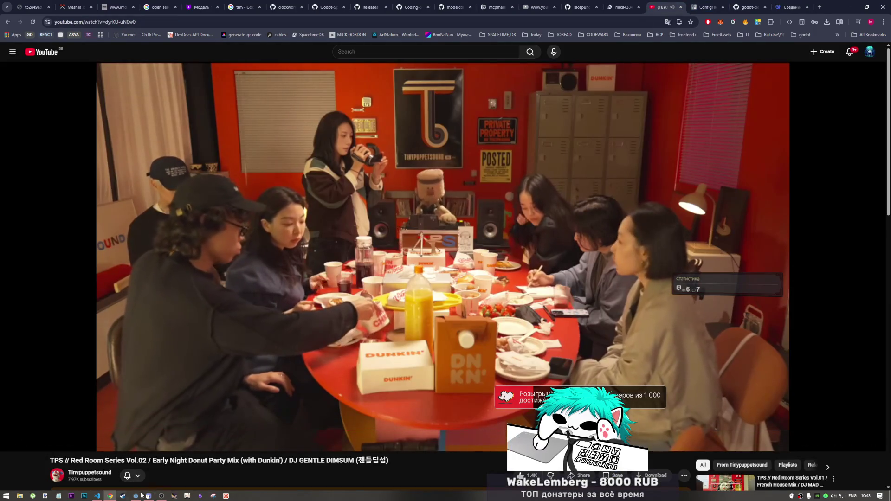
{"action": "left_click", "coordinate": [99, 489]}
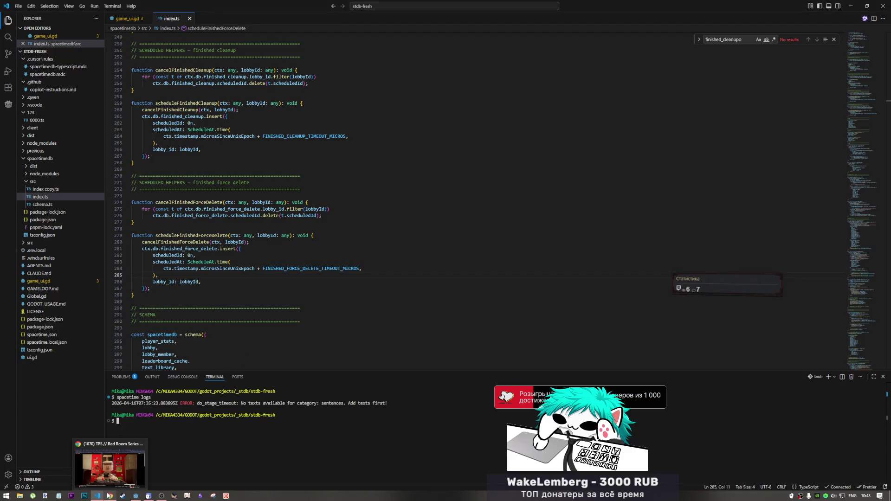
{"action": "mouse_move", "coordinate": [162, 495]}
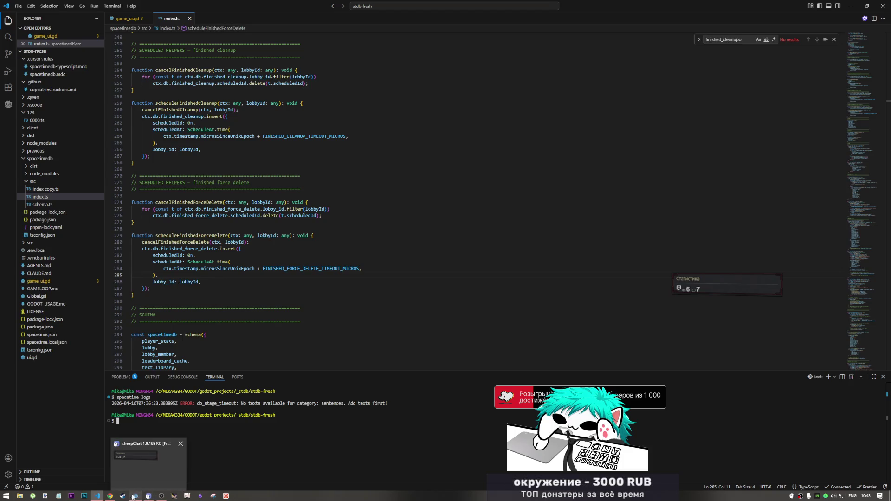
{"action": "left_click", "coordinate": [139, 482]}
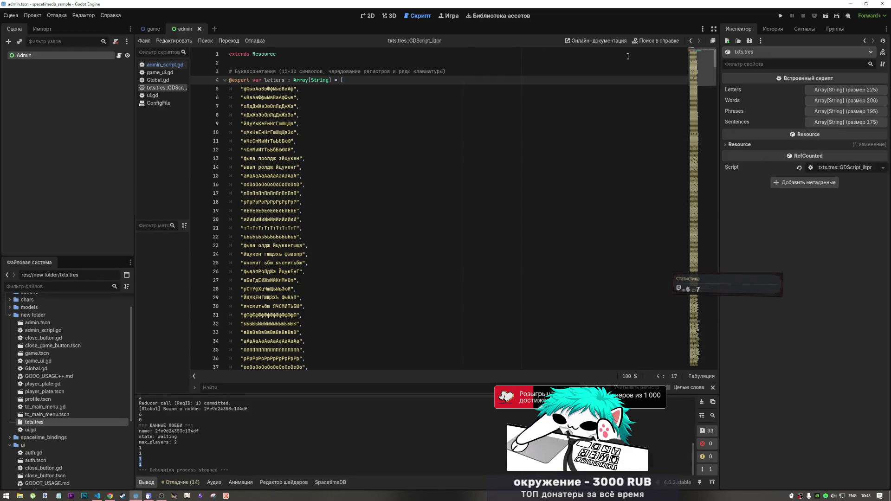
- Make the first add_text_batch call on line 59 upload txts.letters
{"action": "double_click", "coordinate": [275, 80]}
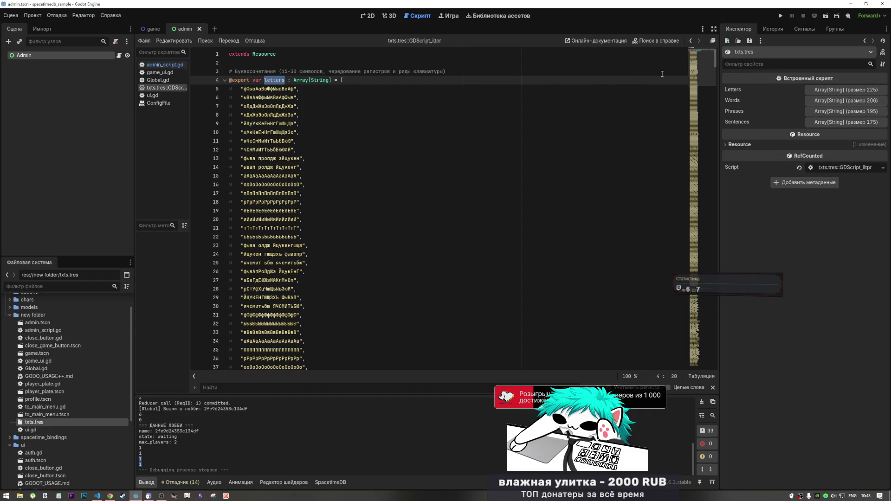
{"action": "left_click", "coordinate": [160, 64]}
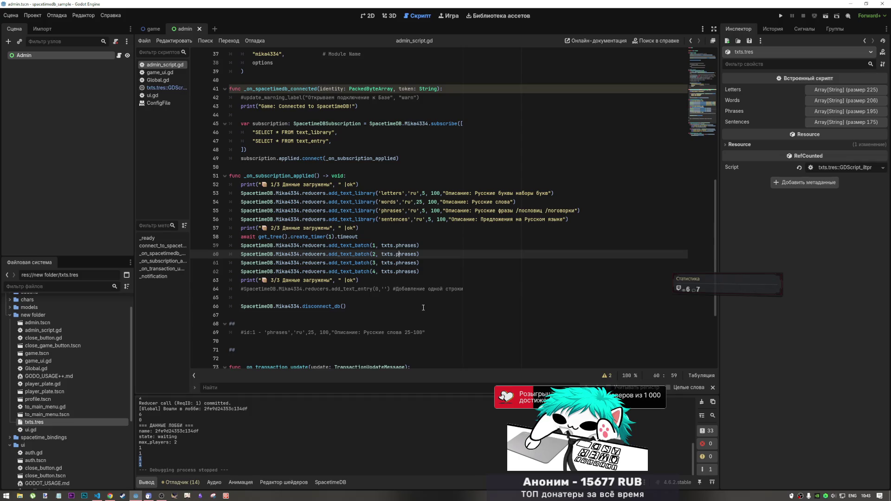
{"action": "double_click", "coordinate": [407, 245]}
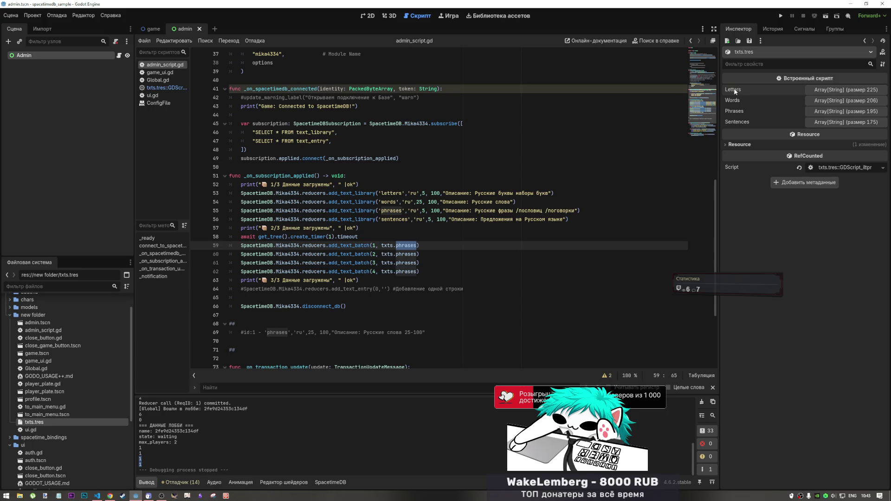
{"action": "mouse_move", "coordinate": [725, 91]}
{"action": "left_mouse_down"}
{"action": "mouse_move", "coordinate": [408, 250]}
{"action": "mouse_move", "coordinate": [423, 245]}
{"action": "left_mouse_up"}
{"action": "type", "text": "\""}
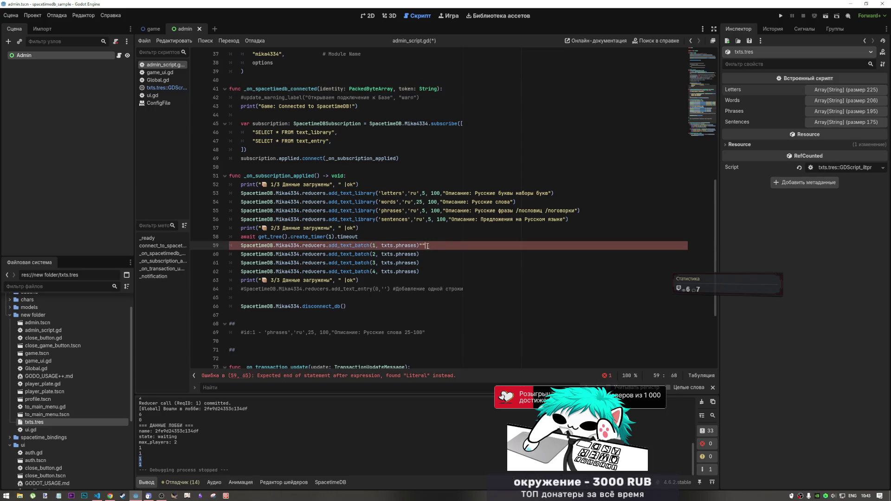
{"action": "key", "text": "ctrl+z"}
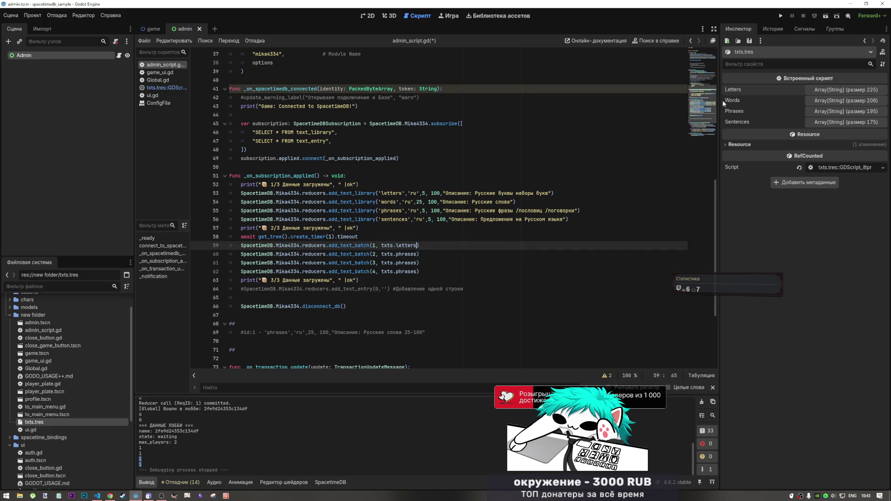
- Point the remaining batch calls on lines 60–62 at txts.words, txts.phrases and txts.sentences
{"action": "mouse_move", "coordinate": [735, 103]}
{"action": "left_mouse_down"}
{"action": "mouse_move", "coordinate": [439, 259]}
{"action": "mouse_move", "coordinate": [427, 254]}
{"action": "left_mouse_up"}
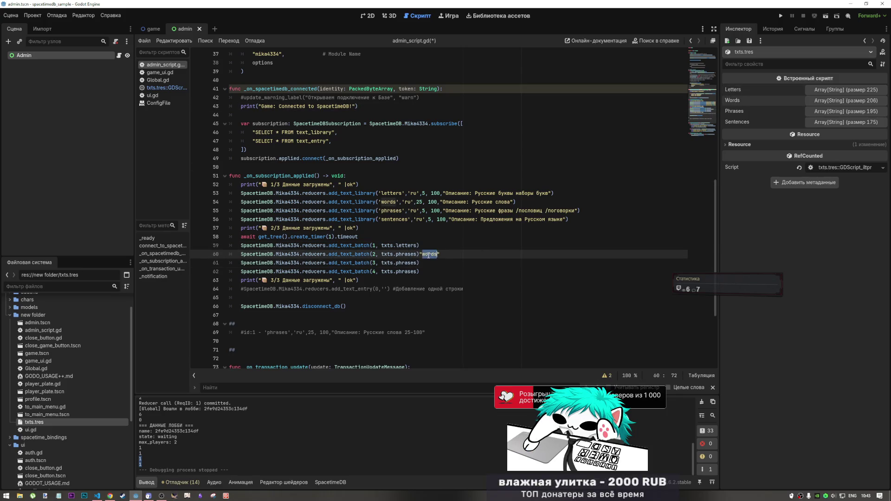
{"action": "double_click", "coordinate": [412, 256]}
{"action": "type", "text": "words"}
{"action": "mouse_move", "coordinate": [734, 111]}
{"action": "left_mouse_down"}
{"action": "mouse_move", "coordinate": [448, 276]}
{"action": "mouse_move", "coordinate": [436, 266]}
{"action": "left_mouse_up"}
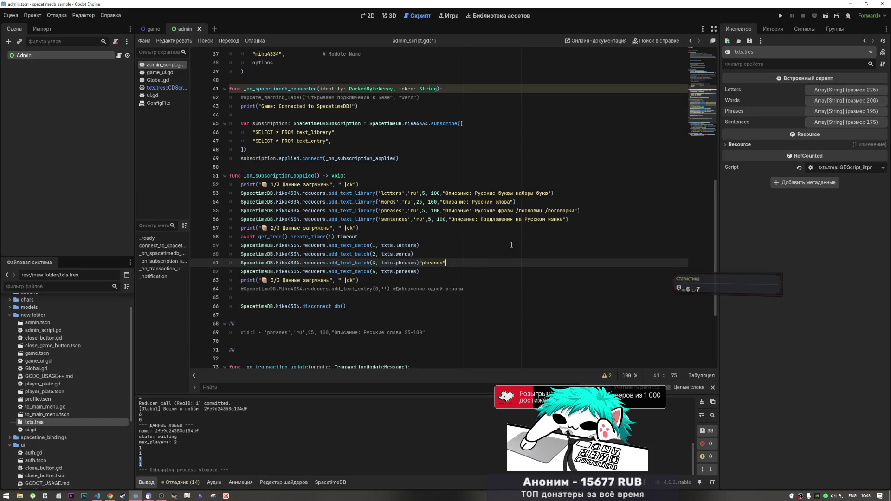
{"action": "mouse_move", "coordinate": [743, 126]}
{"action": "left_mouse_down"}
{"action": "mouse_move", "coordinate": [522, 198]}
{"action": "mouse_move", "coordinate": [436, 273]}
{"action": "left_mouse_up"}
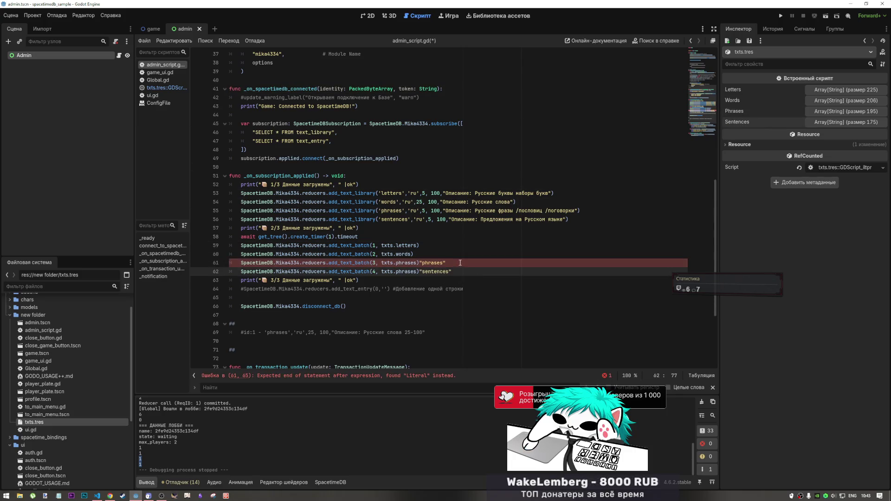
{"action": "key", "text": "BackSpace"}
{"action": "key", "text": "BackSpace"}
{"action": "double_click", "coordinate": [444, 272]}
{"action": "key", "text": "BackSpace"}
{"action": "key", "text": "BackSpace"}
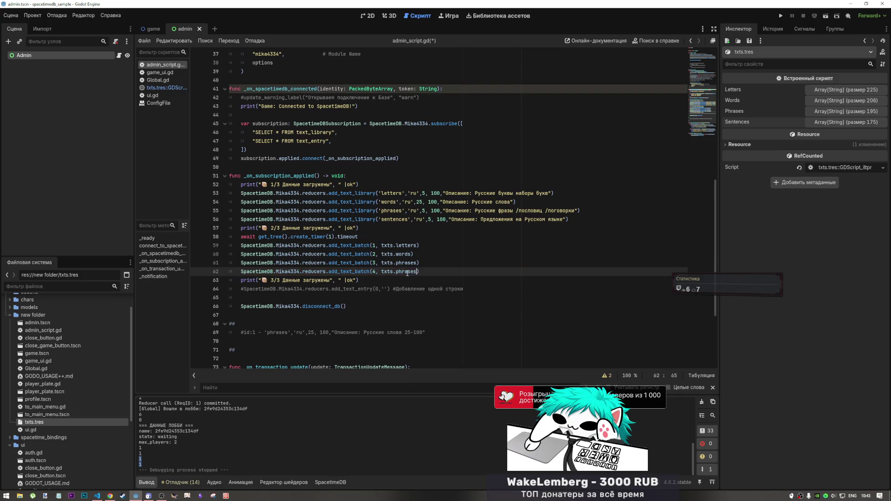
{"action": "left_click", "coordinate": [420, 244]}
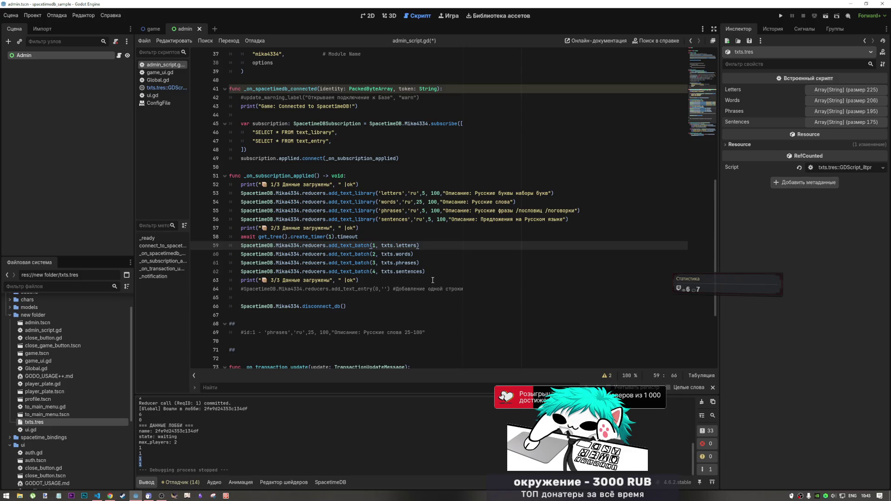
- Comment out the add_text_library calls on lines 53–56 and save admin_script.gd
{"action": "left_click_drag", "start_coordinate": [428, 219], "coordinate": [360, 192]}
{"action": "key", "text": "ctrl+k"}
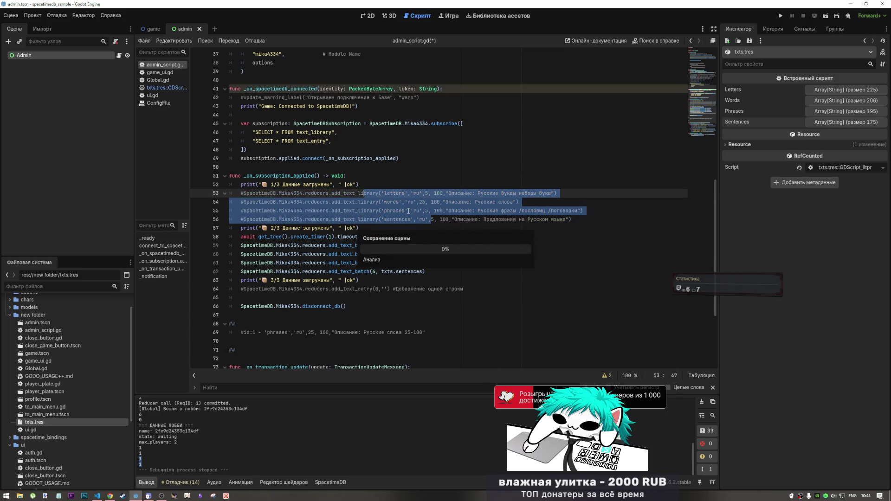
{"action": "key", "text": "ctrl+s"}
- Check the Debug menu's Run Instances settings, then deselect the commented-out lines
{"action": "left_click", "coordinate": [57, 16]}
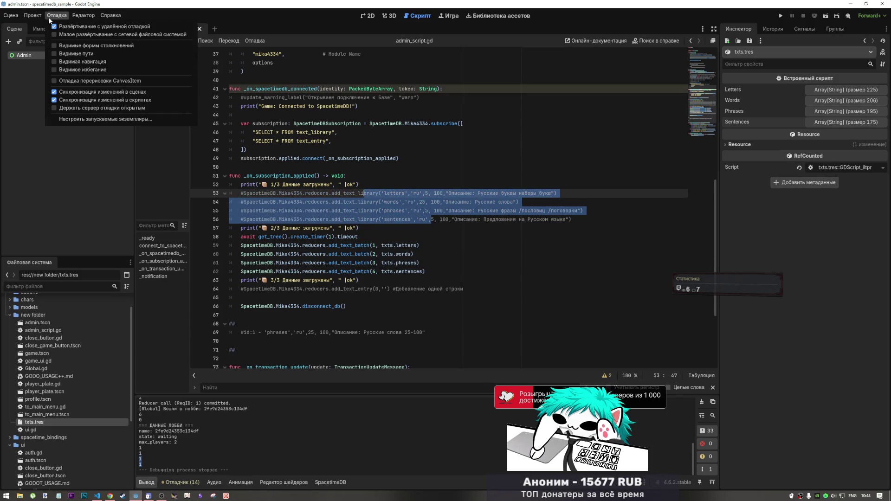
{"action": "left_click", "coordinate": [74, 118]}
{"action": "left_click", "coordinate": [648, 141]}
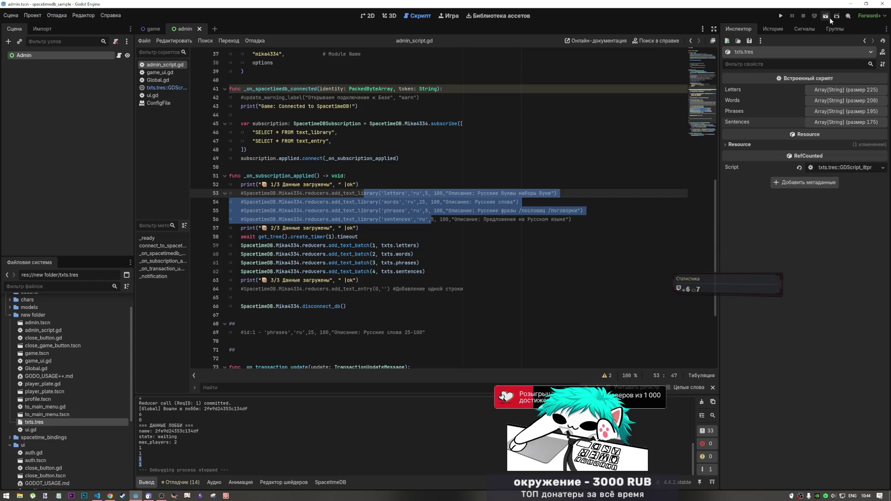
{"action": "left_click_drag", "start_coordinate": [409, 204], "coordinate": [371, 195]}
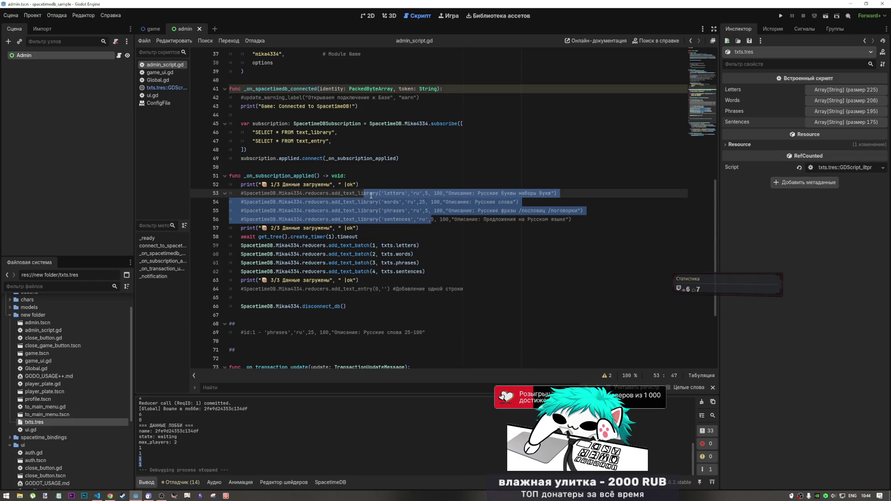
{"action": "left_click", "coordinate": [481, 202]}
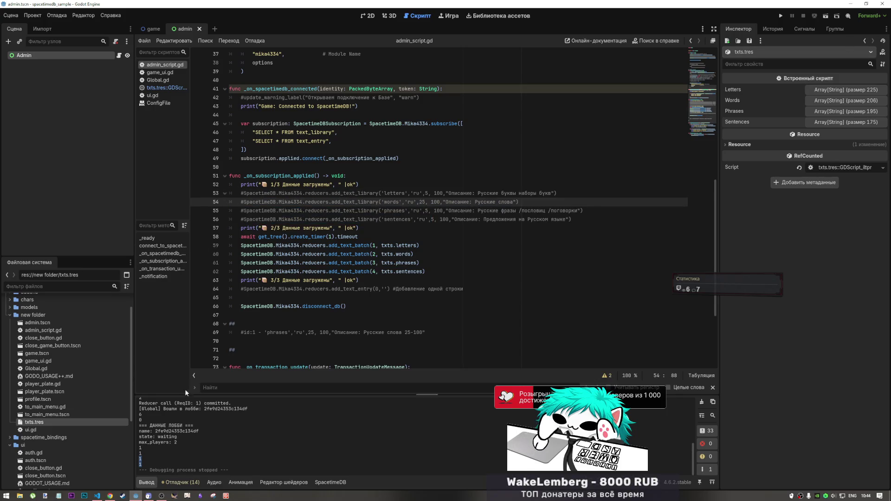
{"action": "left_click", "coordinate": [110, 496]}
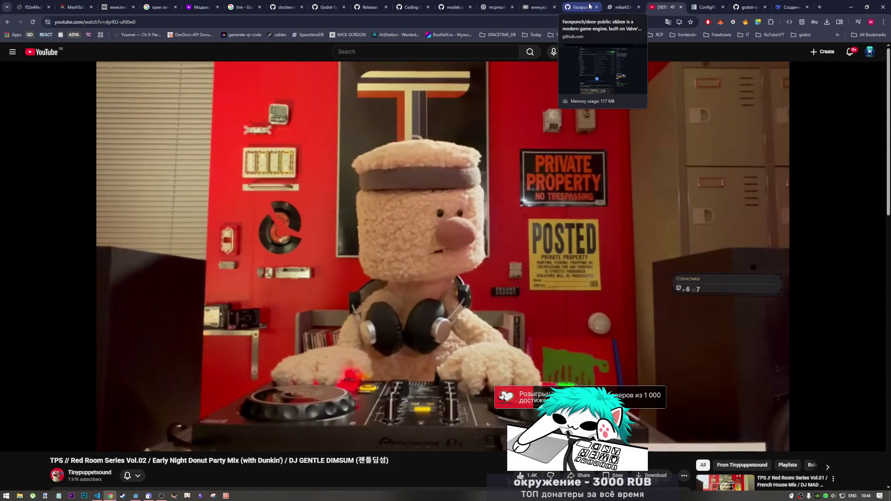
- Open the text_library table in the SpacetimeDB dashboard
{"action": "left_click", "coordinate": [623, 6]}
{"action": "scroll", "coordinate": [289, 245], "scroll_direction": "down", "scroll_amount": 5}
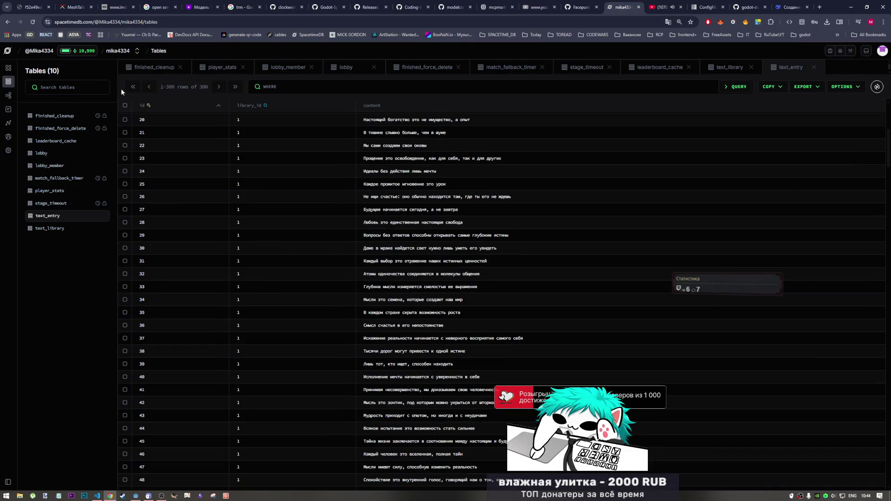
{"action": "left_click", "coordinate": [49, 229]}
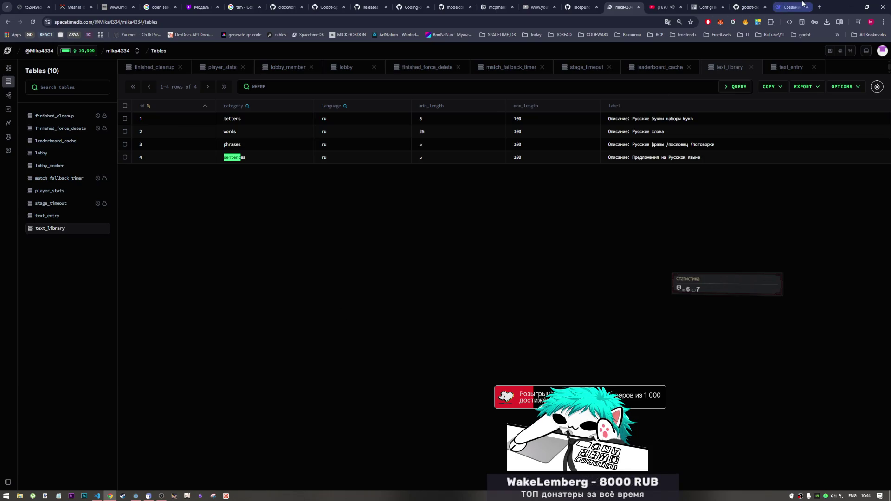
- Run the admin scene in Godot to upload the texts, then stop it
{"action": "left_click", "coordinate": [135, 495]}
{"action": "left_click", "coordinate": [825, 16]}
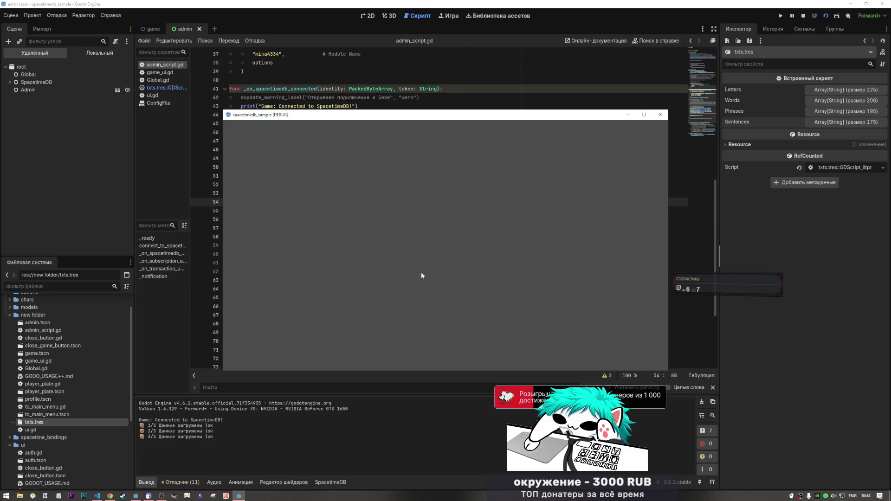
{"action": "left_click", "coordinate": [803, 16]}
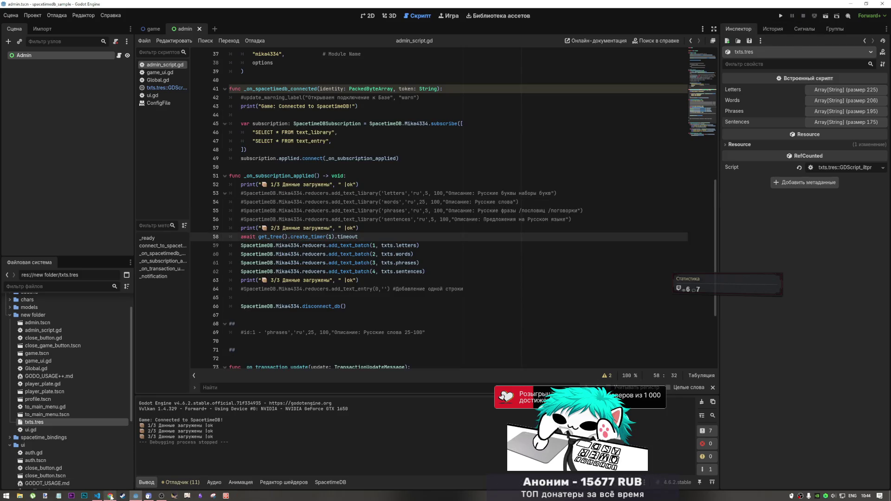
- Scroll through the dashboard's text_entry table to confirm it now holds 720 rows
{"action": "mouse_move", "coordinate": [110, 495]}
{"action": "left_click", "coordinate": [110, 470]}
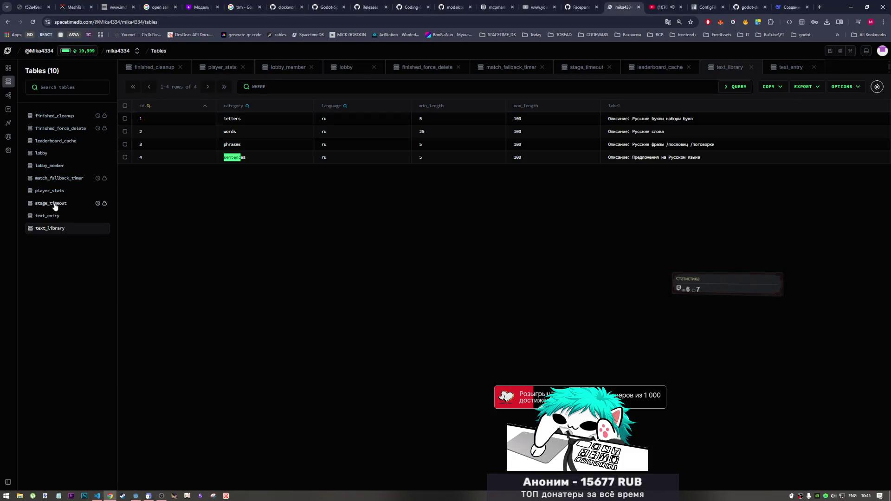
{"action": "left_click", "coordinate": [48, 215]}
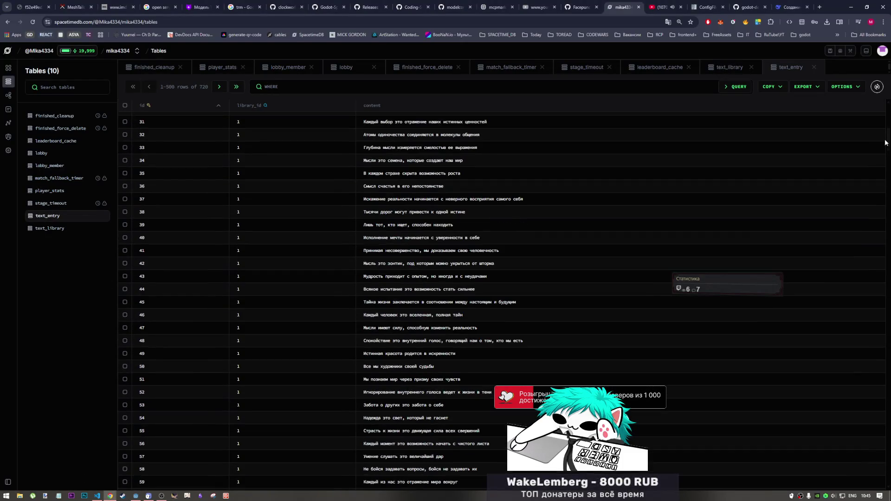
{"action": "mouse_move", "coordinate": [887, 140]}
{"action": "left_mouse_down"}
{"action": "mouse_move", "coordinate": [888, 466]}
{"action": "mouse_move", "coordinate": [877, 222]}
{"action": "mouse_move", "coordinate": [856, 76]}
{"action": "mouse_move", "coordinate": [846, 372]}
{"action": "mouse_move", "coordinate": [865, 482]}
{"action": "mouse_move", "coordinate": [872, 195]}
{"action": "left_mouse_up"}
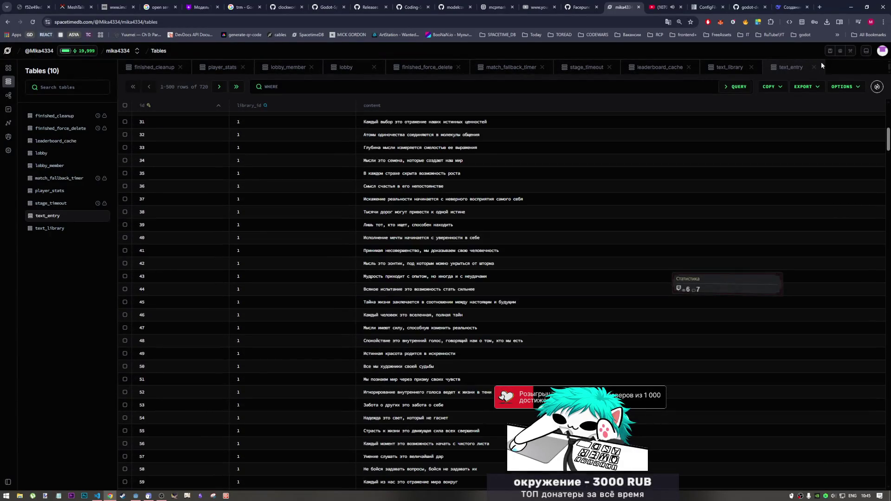
{"action": "left_click_drag", "start_coordinate": [882, 404], "coordinate": [885, 473]}
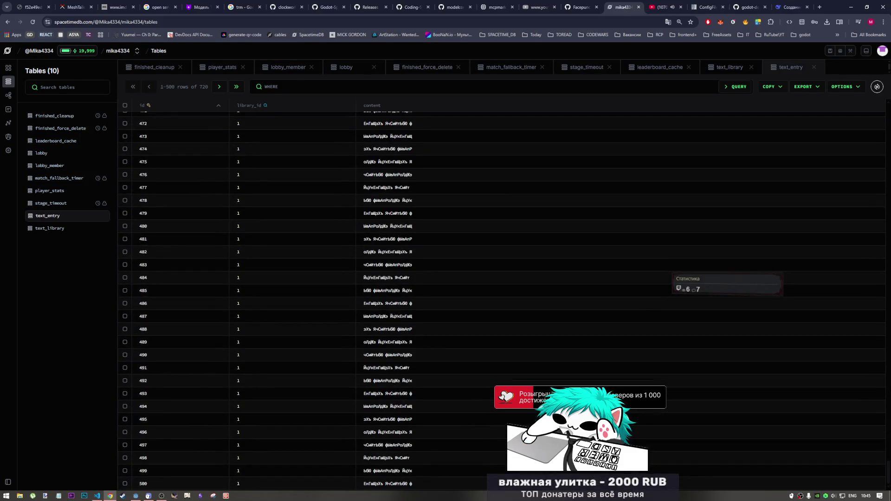
{"action": "scroll", "coordinate": [875, 377], "scroll_direction": "up", "scroll_amount": 20}
{"action": "mouse_move", "coordinate": [867, 429]}
{"action": "left_mouse_down"}
{"action": "mouse_move", "coordinate": [876, 399]}
{"action": "mouse_move", "coordinate": [876, 109]}
{"action": "left_mouse_up"}
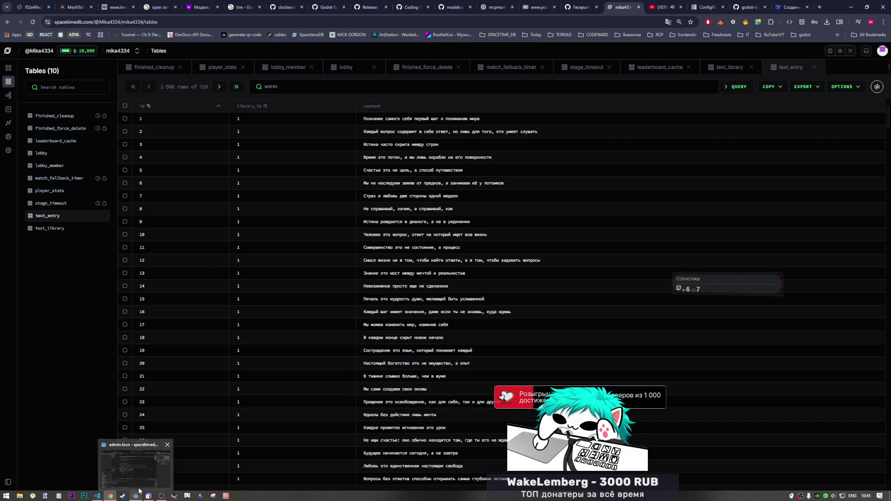
{"action": "left_click", "coordinate": [140, 492]}
{"action": "scroll", "coordinate": [316, 270], "scroll_direction": "down", "scroll_amount": 2}
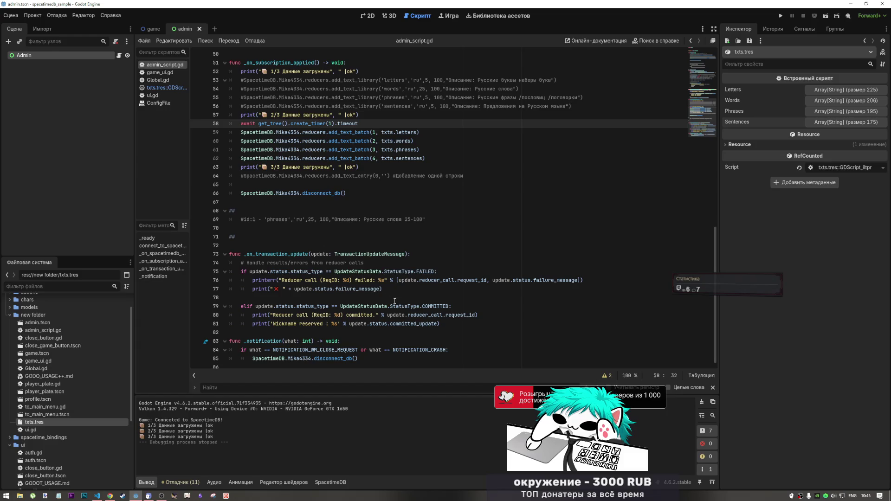
- Reopen the txts.tres built-in script and look over its long sentence strings
{"action": "left_click_drag", "start_coordinate": [385, 289], "coordinate": [252, 289]}
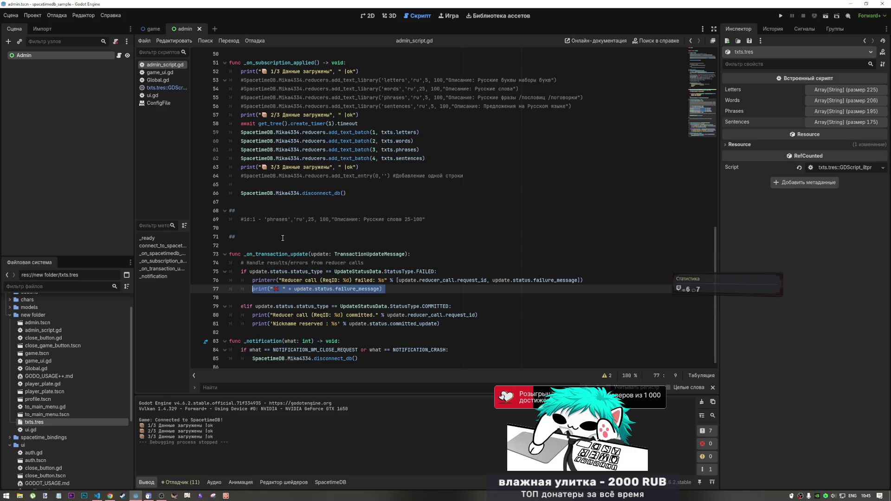
{"action": "left_click", "coordinate": [153, 88]}
{"action": "left_click", "coordinate": [393, 149]}
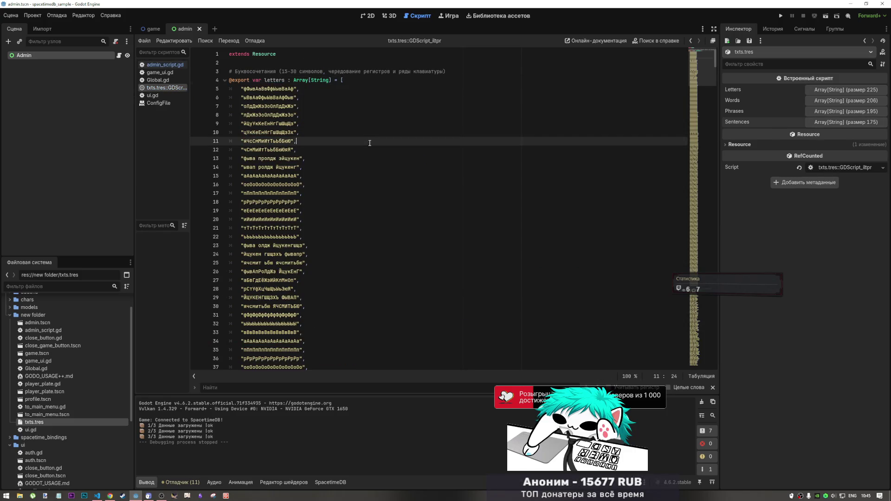
{"action": "middle_click", "coordinate": [158, 88]}
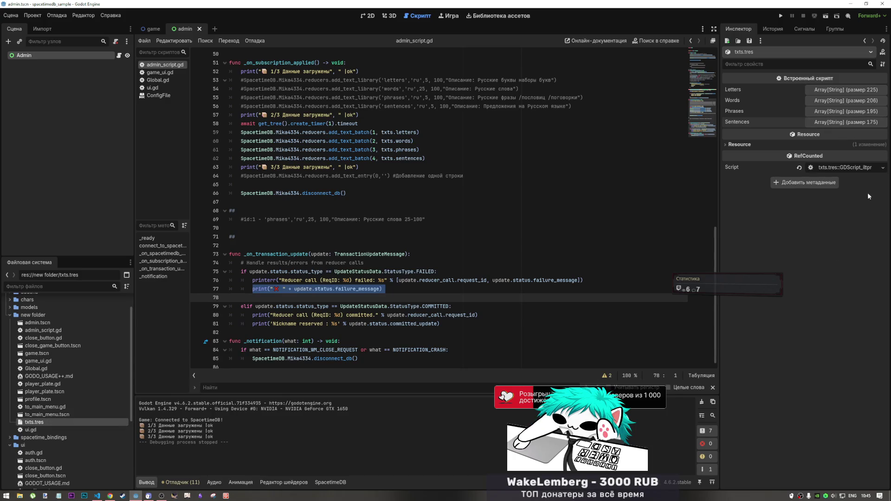
{"action": "left_click", "coordinate": [844, 168]}
{"action": "left_click", "coordinate": [714, 130]}
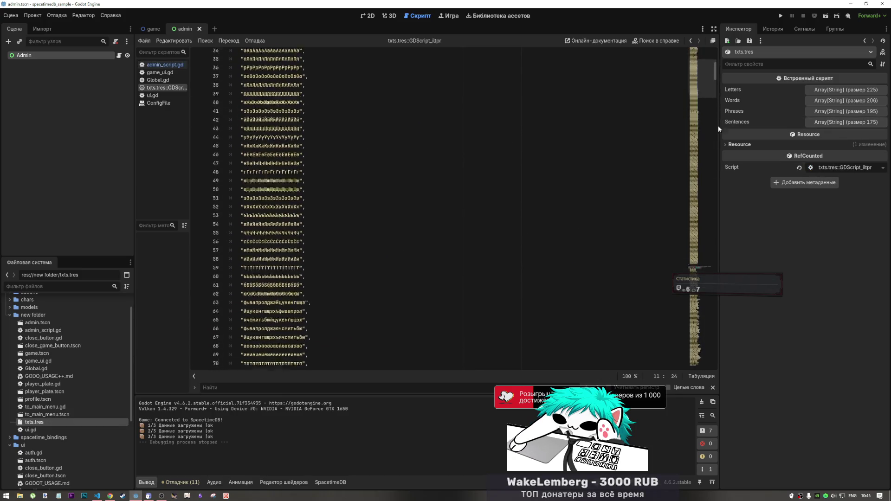
{"action": "mouse_move", "coordinate": [709, 91]}
{"action": "left_mouse_down"}
{"action": "mouse_move", "coordinate": [685, 362]}
{"action": "mouse_move", "coordinate": [699, 365]}
{"action": "mouse_move", "coordinate": [711, 264]}
{"action": "mouse_move", "coordinate": [714, 366]}
{"action": "mouse_move", "coordinate": [556, 139]}
{"action": "mouse_move", "coordinate": [38, 107]}
{"action": "left_mouse_up"}
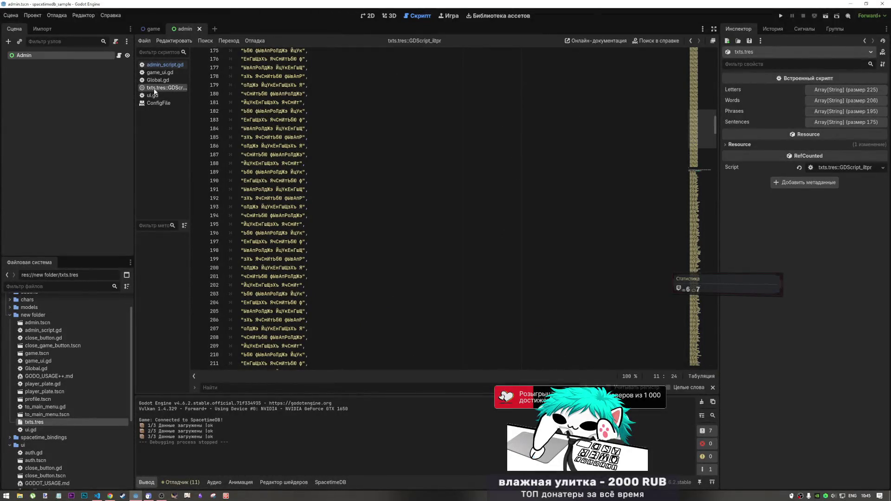
- Uncomment line 56's add_text_library('sentences', …) call, set its max length to 500, and save
{"action": "left_click", "coordinate": [164, 65]}
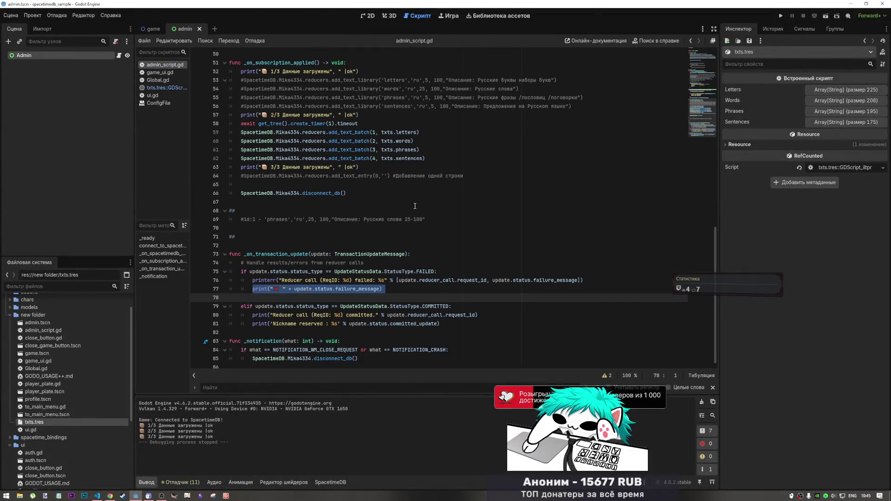
{"action": "left_click", "coordinate": [446, 108]}
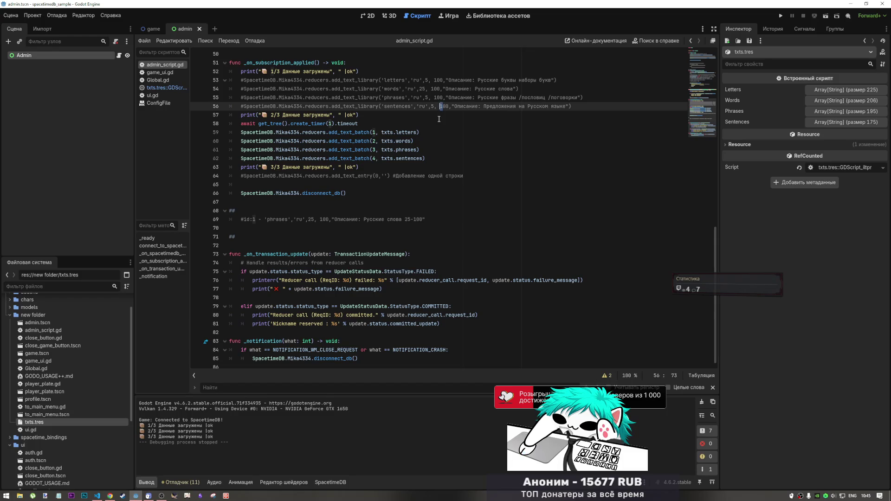
{"action": "key", "text": "Left"}
{"action": "key", "text": "Left"}
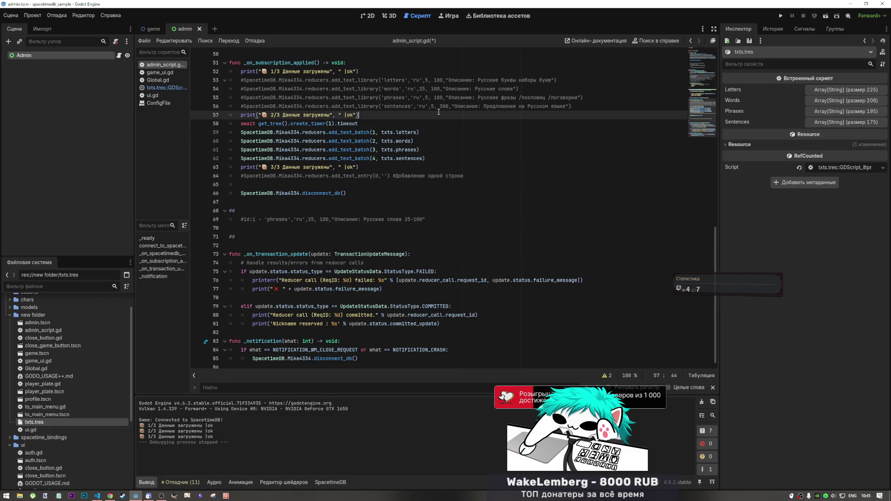
{"action": "key", "text": "ctrl+k"}
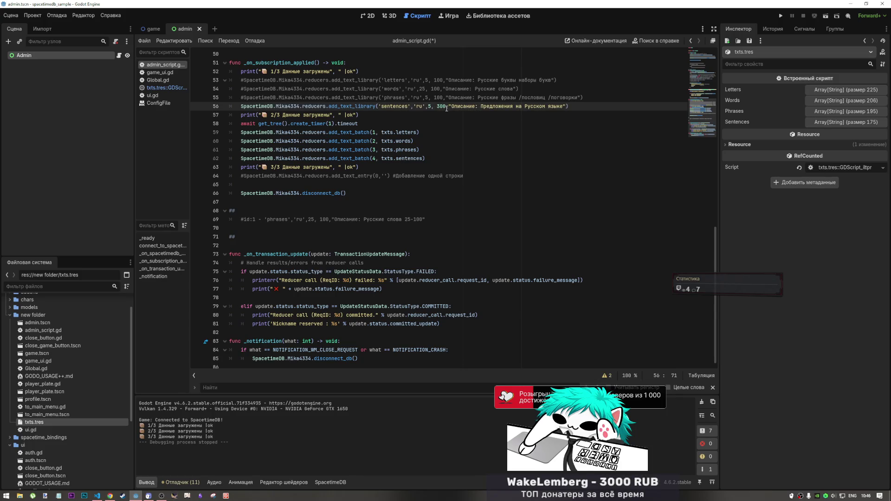
{"action": "key", "text": "BackSpace"}
{"action": "type", "text": "5"}
{"action": "key", "text": "ctrl+s"}
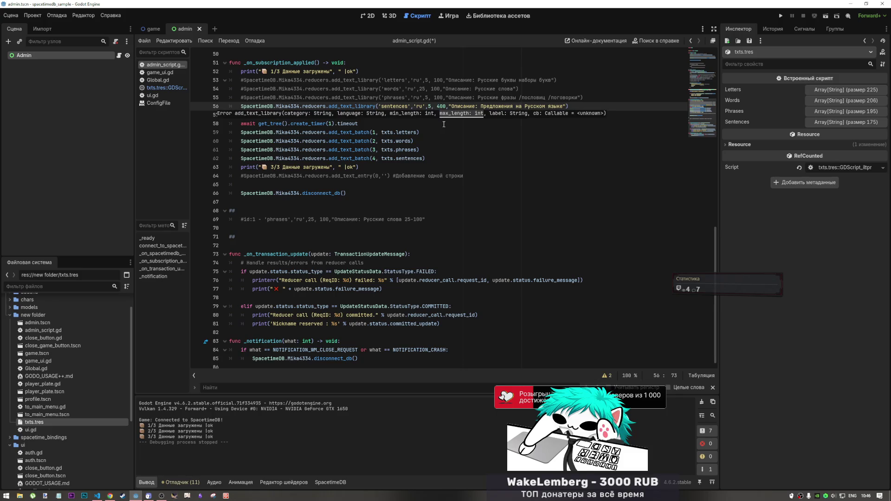
{"action": "key", "text": "End"}
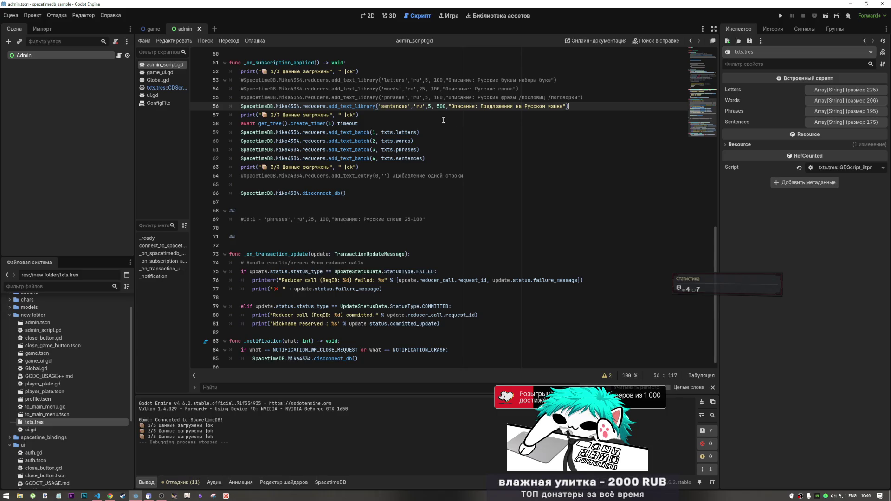
- Insert a 5 before line 62's library id and select 'sentences' on line 56
{"action": "left_click", "coordinate": [372, 158]}
{"action": "type", "text": "5"}
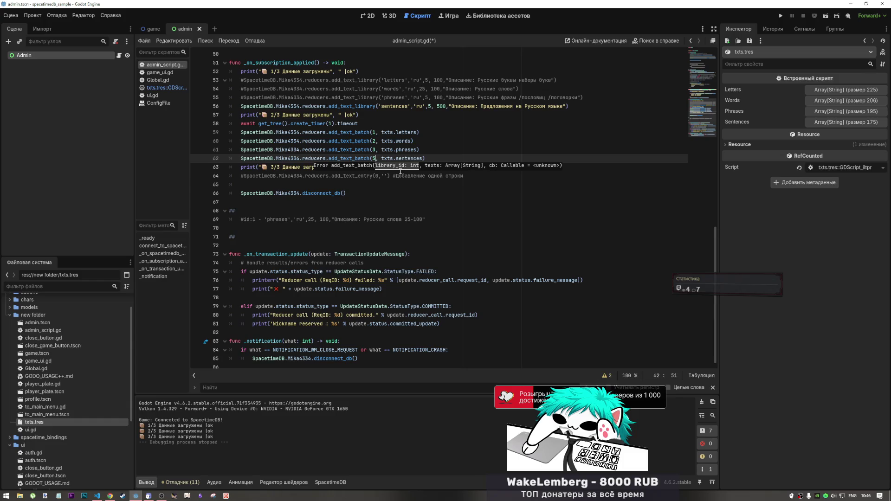
{"action": "left_click_drag", "start_coordinate": [407, 107], "coordinate": [379, 106]}
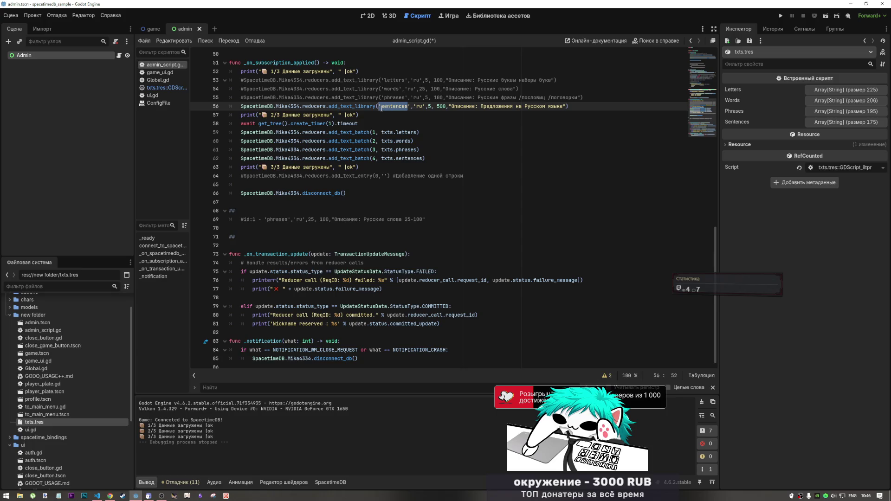
{"action": "left_click", "coordinate": [314, 106], "text": "ctrl"}
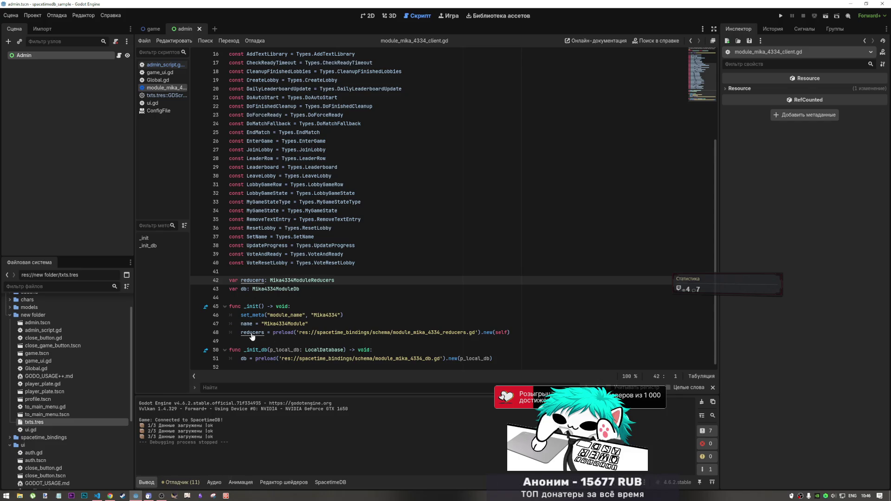
- Open module_mika_4334_reducers.gd and scroll through its generated reducer code
{"action": "left_click", "coordinate": [409, 335], "text": "ctrl"}
{"action": "scroll", "coordinate": [346, 267], "scroll_direction": "down", "scroll_amount": 3}
{"action": "scroll", "coordinate": [346, 268], "scroll_direction": "up", "scroll_amount": 3}
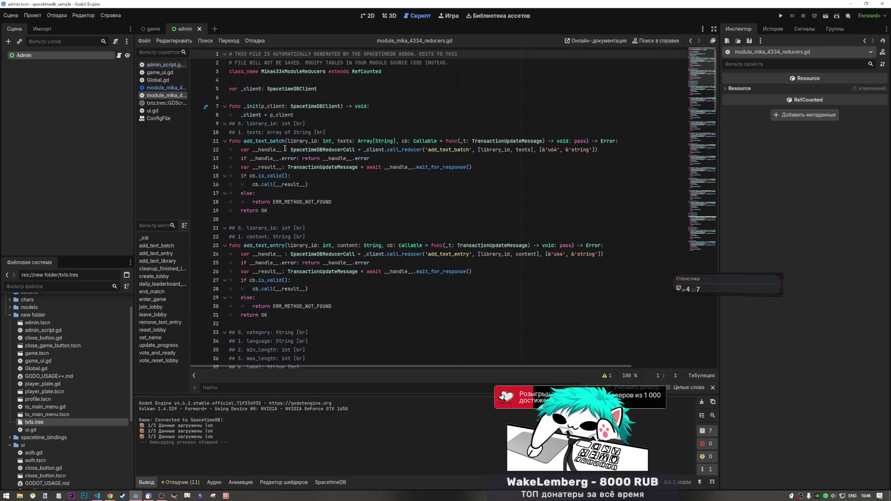
{"action": "scroll", "coordinate": [279, 145], "scroll_direction": "down", "scroll_amount": 5}
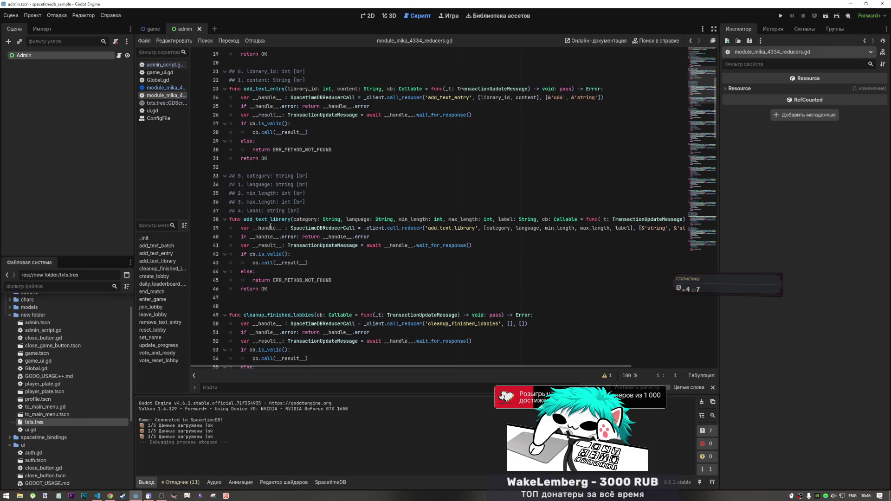
{"action": "scroll", "coordinate": [271, 227], "scroll_direction": "down", "scroll_amount": 5}
{"action": "scroll", "coordinate": [280, 280], "scroll_direction": "down", "scroll_amount": 8}
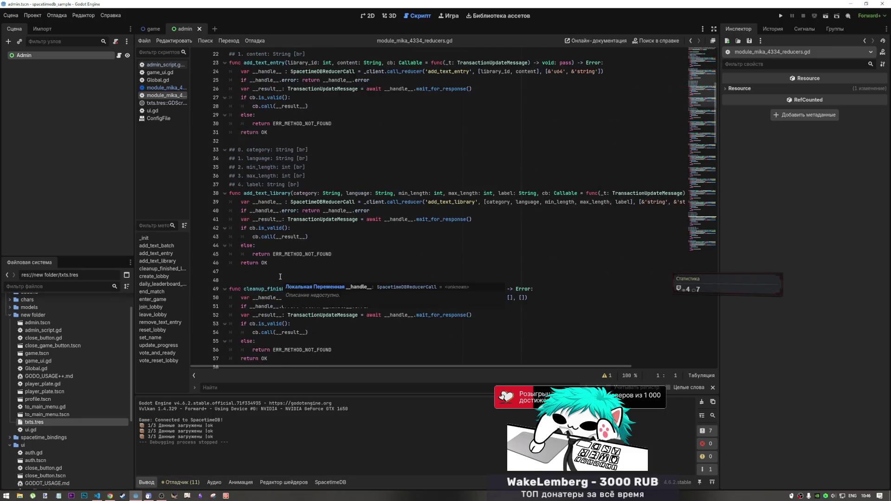
{"action": "scroll", "coordinate": [277, 281], "scroll_direction": "down", "scroll_amount": 20}
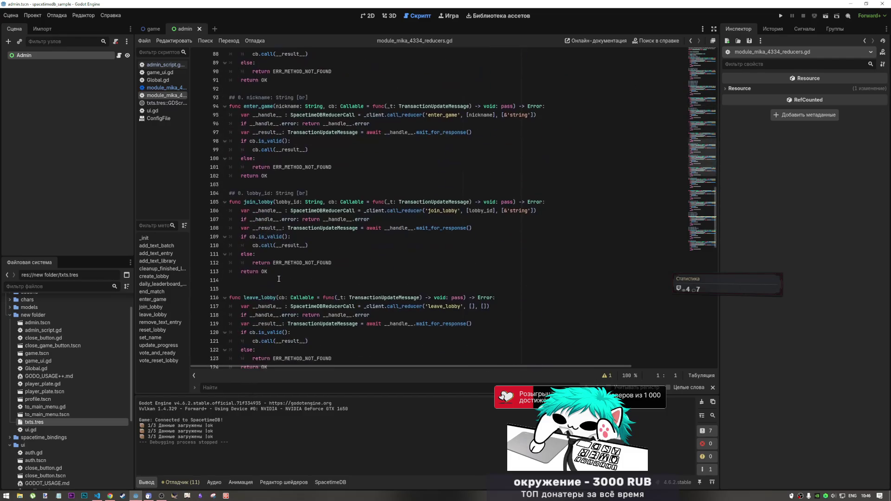
{"action": "scroll", "coordinate": [277, 270], "scroll_direction": "down", "scroll_amount": 8}
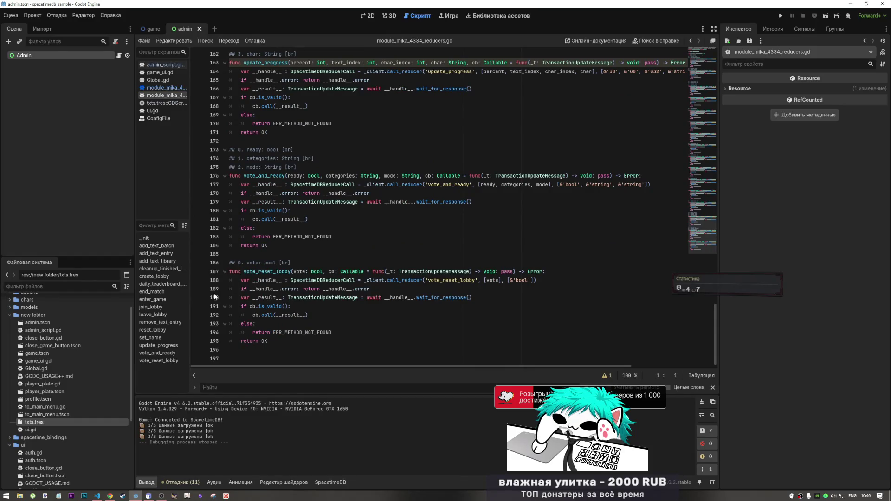
{"action": "left_click", "coordinate": [110, 495]}
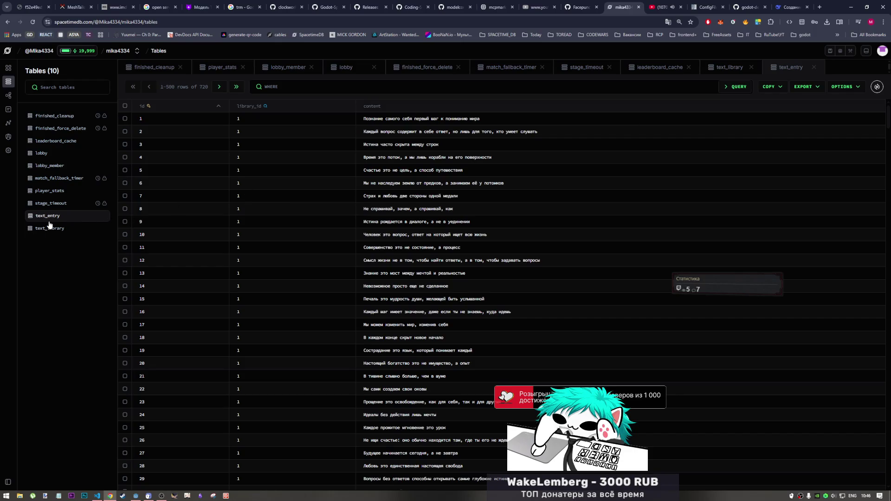
- Inspect text_library's letters, words, phrases and sentences rows, deselecting row 4 and checking OPTIONS
{"action": "left_click", "coordinate": [76, 224]}
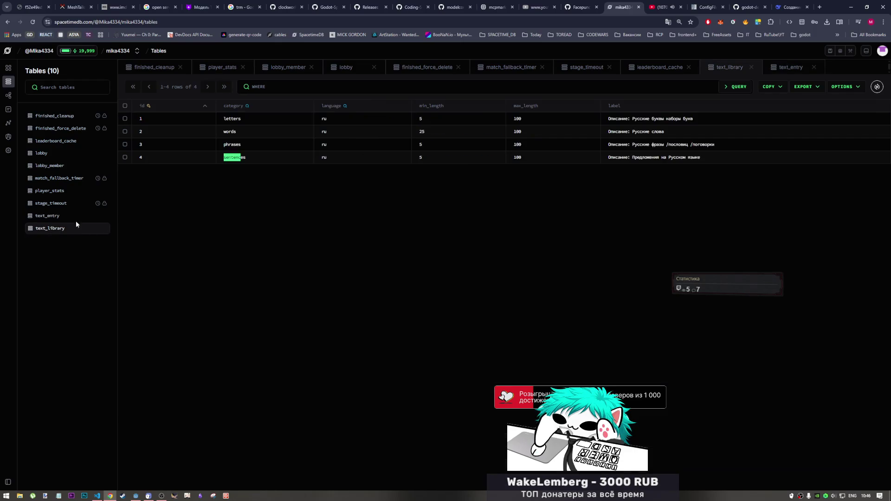
{"action": "left_click", "coordinate": [190, 162]}
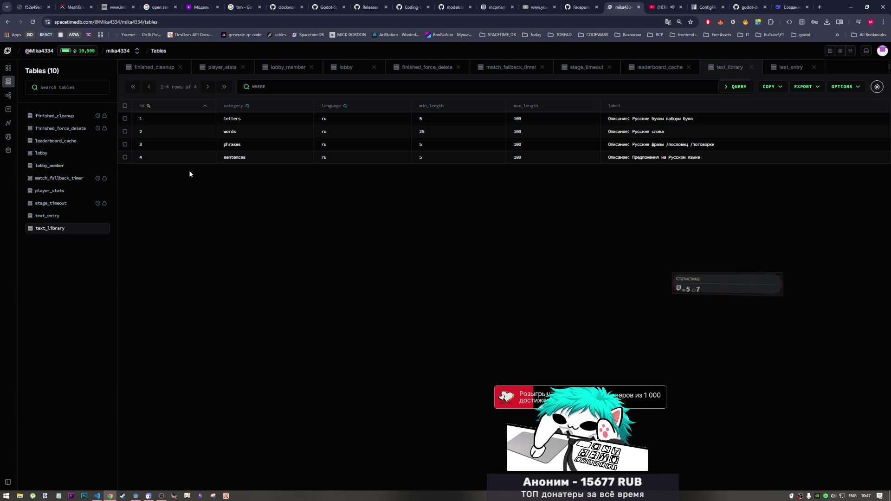
{"action": "left_click", "coordinate": [124, 159]}
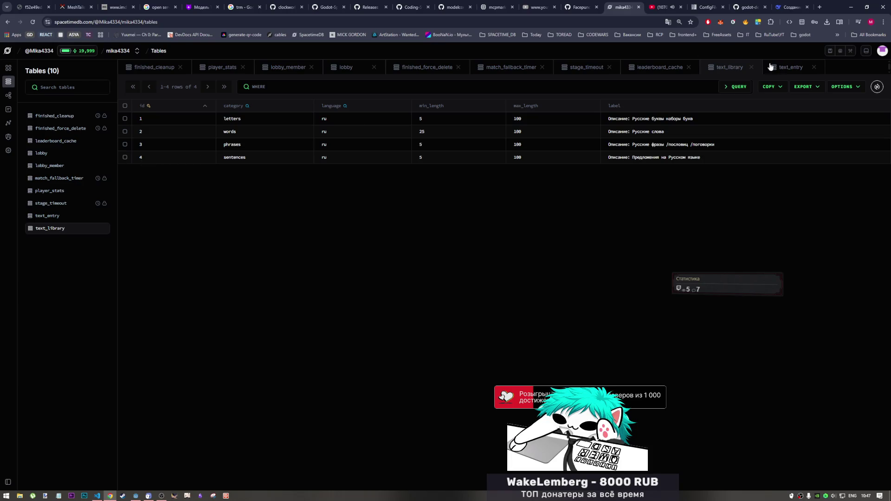
{"action": "left_click", "coordinate": [852, 88]}
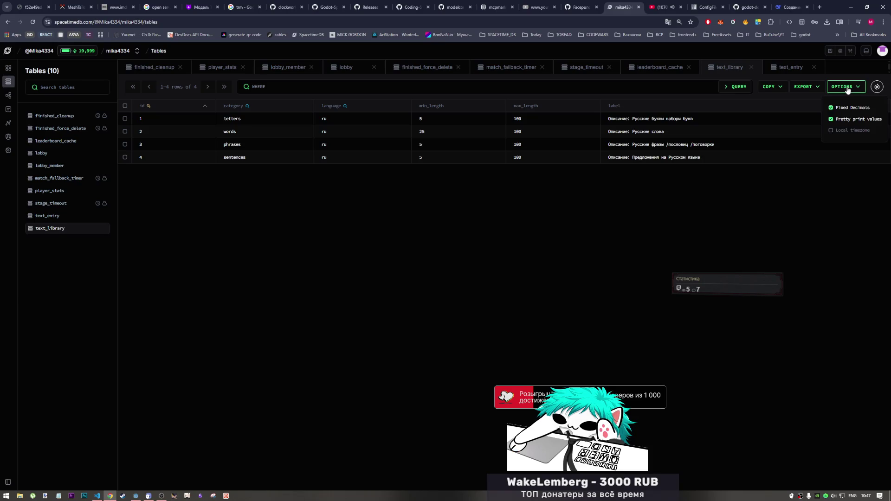
{"action": "left_click", "coordinate": [763, 206]}
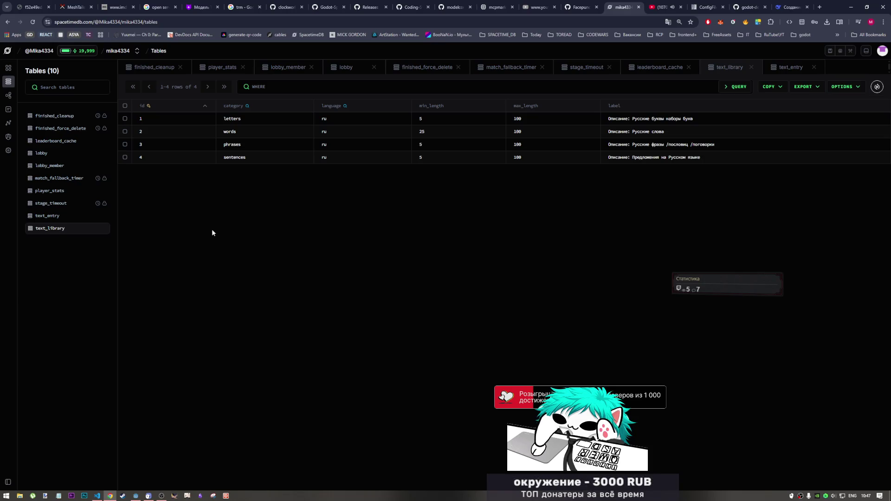
{"action": "left_click", "coordinate": [97, 496]}
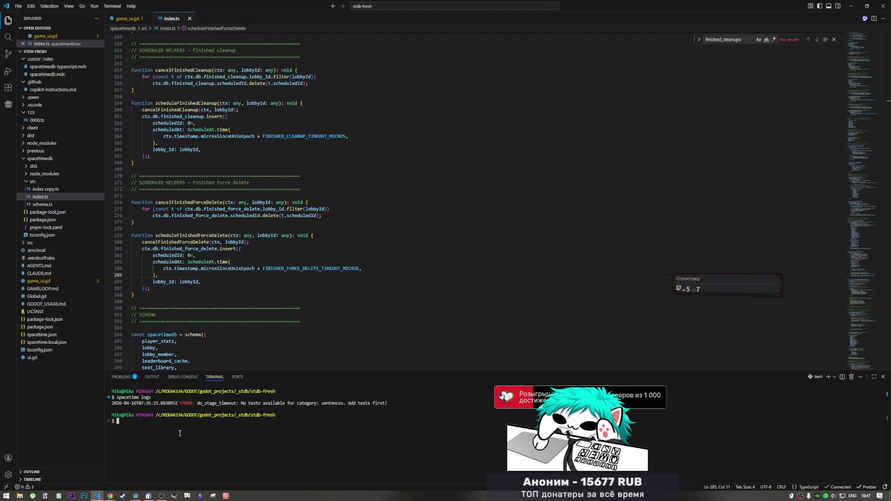
- Trim the recalled terminal command to 'spacetime ' and open Qwen Code in a split group
{"action": "key", "text": "Up"}
{"action": "key", "text": "Up"}
{"action": "key", "text": "Down"}
{"action": "key", "text": "BackSpace"}
{"action": "key", "text": "BackSpace"}
{"action": "key", "text": "BackSpace"}
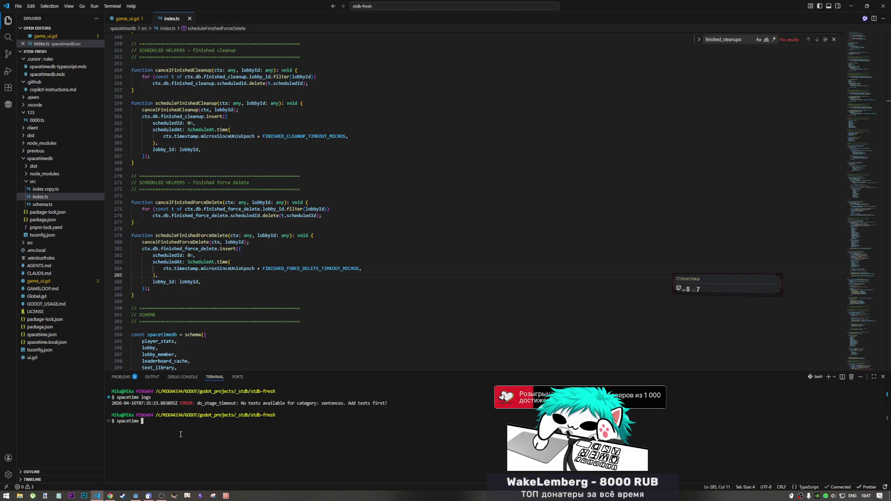
{"action": "left_click", "coordinate": [861, 20]}
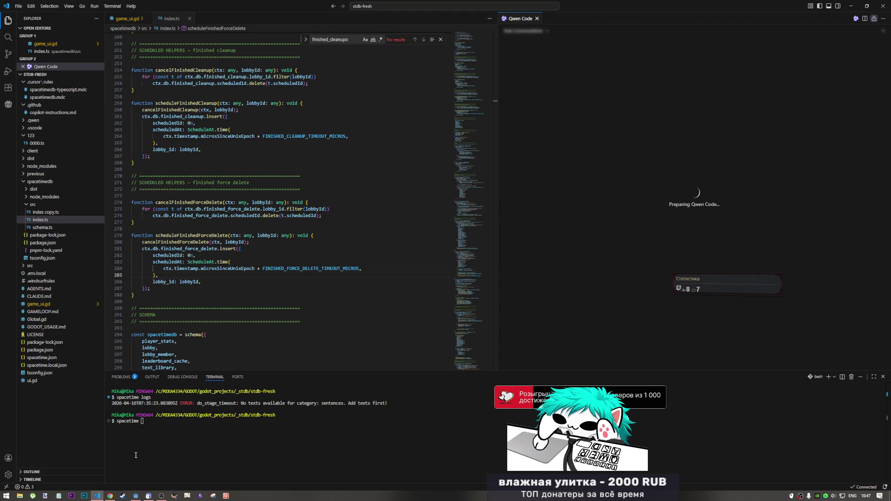
{"action": "left_click", "coordinate": [110, 495]}
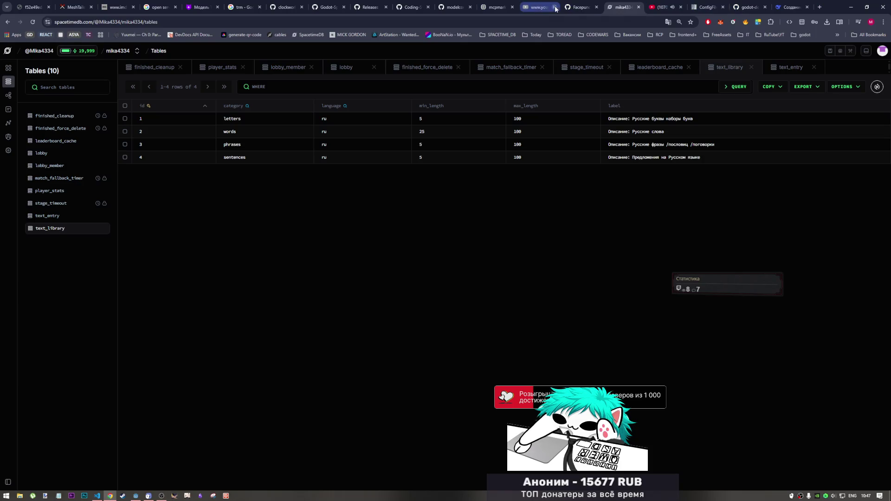
- Replace the new tab's address with the query 'spacetimedb publish delete all data' and submit it
{"action": "left_click", "coordinate": [7, 51]}
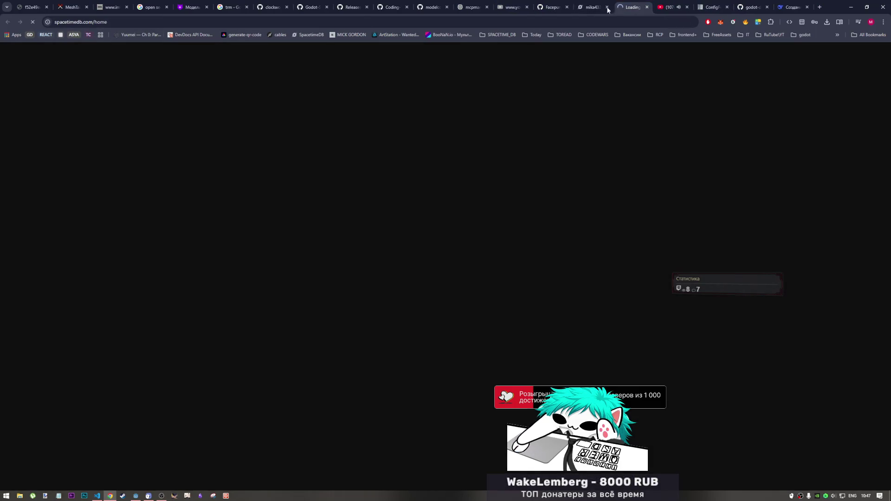
{"action": "left_click", "coordinate": [105, 22]}
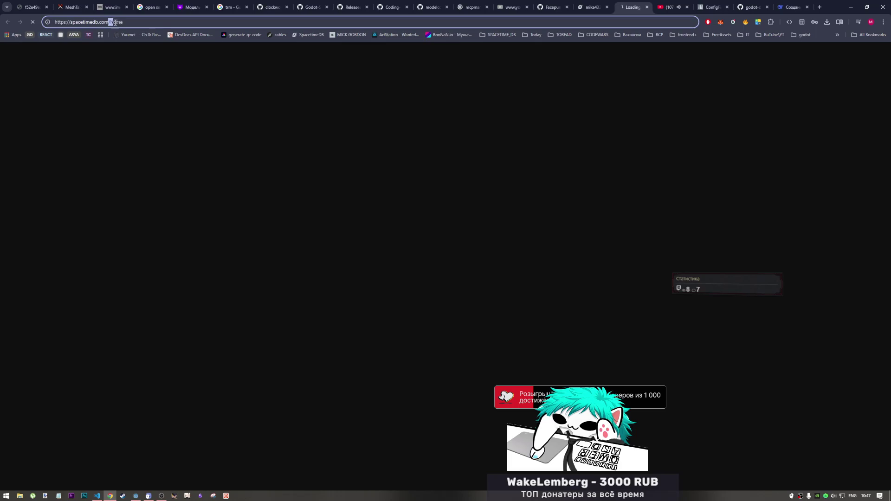
{"action": "double_click", "coordinate": [113, 23]}
{"action": "left_click", "coordinate": [113, 23]}
{"action": "double_click", "coordinate": [113, 23]}
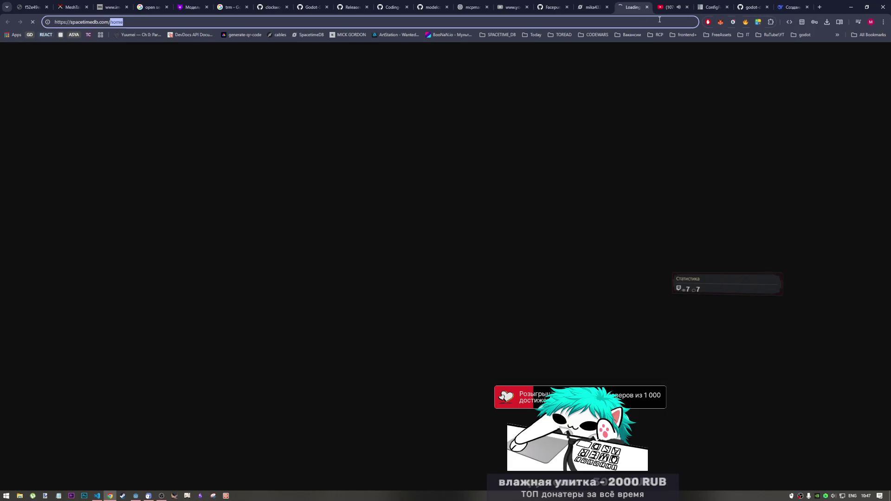
{"action": "triple_click", "coordinate": [689, 19]}
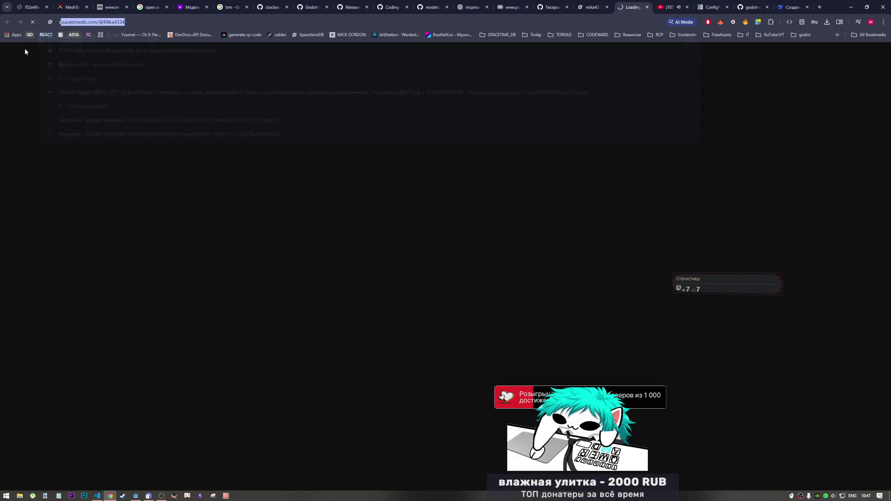
{"action": "type", "text": "pacetime"}
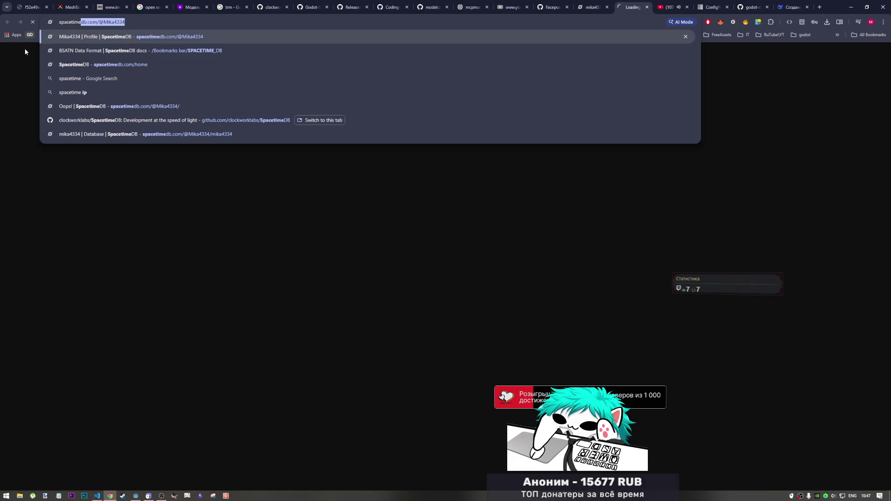
{"action": "type", "text": "db puble"}
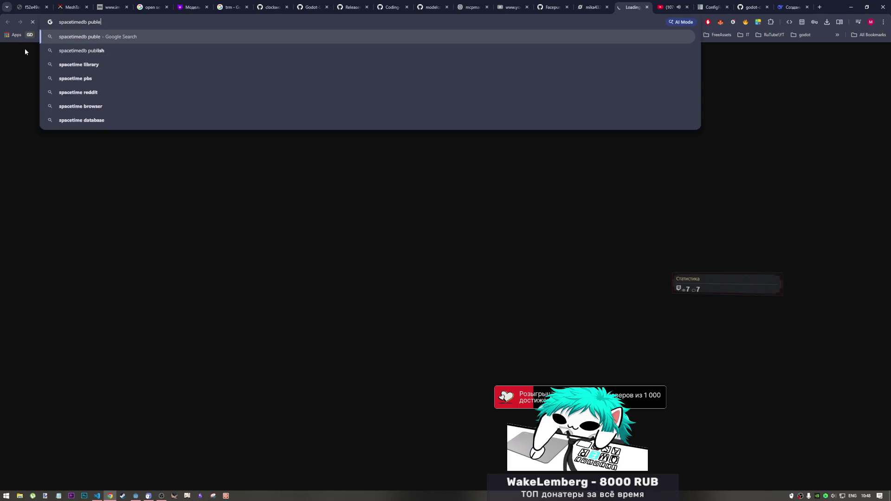
{"action": "type", "text": "s"}
{"action": "key", "text": "BackSpace"}
{"action": "type", "text": "i"}
{"action": "key", "text": "BackSpace"}
{"action": "key", "text": "BackSpace"}
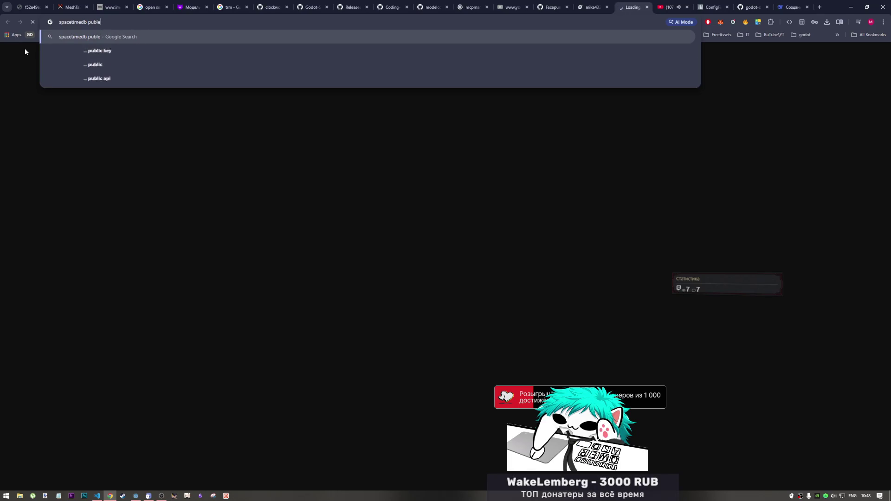
{"action": "type", "text": "ish delete all "}
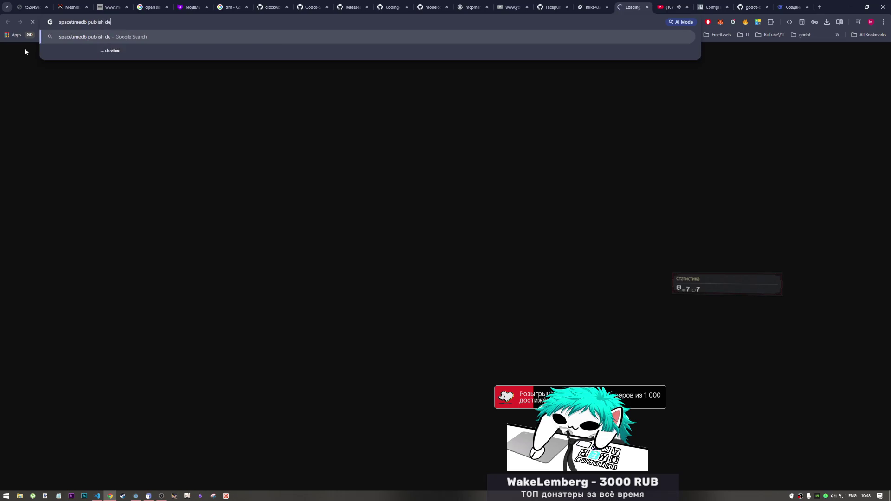
{"action": "type", "text": "data"}
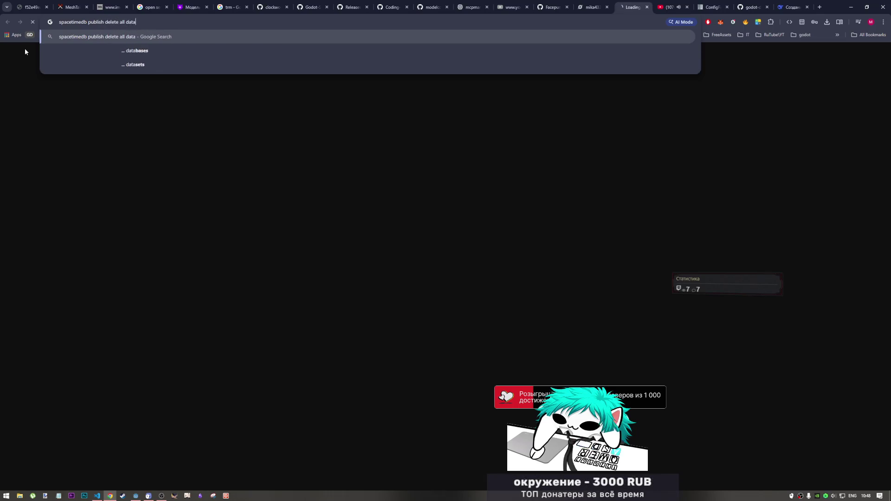
{"action": "key", "text": "Return"}
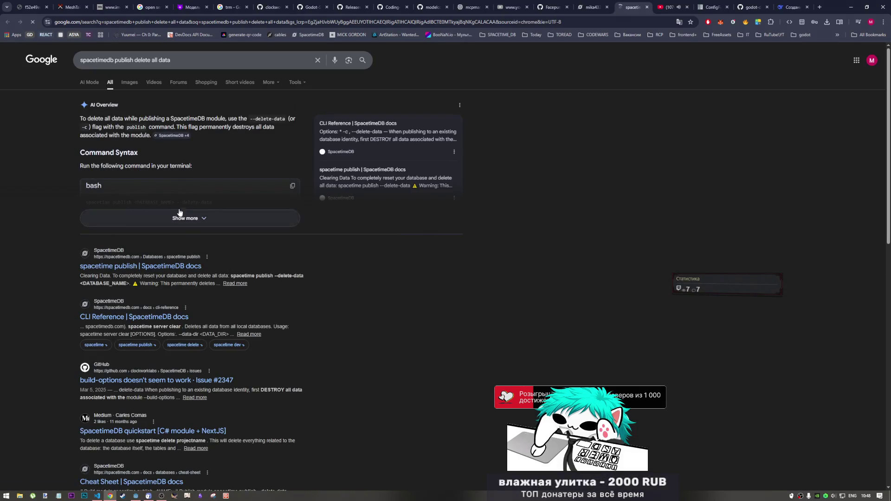
- Expand the AI Overview, read its --delete-data guidance, and highlight the opening line
{"action": "left_click", "coordinate": [186, 218]}
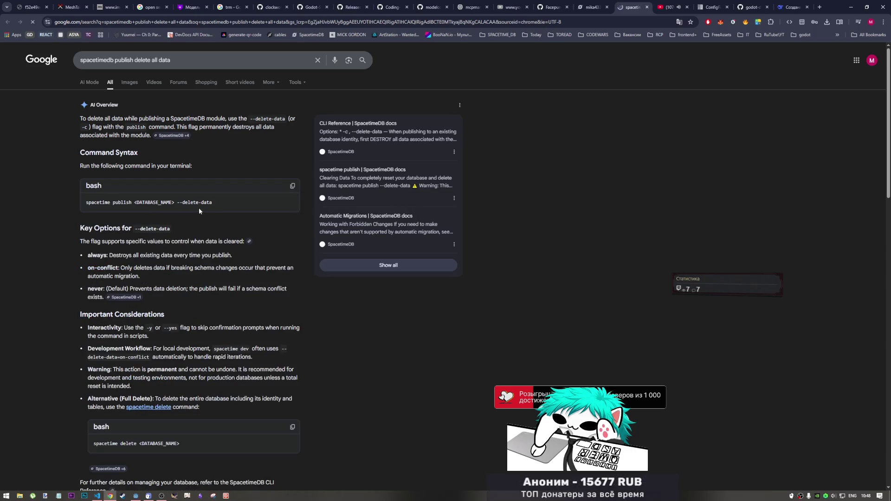
{"action": "scroll", "coordinate": [193, 207], "scroll_direction": "down", "scroll_amount": 2}
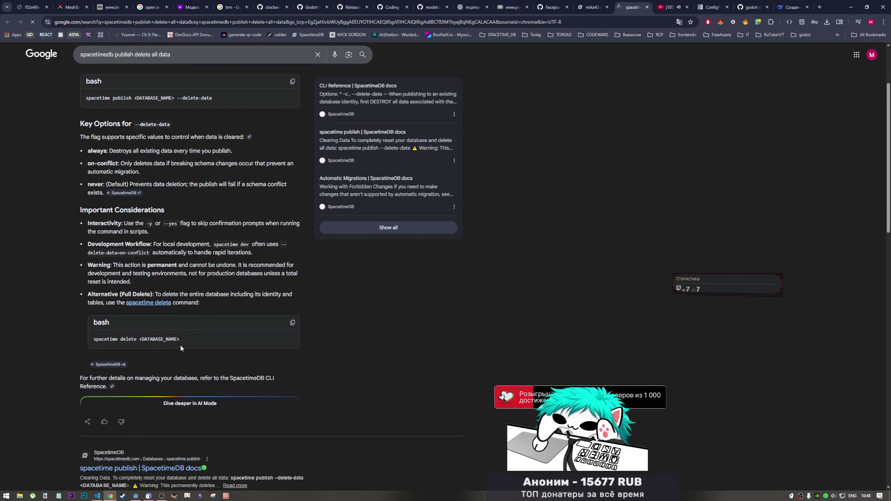
{"action": "scroll", "coordinate": [180, 339], "scroll_direction": "up", "scroll_amount": 2}
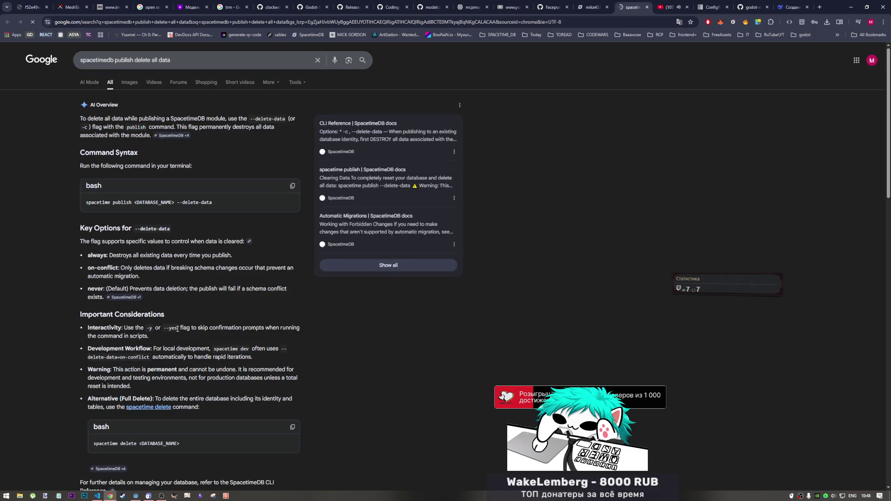
{"action": "scroll", "coordinate": [192, 344], "scroll_direction": "down", "scroll_amount": 5}
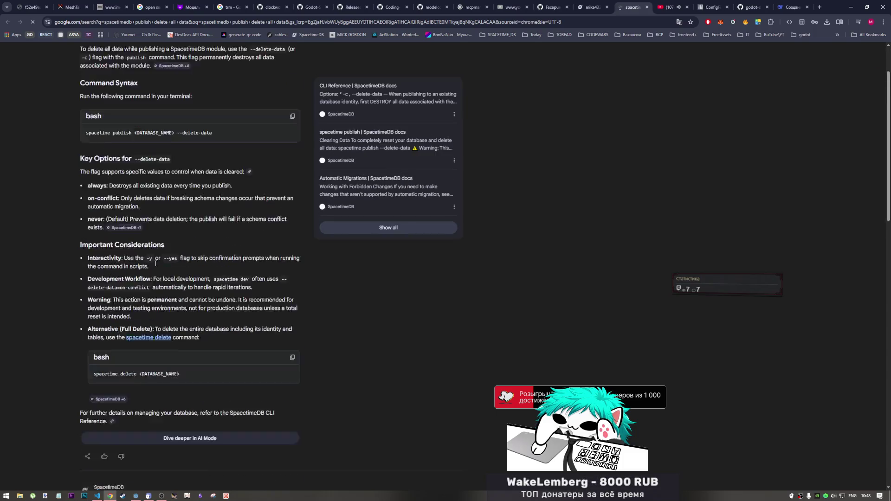
{"action": "scroll", "coordinate": [154, 269], "scroll_direction": "up", "scroll_amount": 5}
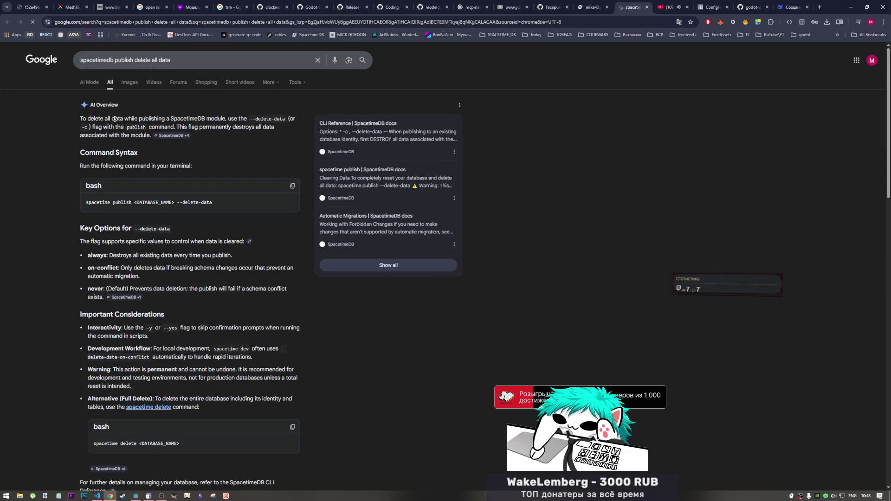
{"action": "left_click_drag", "start_coordinate": [132, 118], "coordinate": [205, 119]}
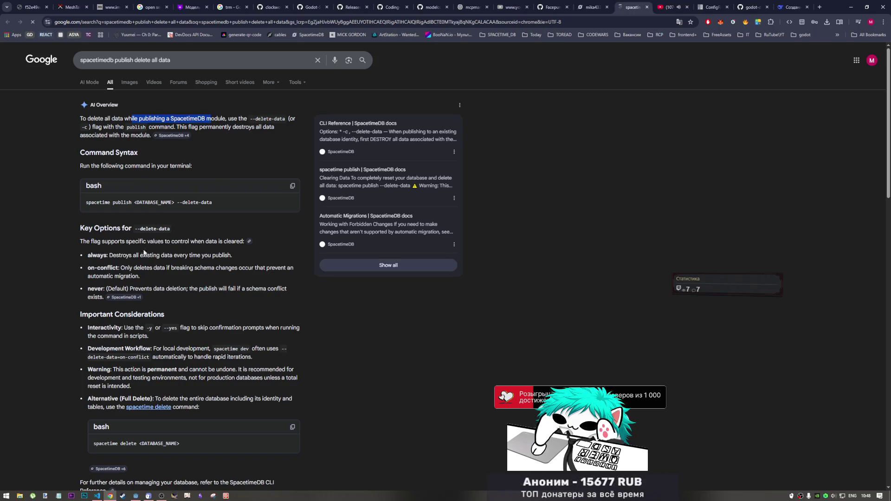
- Run 'spacetime --help' in the VS Code terminal, scroll the command list, then return to Google
{"action": "left_click", "coordinate": [97, 496]}
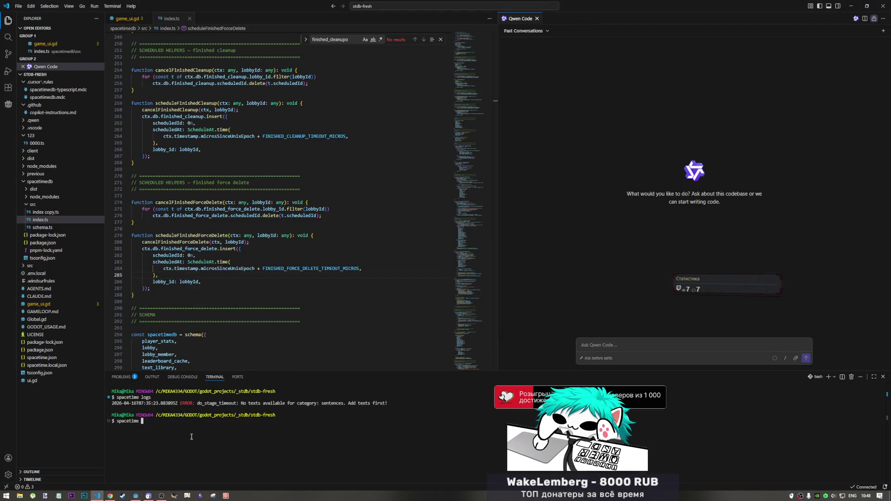
{"action": "type", "text": "help"}
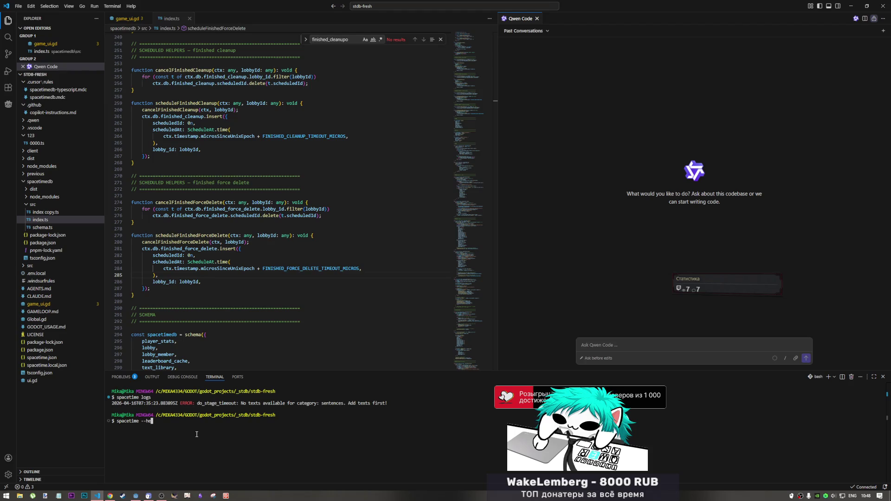
{"action": "key", "text": "Return"}
{"action": "scroll", "coordinate": [140, 433], "scroll_direction": "up", "scroll_amount": 2}
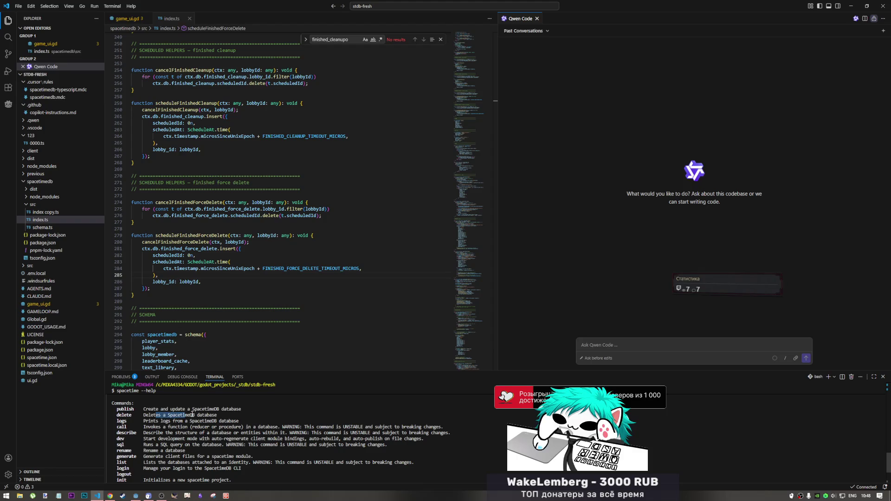
{"action": "scroll", "coordinate": [164, 427], "scroll_direction": "down", "scroll_amount": 3}
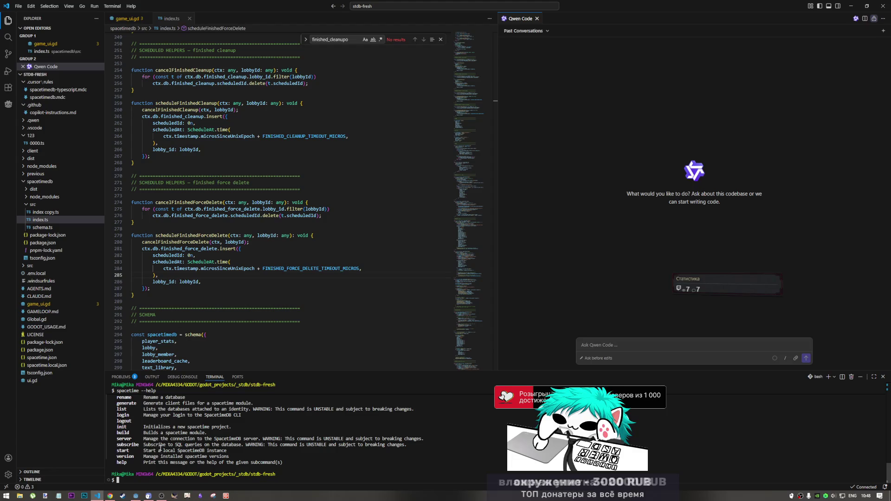
{"action": "scroll", "coordinate": [158, 457], "scroll_direction": "up", "scroll_amount": 2}
{"action": "scroll", "coordinate": [158, 457], "scroll_direction": "up", "scroll_amount": 1}
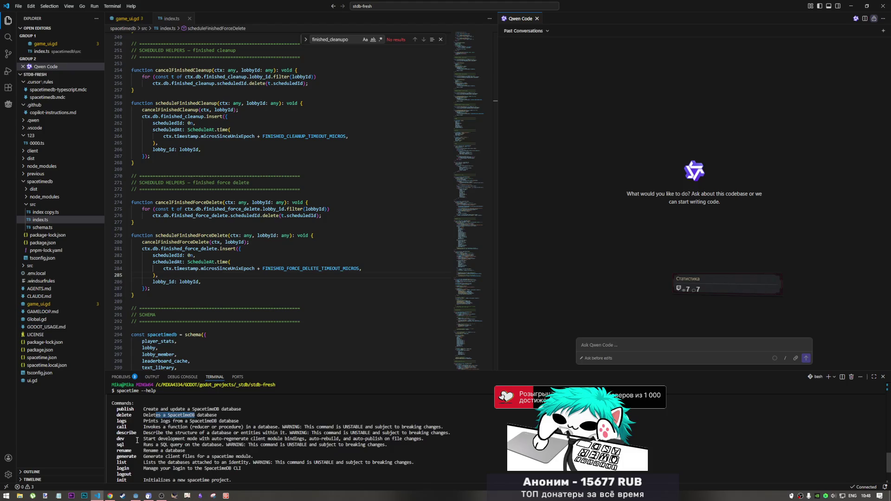
{"action": "scroll", "coordinate": [144, 433], "scroll_direction": "up", "scroll_amount": 1}
{"action": "left_click", "coordinate": [109, 497]}
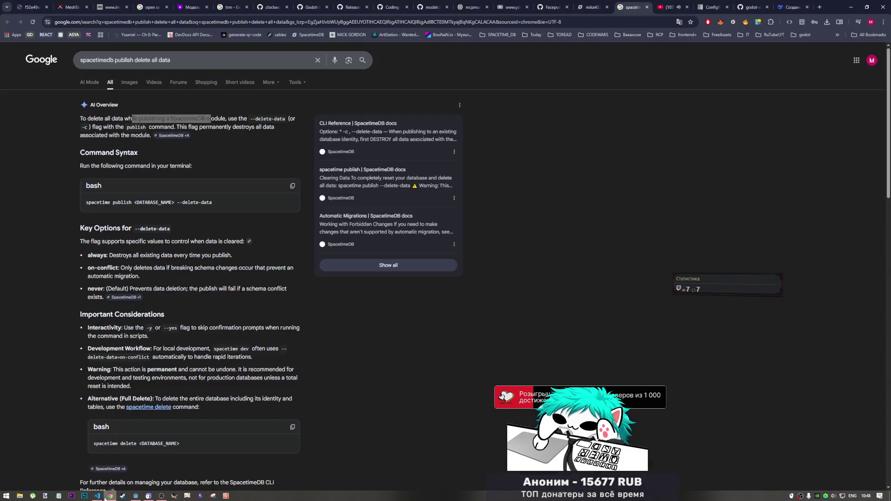
{"action": "double_click", "coordinate": [160, 59]}
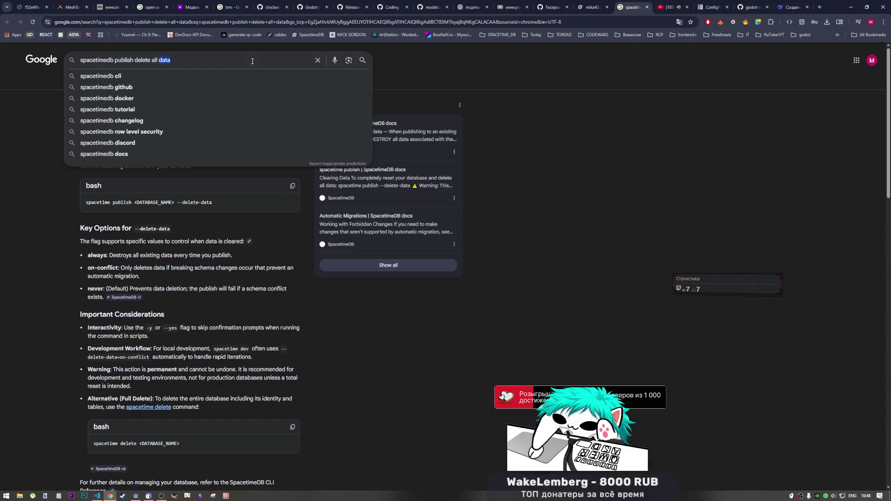
- Search Google for 'spacetimedb publish delete all rows' and expand the full AI Overview
{"action": "type", "text": "rowd"}
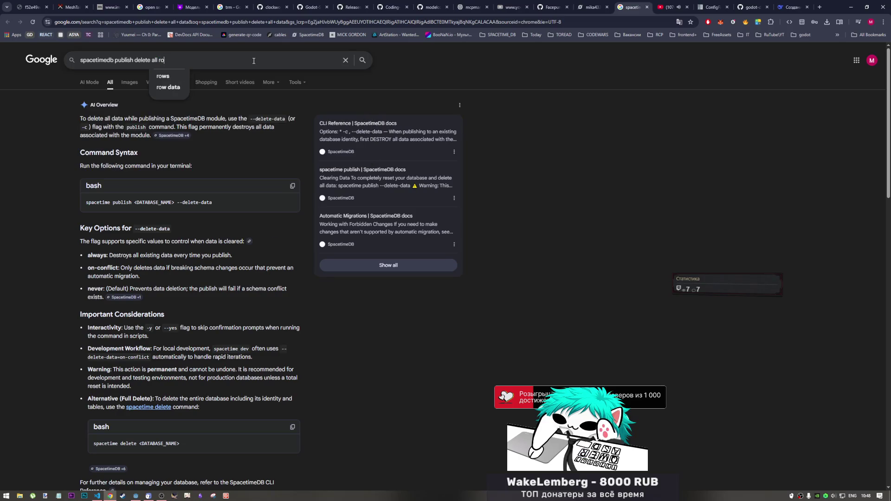
{"action": "key", "text": "BackSpace"}
{"action": "type", "text": "s"}
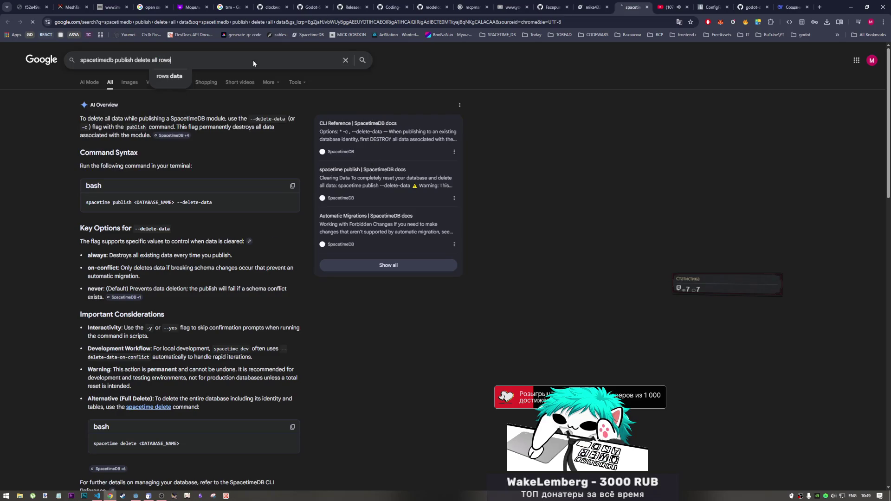
{"action": "key", "text": "Return"}
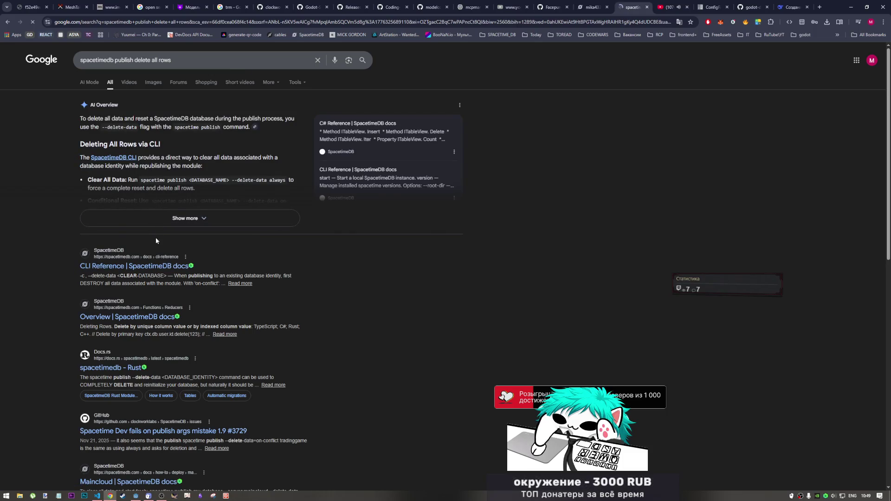
{"action": "left_click", "coordinate": [180, 220]}
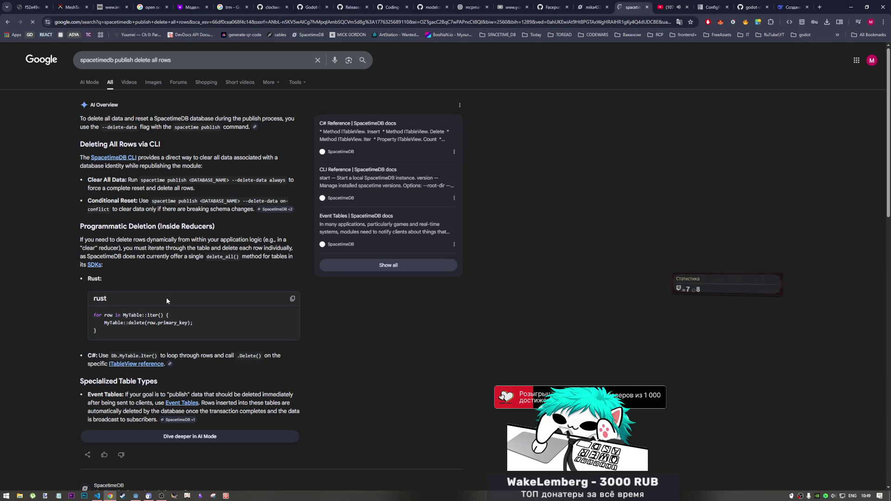
{"action": "left_click", "coordinate": [97, 495]}
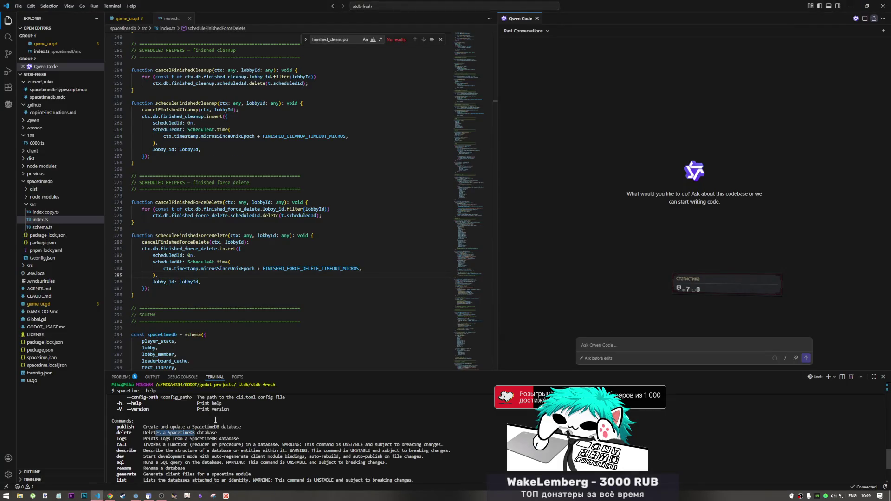
- Run 'spacetime delete --help' and review its database argument and --server, --yes, --no-config options
{"action": "scroll", "coordinate": [215, 420], "scroll_direction": "down", "scroll_amount": 5}
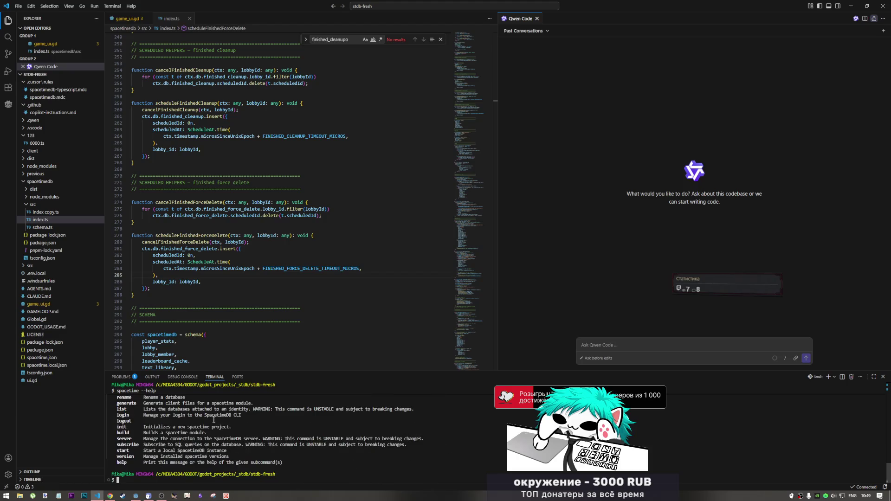
{"action": "key", "text": "Up"}
{"action": "key", "text": "BackSpace"}
{"action": "type", "text": "lete -he"}
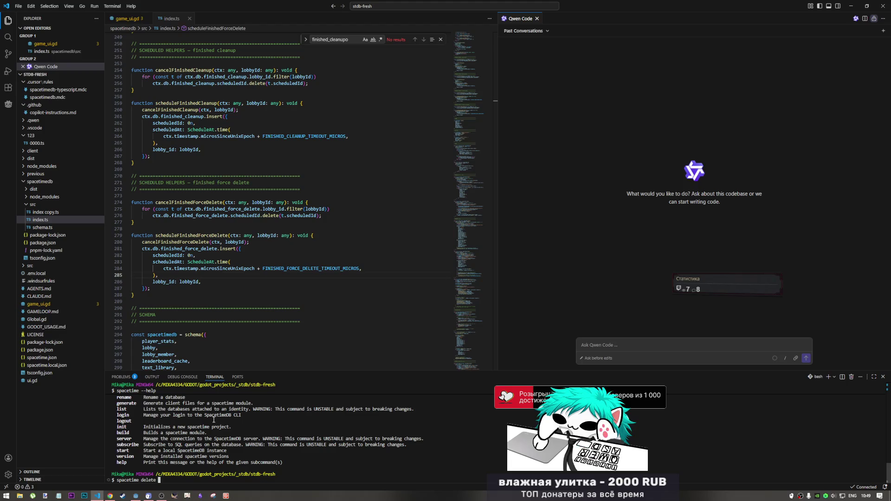
{"action": "type", "text": "lp"}
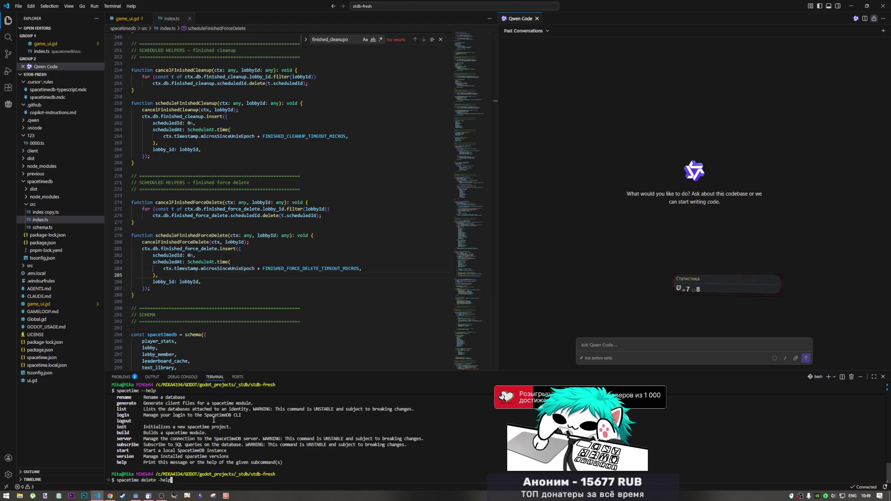
{"action": "key", "text": "Return"}
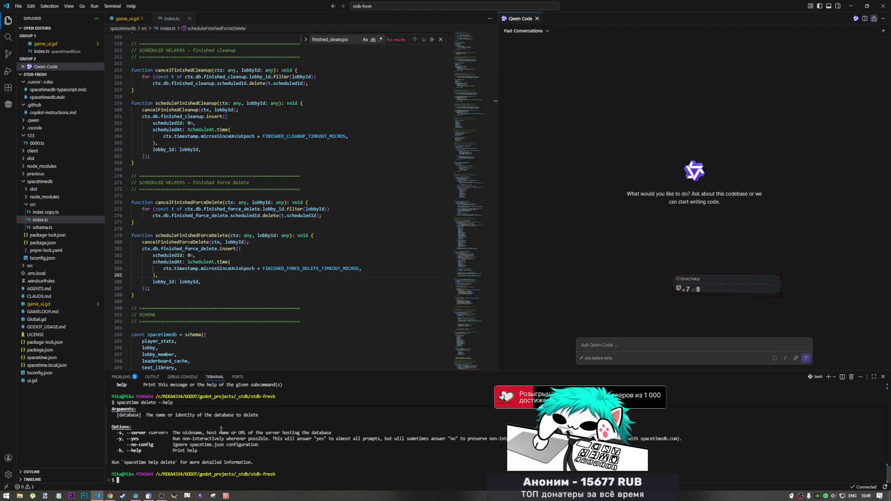
{"action": "scroll", "coordinate": [225, 448], "scroll_direction": "up", "scroll_amount": 10}
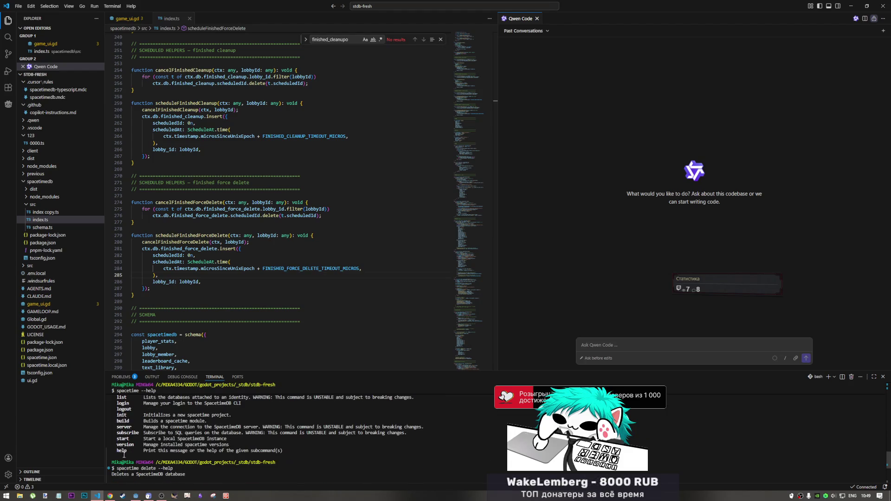
{"action": "scroll", "coordinate": [141, 445], "scroll_direction": "up", "scroll_amount": 2}
{"action": "scroll", "coordinate": [140, 446], "scroll_direction": "up", "scroll_amount": 2}
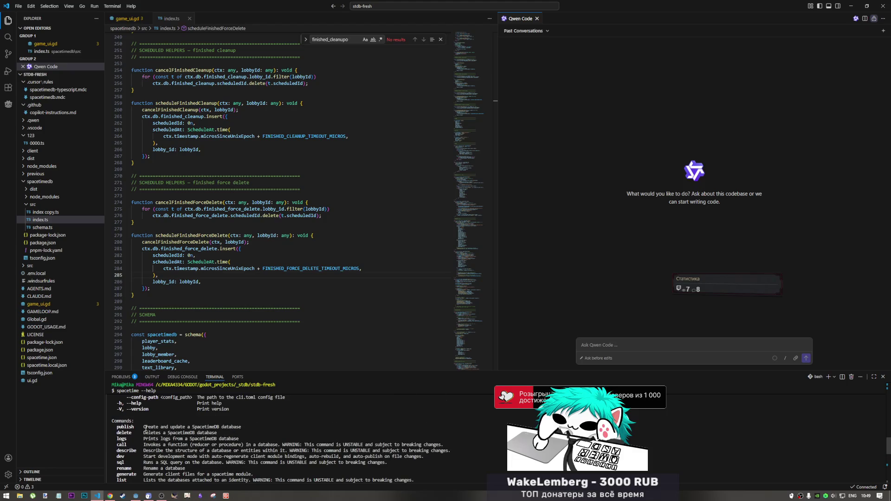
{"action": "scroll", "coordinate": [145, 431], "scroll_direction": "down", "scroll_amount": 10}
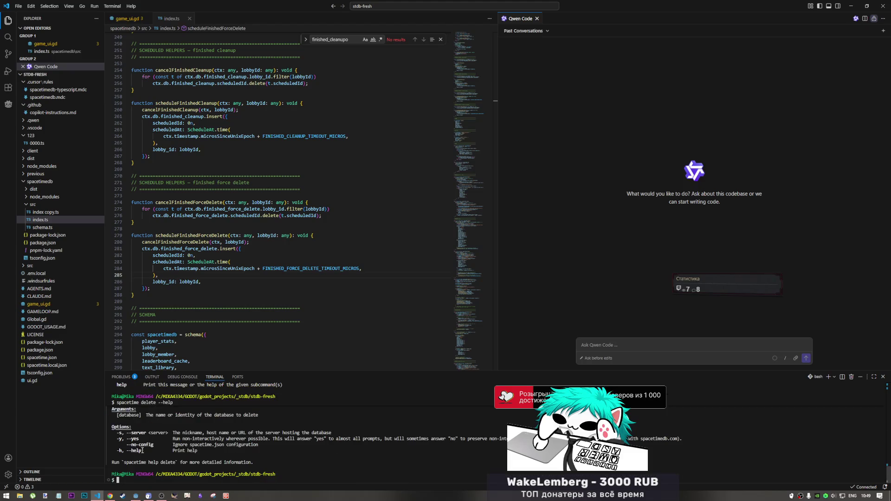
{"action": "key", "text": "Up"}
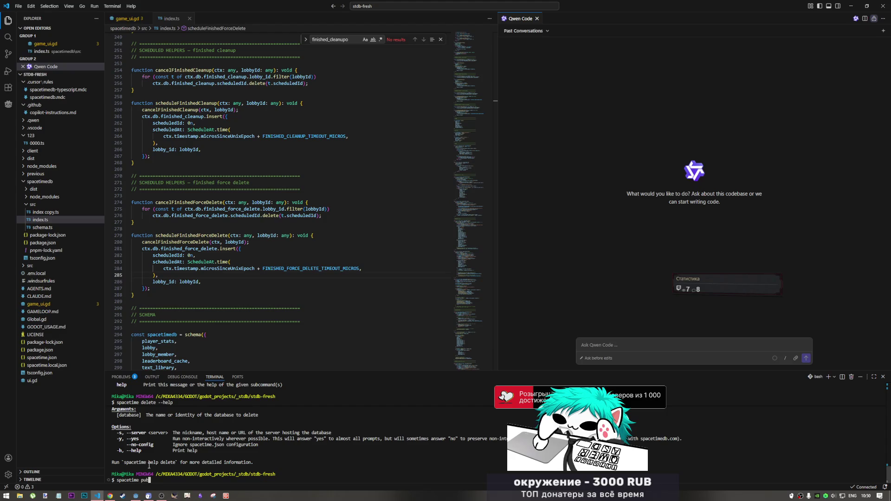
- Run 'spacetime publish --help' and scroll through its output
{"action": "type", "text": "lish --help"}
{"action": "key", "text": "Return"}
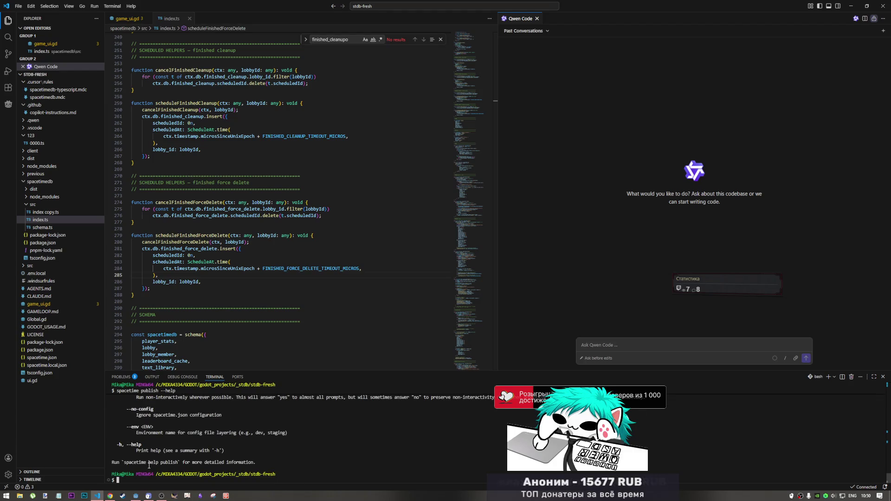
{"action": "scroll", "coordinate": [148, 465], "scroll_direction": "up", "scroll_amount": 2}
{"action": "scroll", "coordinate": [149, 437], "scroll_direction": "up", "scroll_amount": 5}
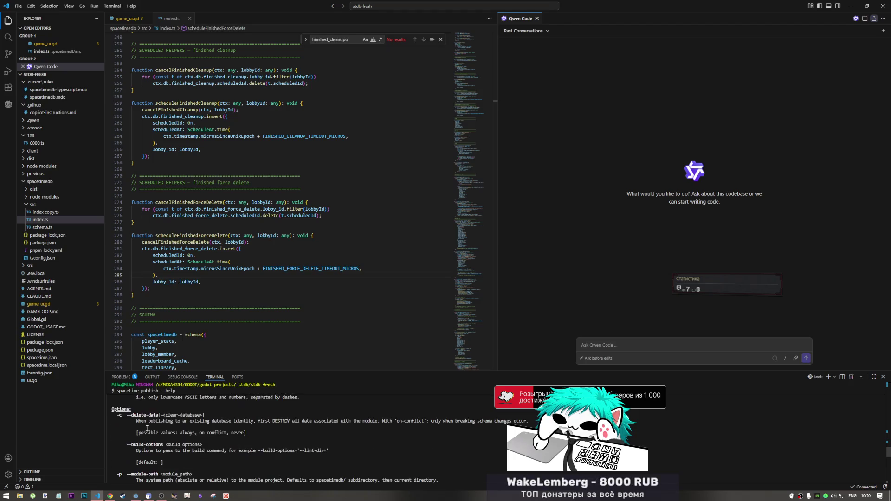
{"action": "scroll", "coordinate": [168, 437], "scroll_direction": "down", "scroll_amount": 2}
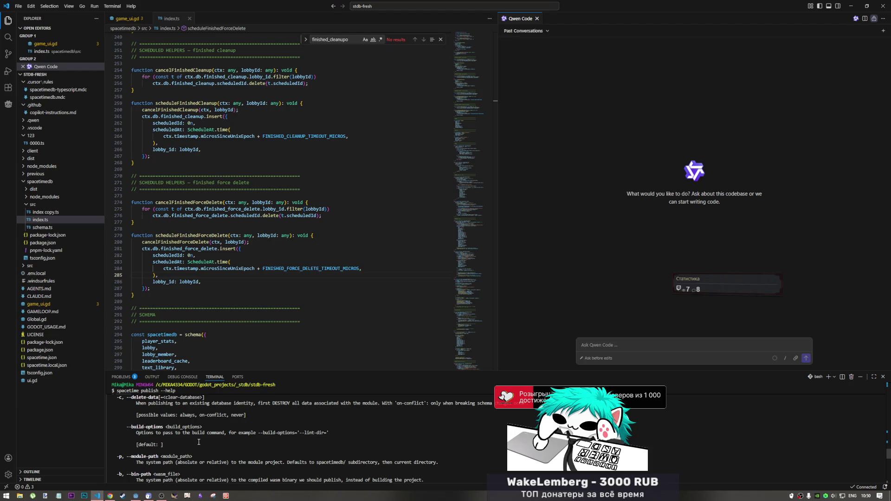
{"action": "scroll", "coordinate": [197, 438], "scroll_direction": "down", "scroll_amount": 3}
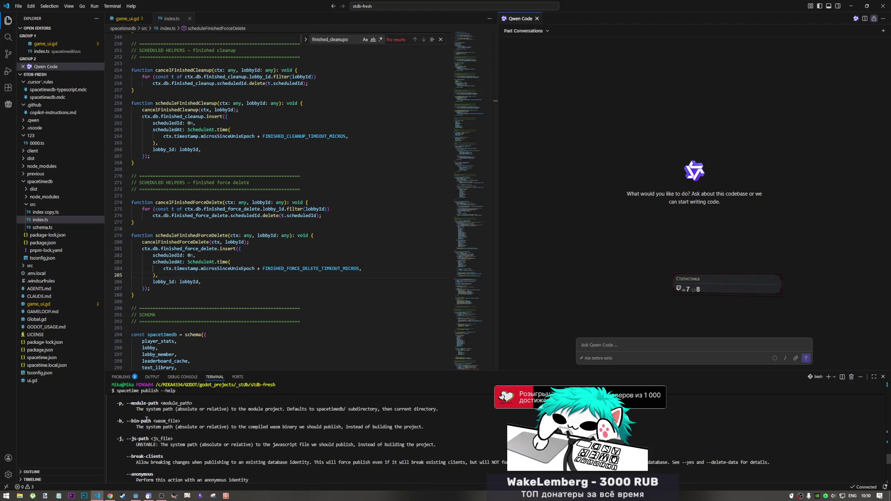
- Make the terminal panel much taller and highlight the --delete-data option description
{"action": "left_click_drag", "start_coordinate": [324, 373], "coordinate": [315, 178]}
{"action": "scroll", "coordinate": [121, 283], "scroll_direction": "up", "scroll_amount": 7}
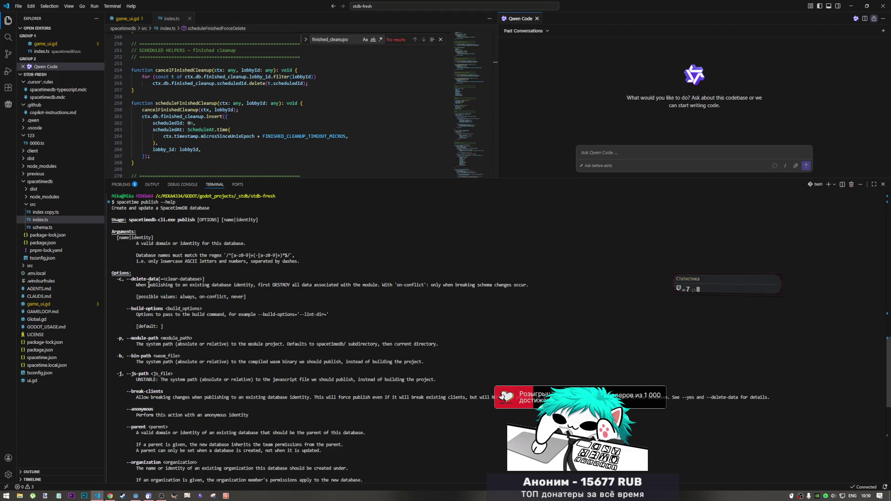
{"action": "left_click_drag", "start_coordinate": [157, 285], "coordinate": [239, 287]}
{"action": "left_click_drag", "start_coordinate": [253, 286], "coordinate": [491, 285]}
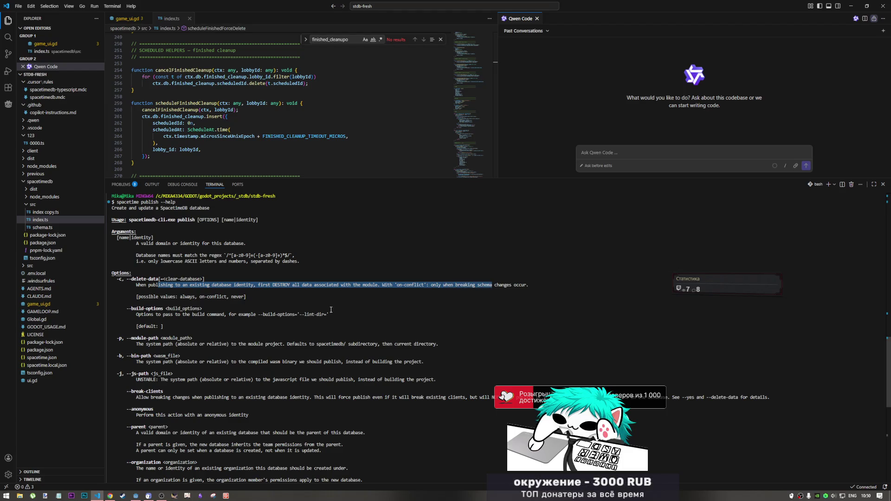
{"action": "key", "text": "ctrl+c"}
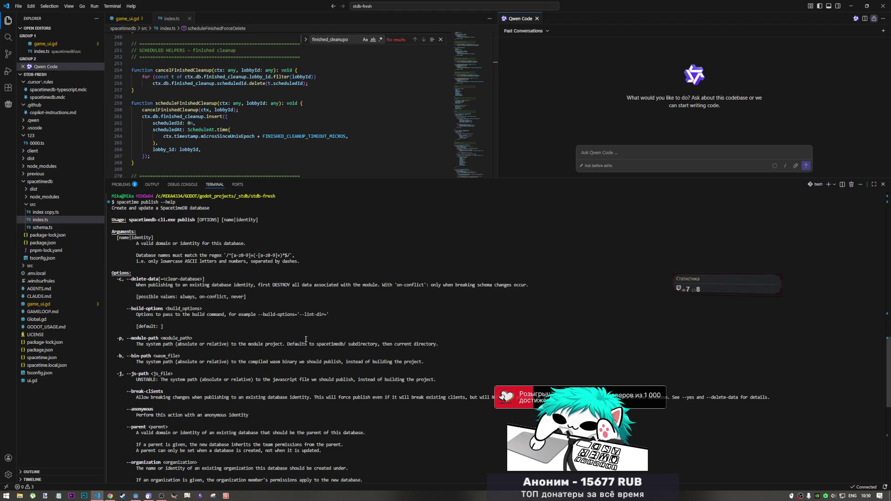
- Rerun 'spacetime publish --help' to reprint the -c/--delete-data values always, on-conflict and never
{"action": "scroll", "coordinate": [306, 331], "scroll_direction": "down", "scroll_amount": 5}
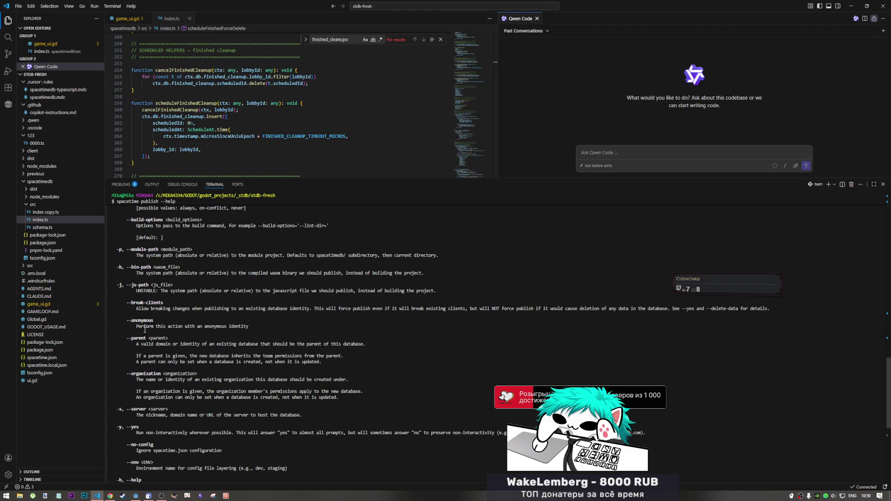
{"action": "scroll", "coordinate": [144, 345], "scroll_direction": "down", "scroll_amount": 4}
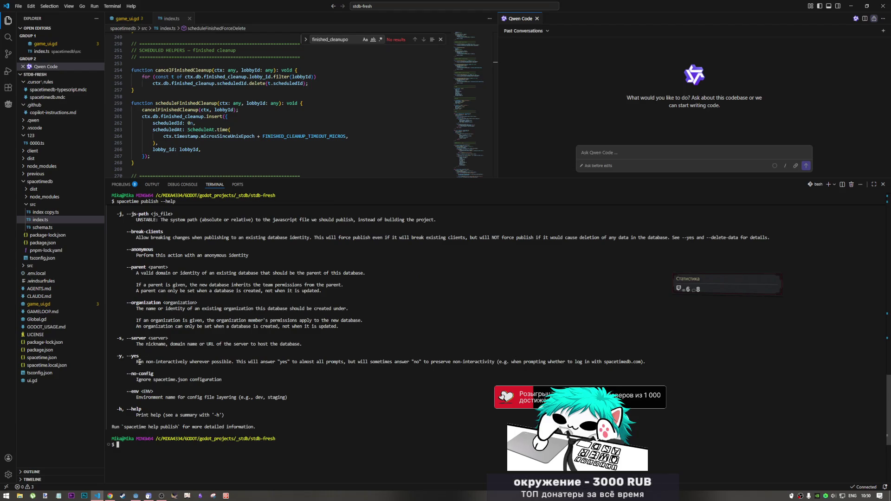
{"action": "scroll", "coordinate": [141, 362], "scroll_direction": "up", "scroll_amount": 10}
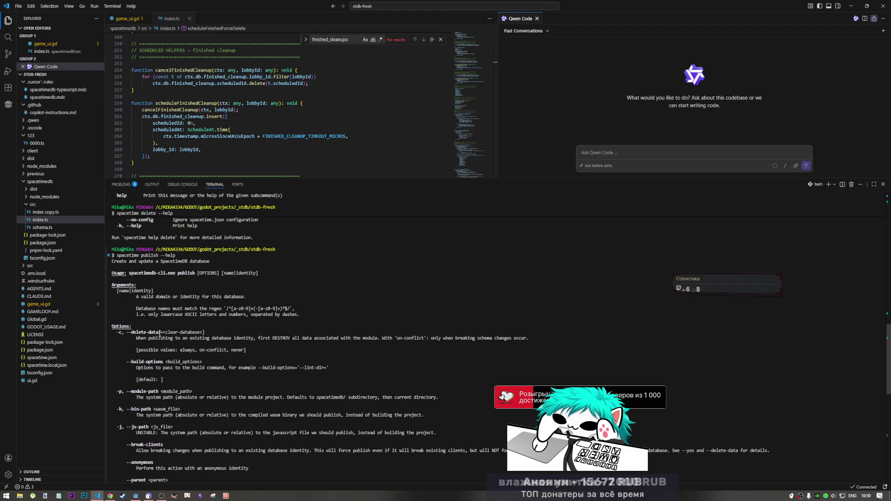
{"action": "scroll", "coordinate": [159, 333], "scroll_direction": "down", "scroll_amount": 10}
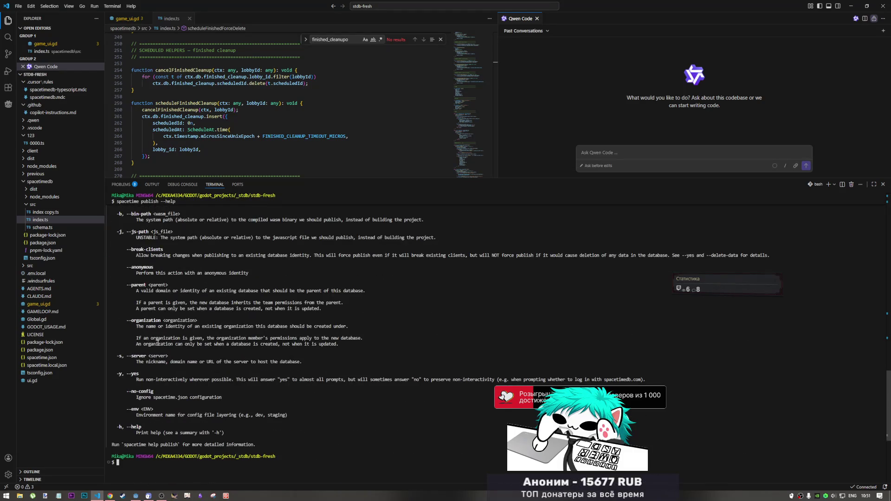
{"action": "key", "text": "Up"}
{"action": "key", "text": "Up"}
{"action": "key", "text": "Up"}
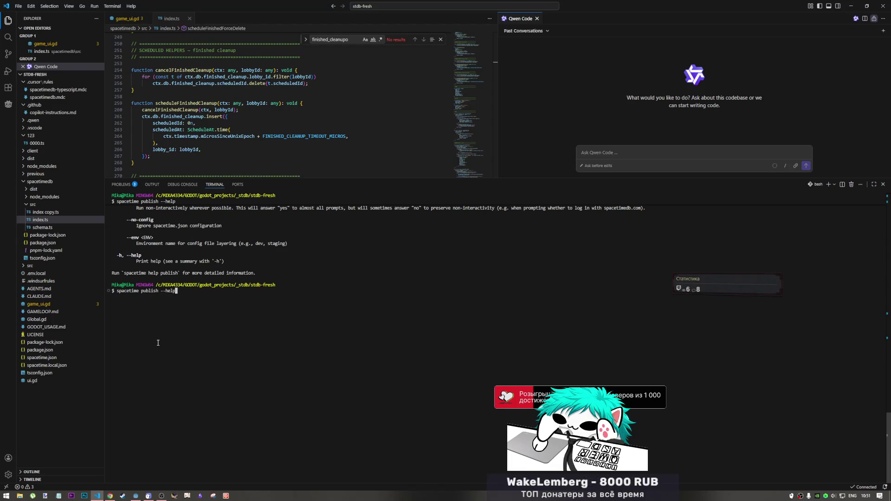
{"action": "key", "text": "BackSpace"}
{"action": "key", "text": "BackSpace"}
{"action": "key", "text": "BackSpace"}
{"action": "type", "text": "-help"}
{"action": "key", "text": "Return"}
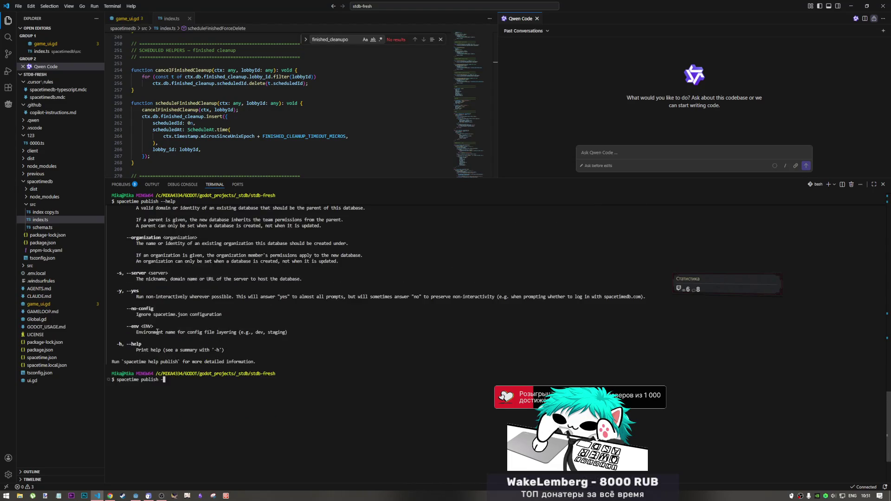
- Run 'spacetime publish -c' with the database name appended
{"action": "scroll", "coordinate": [159, 332], "scroll_direction": "up", "scroll_amount": 10}
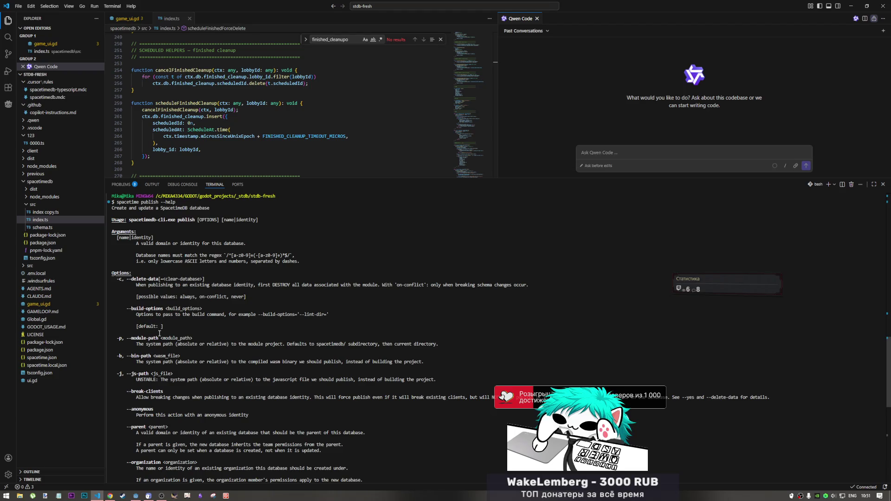
{"action": "scroll", "coordinate": [159, 332], "scroll_direction": "down", "scroll_amount": 4}
{"action": "type", "text": "spacetime publish -c"}
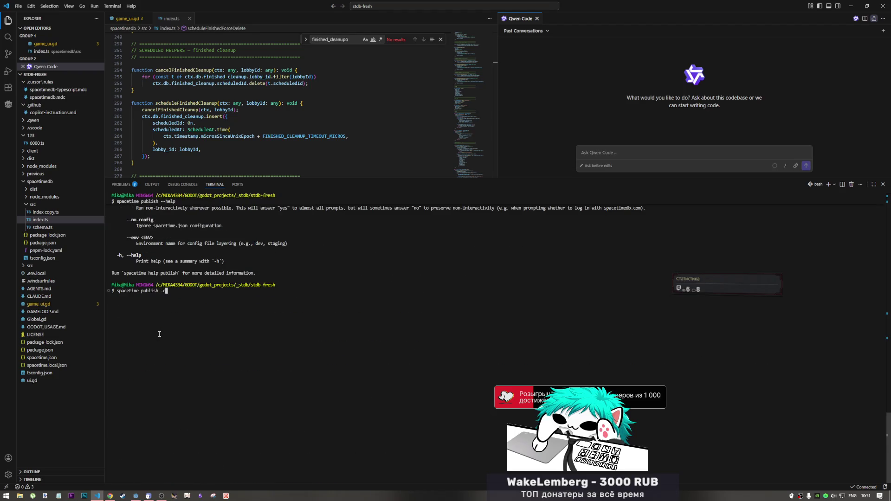
{"action": "scroll", "coordinate": [159, 334], "scroll_direction": "up", "scroll_amount": 10}
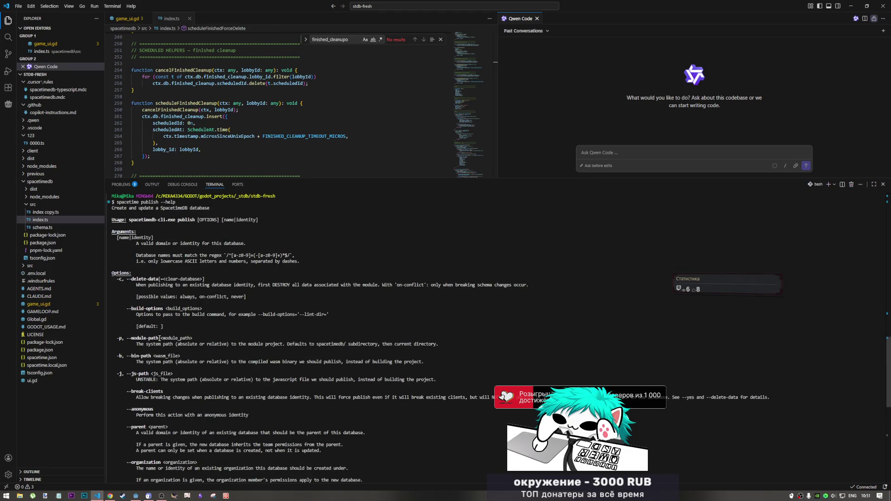
{"action": "scroll", "coordinate": [159, 341], "scroll_direction": "down", "scroll_amount": 10}
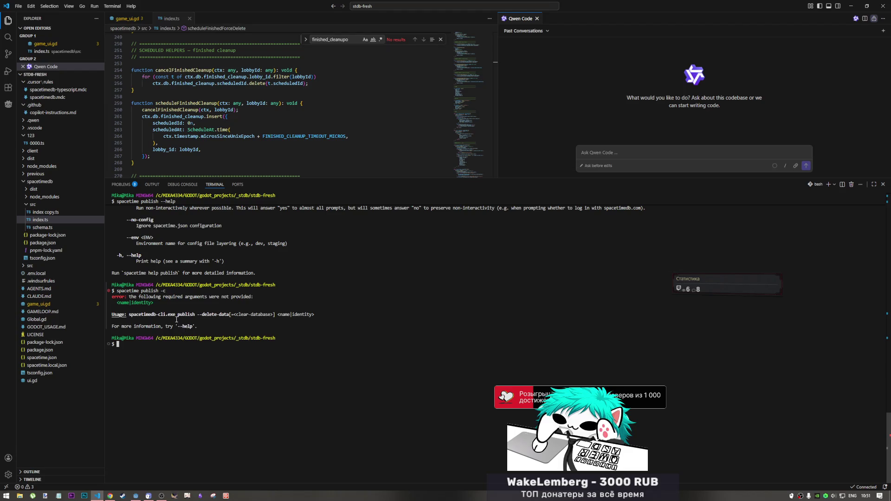
{"action": "key", "text": "Up"}
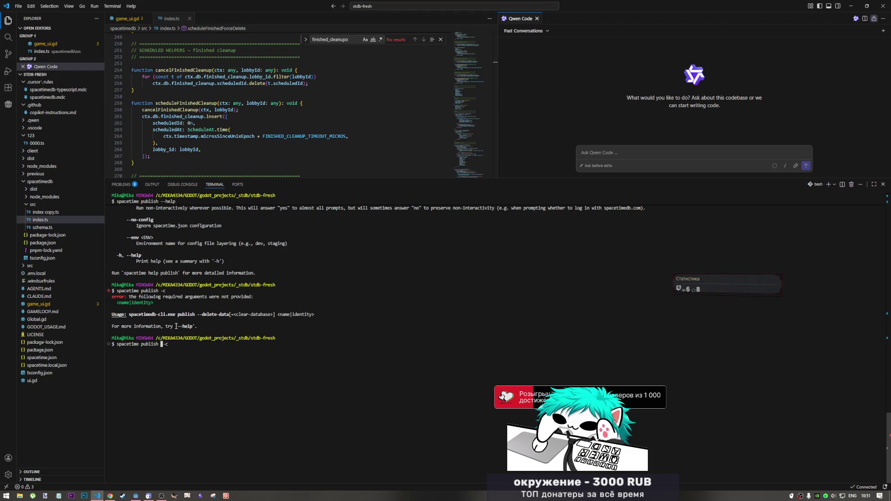
{"action": "type", "text": "Mika43"}
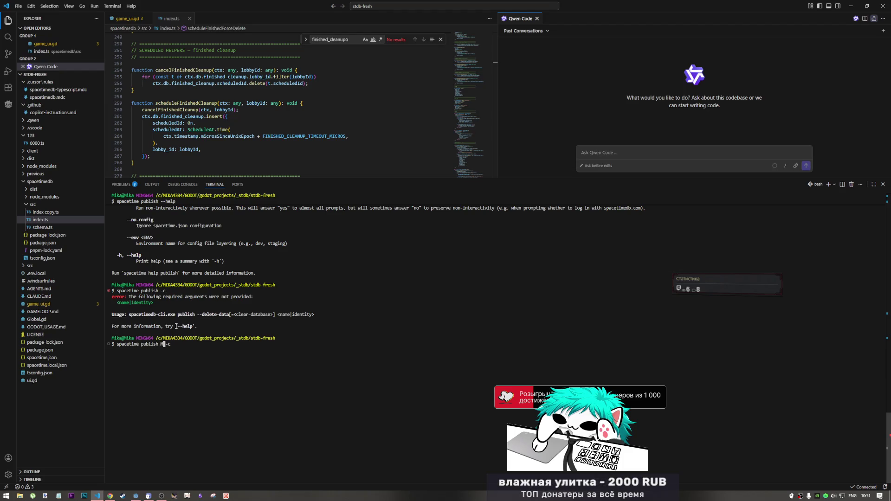
{"action": "type", "text": "34"}
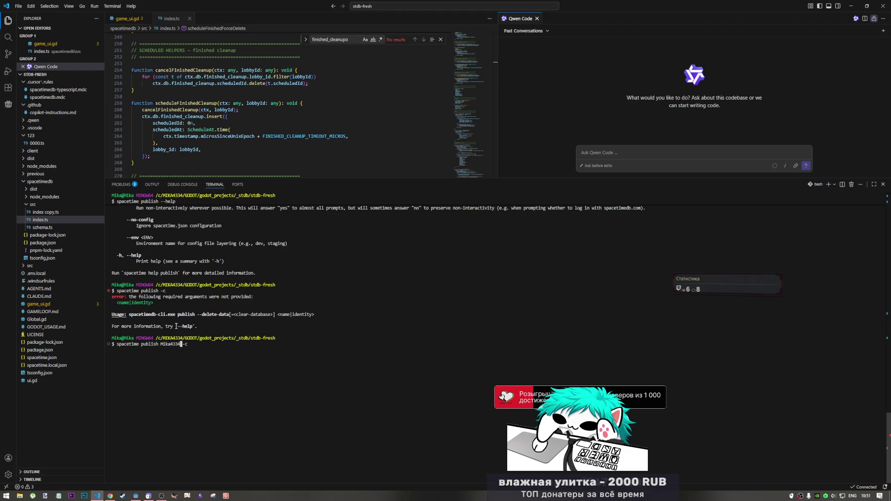
{"action": "key", "text": "Return"}
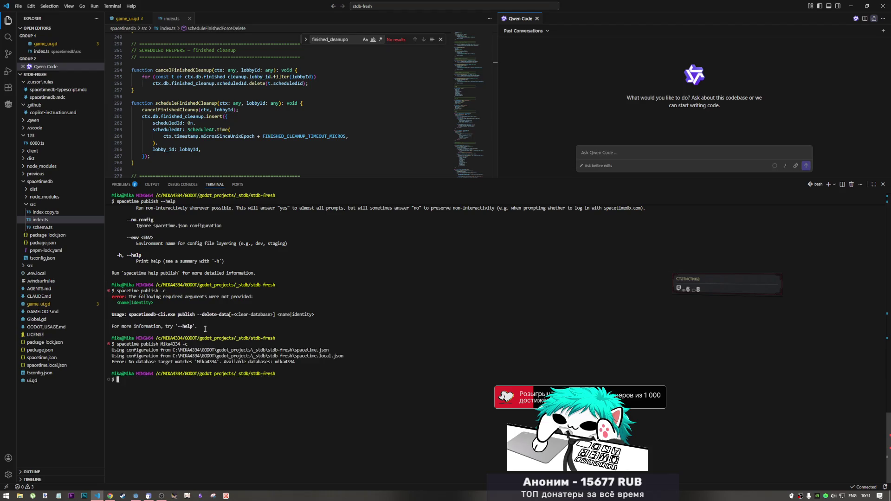
- Rerun the publish with the lowercase database name and confirm both prompts to wipe its data
{"action": "key", "text": "Up"}
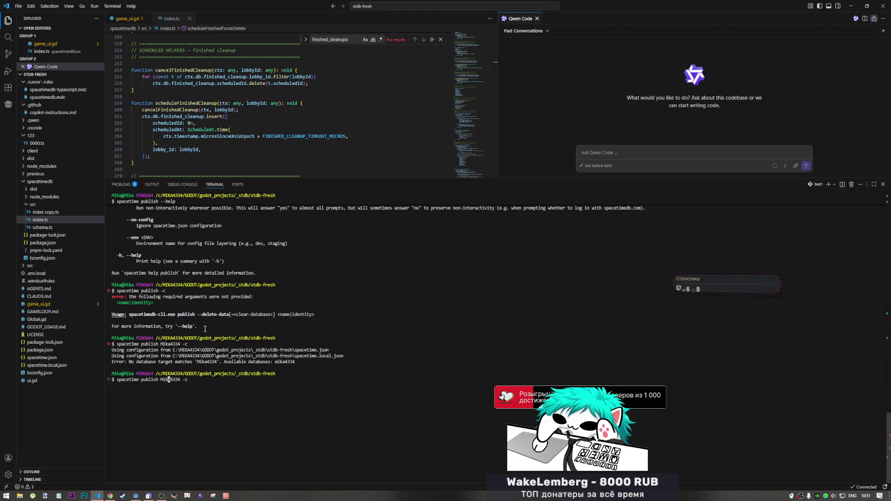
{"action": "key", "text": "Delete"}
{"action": "type", "text": "m"}
{"action": "key", "text": "Return"}
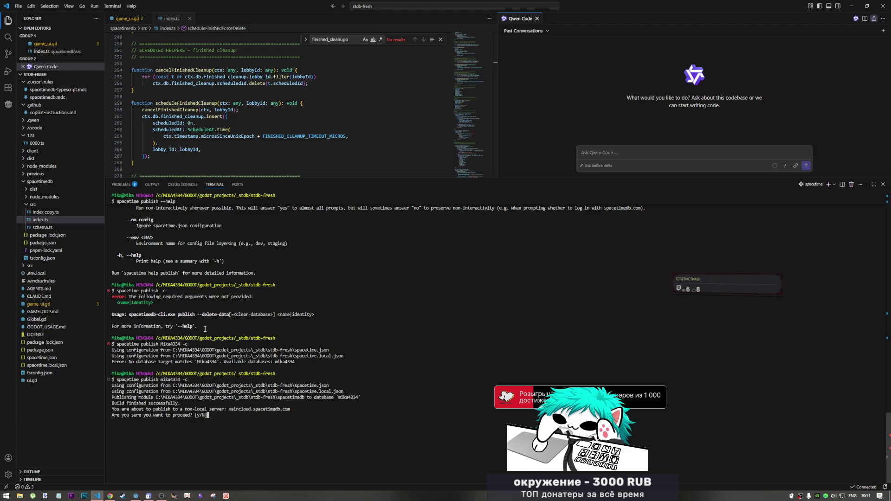
{"action": "key", "text": "Return"}
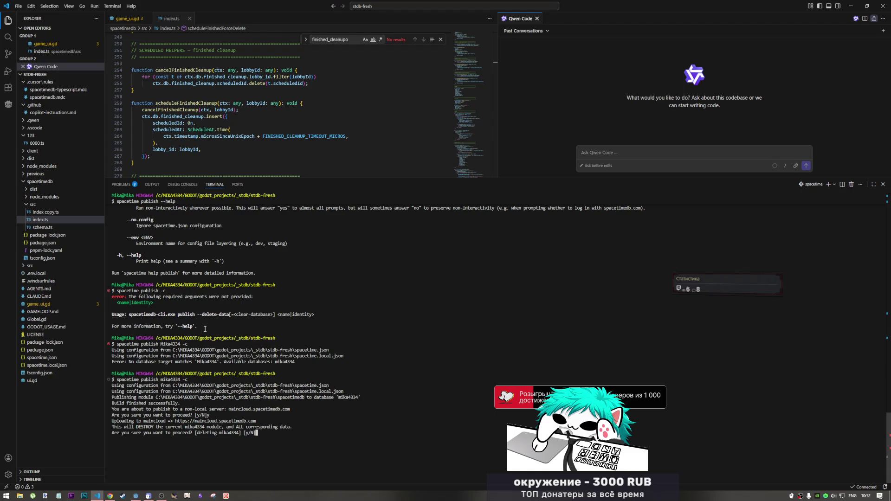
{"action": "key", "text": "Return"}
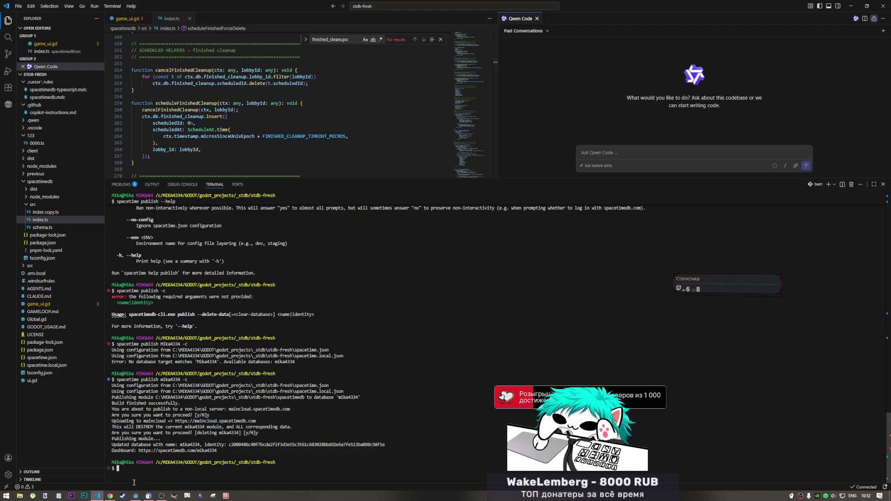
{"action": "left_click", "coordinate": [110, 495]}
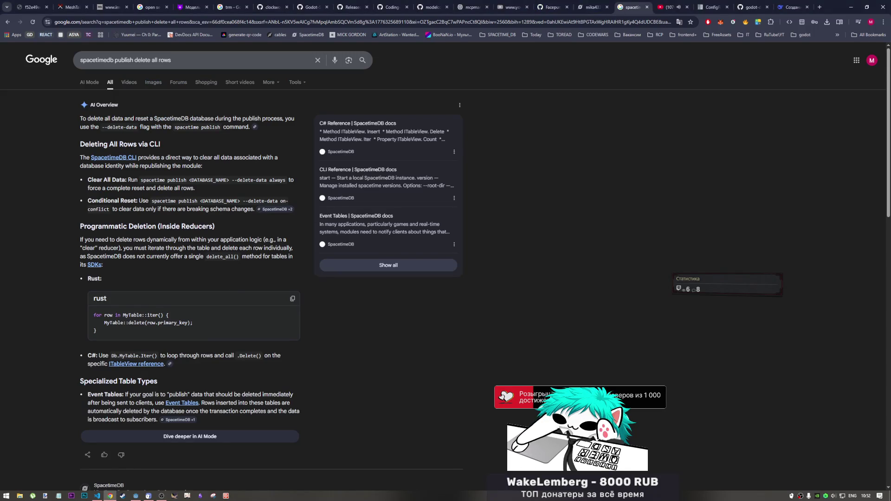
- Open the SpacetimeDB dashboard tab and navigate back to the account's dashboard page
{"action": "left_click", "coordinate": [592, 7]}
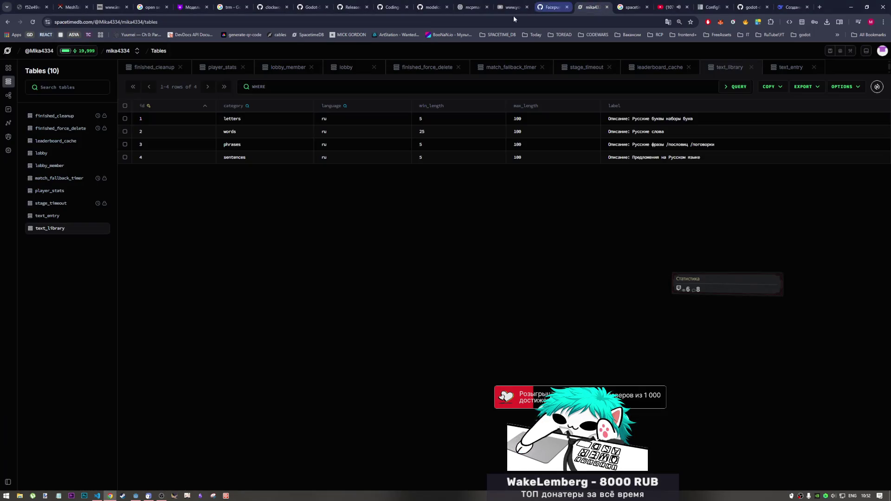
{"action": "left_click", "coordinate": [15, 83]}
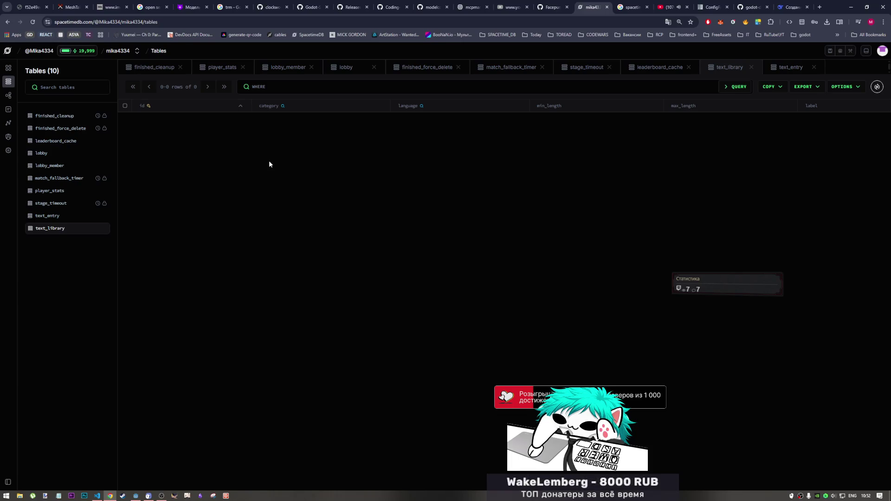
{"action": "left_click_drag", "start_coordinate": [122, 22], "coordinate": [160, 21]}
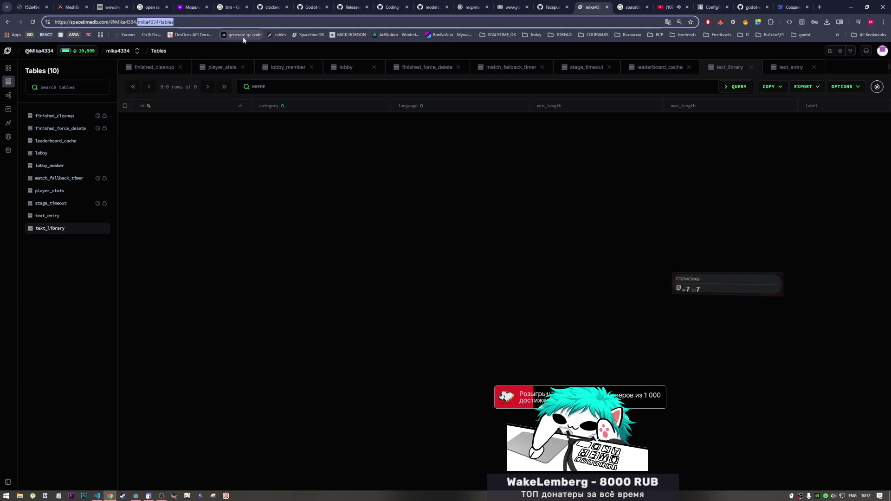
{"action": "key", "text": "BackSpace"}
{"action": "key", "text": "Return"}
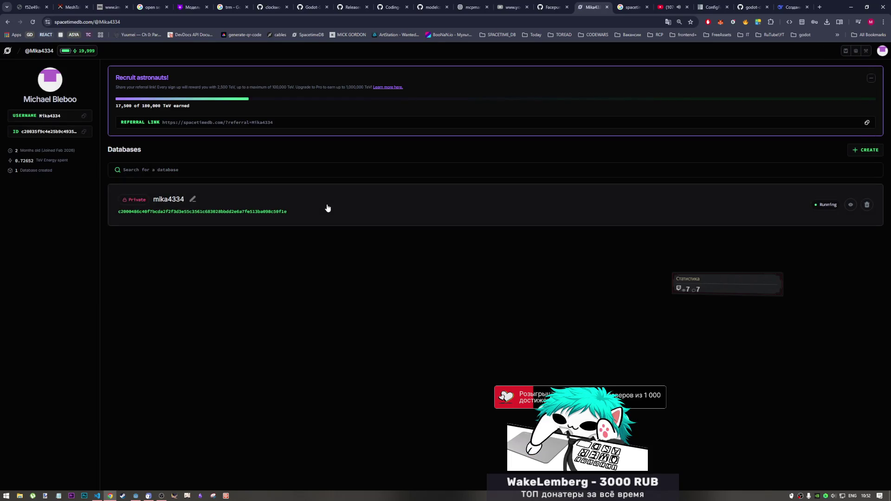
- Open the database's tables and confirm lobby and text_entry now hold 0 rows
{"action": "left_click", "coordinate": [327, 207]}
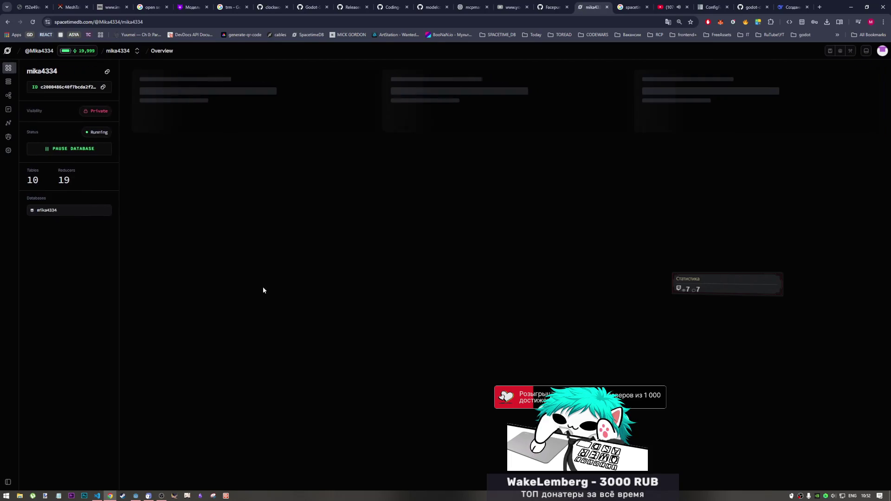
{"action": "left_click", "coordinate": [8, 81]}
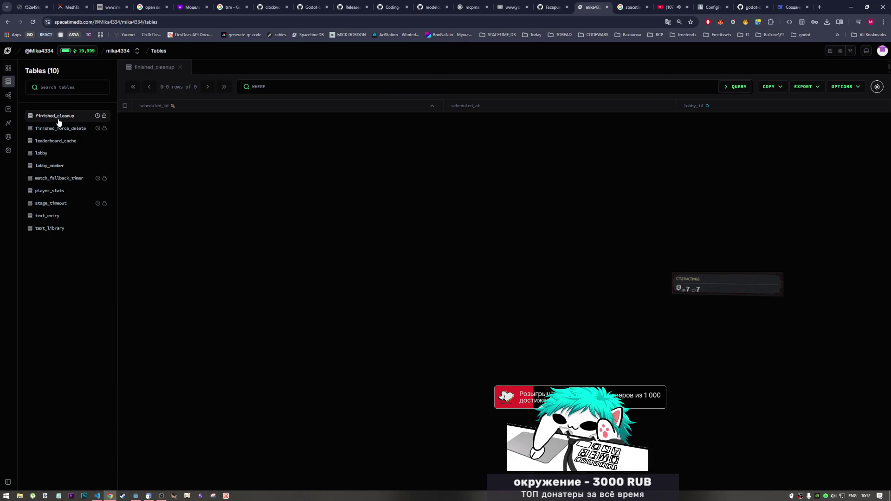
{"action": "left_click", "coordinate": [48, 155]}
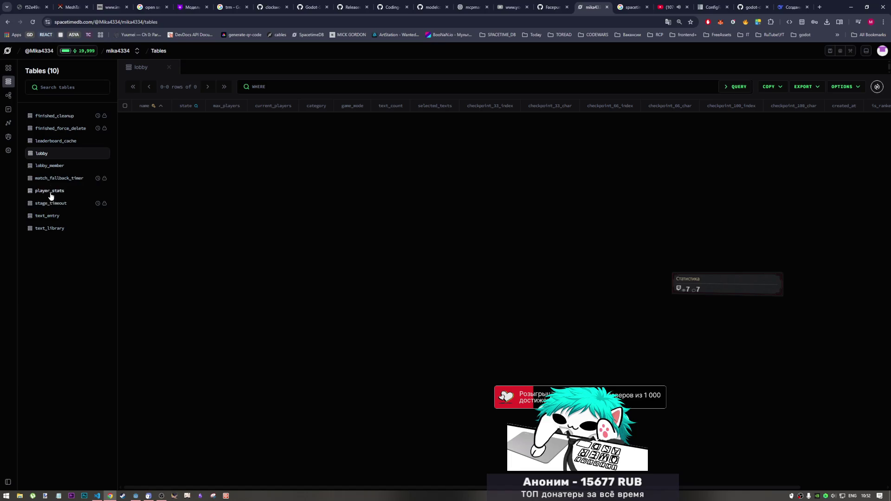
{"action": "left_click", "coordinate": [48, 217]}
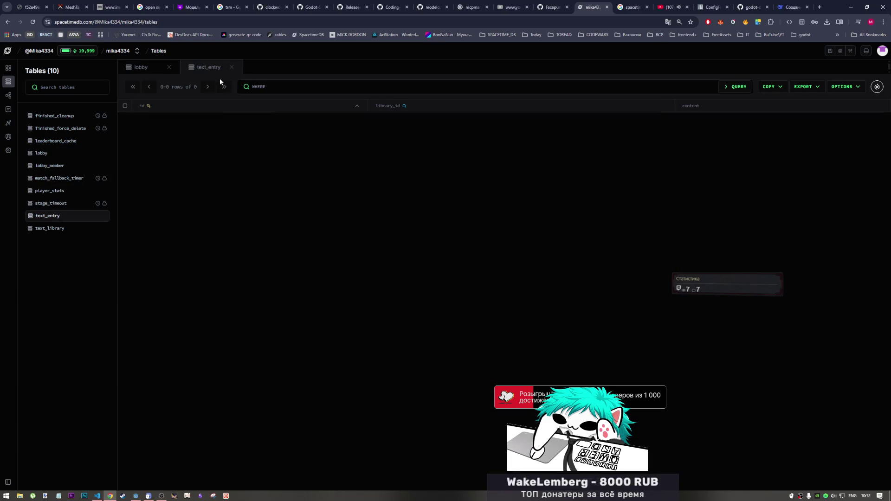
{"action": "left_click", "coordinate": [169, 67]}
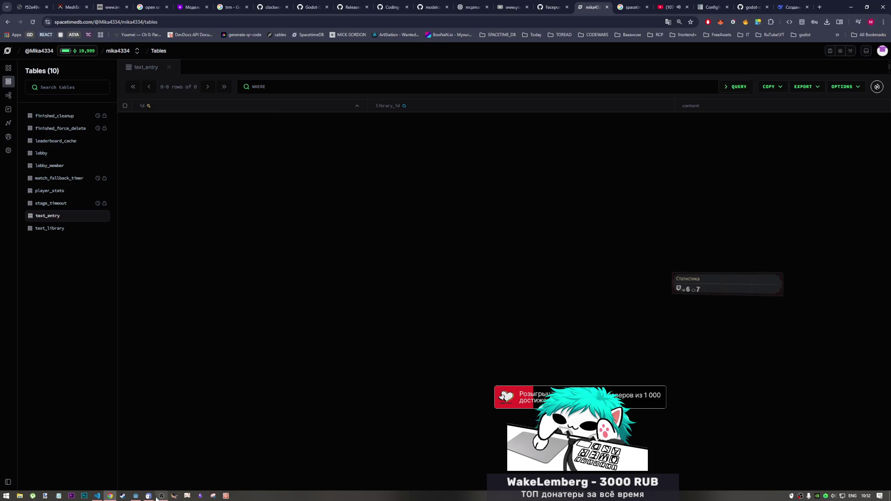
{"action": "left_click", "coordinate": [135, 495]}
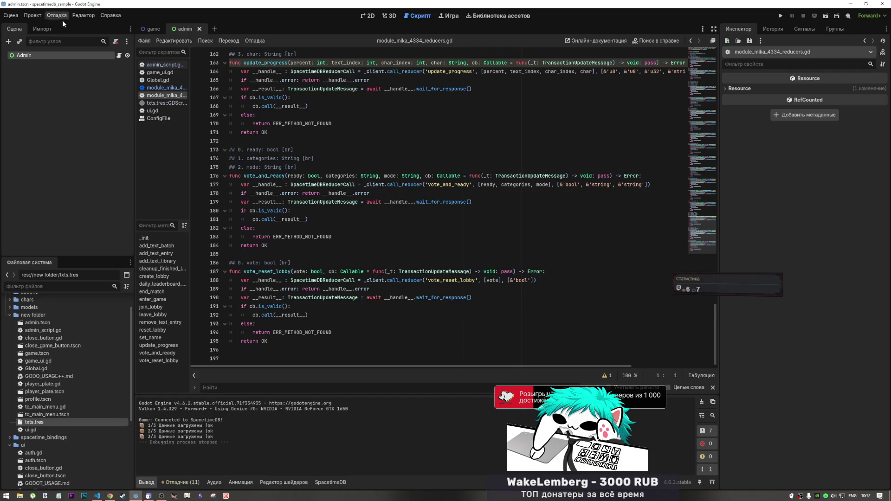
- Check the Debug run-instances settings, then close both module scripts
{"action": "left_click", "coordinate": [33, 16]}
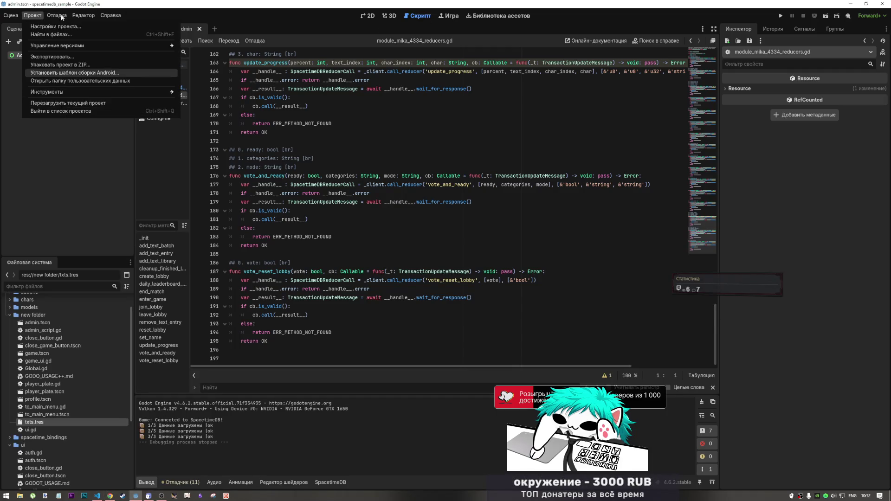
{"action": "mouse_move", "coordinate": [57, 15]}
{"action": "left_click", "coordinate": [106, 119]}
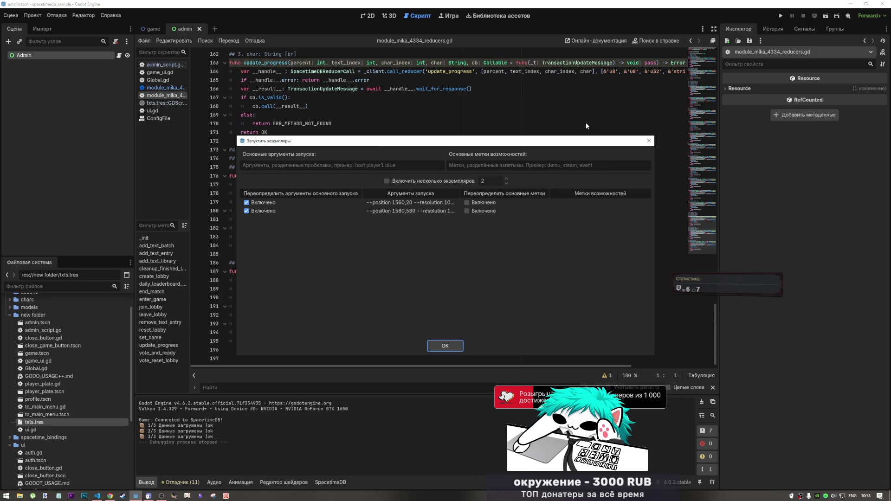
{"action": "left_click", "coordinate": [648, 141]}
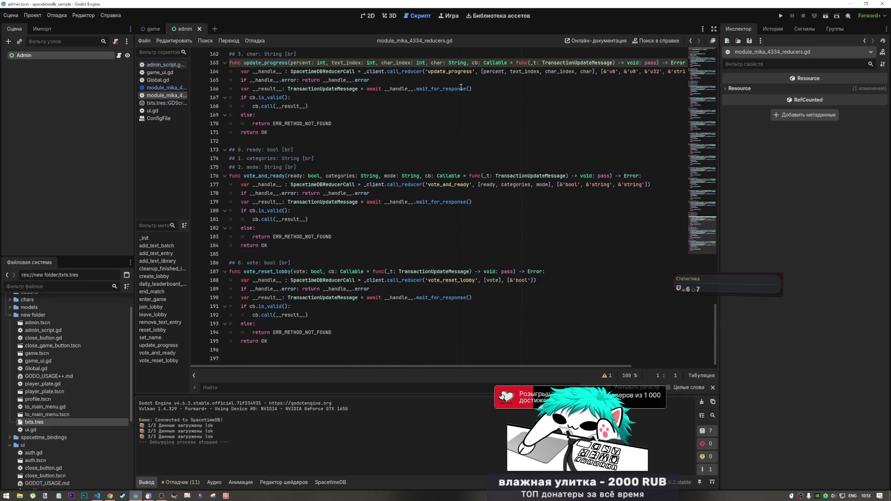
{"action": "middle_click", "coordinate": [168, 91]}
{"action": "middle_click", "coordinate": [168, 91]}
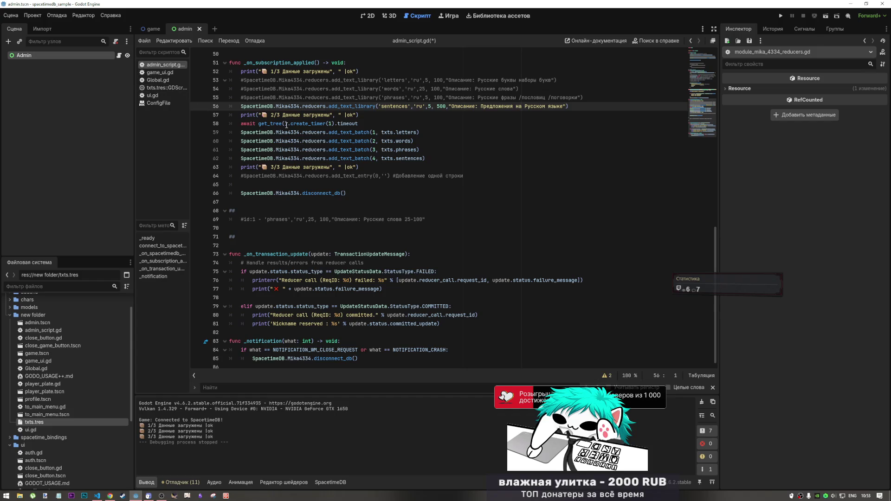
- Uncomment the letters, words and phrases add_text_library calls (lines 53–55) and save admin_script.gd
{"action": "scroll", "coordinate": [255, 97], "scroll_direction": "up", "scroll_amount": 3}
{"action": "left_click_drag", "start_coordinate": [571, 176], "coordinate": [466, 151]}
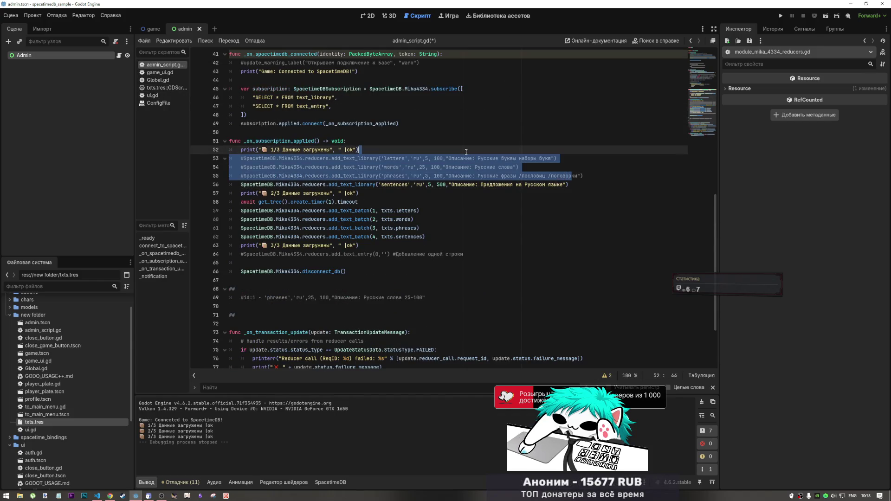
{"action": "key", "text": "ctrl+k"}
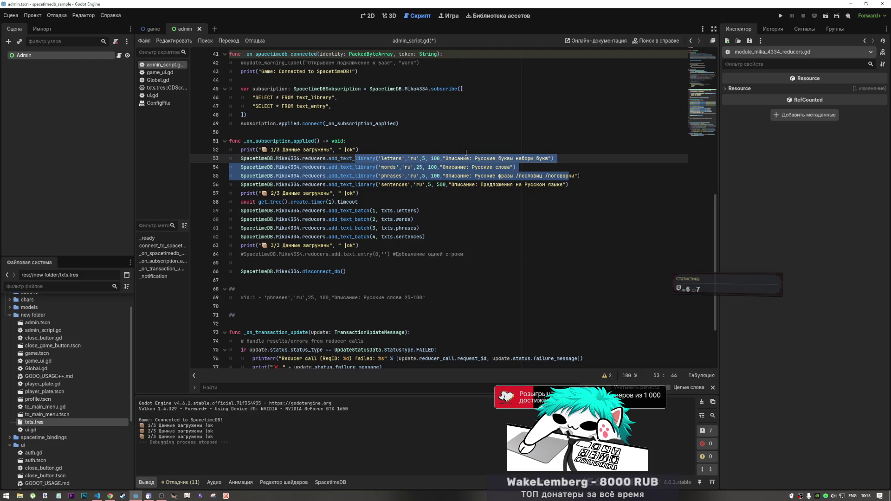
{"action": "key", "text": "Down"}
{"action": "key", "text": "Down"}
{"action": "key", "text": "Down"}
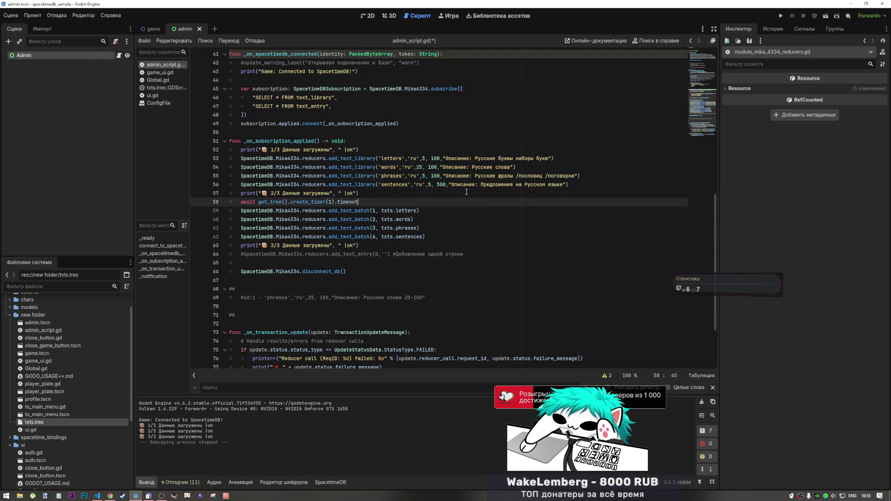
{"action": "left_click", "coordinate": [437, 185]}
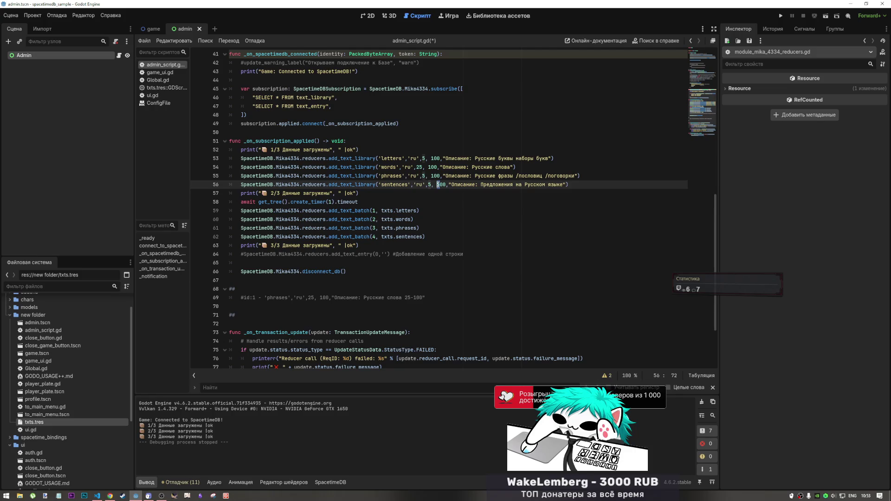
{"action": "key", "text": "shift+Left"}
{"action": "key", "text": "ctrl+Right"}
{"action": "key", "text": "ctrl+s"}
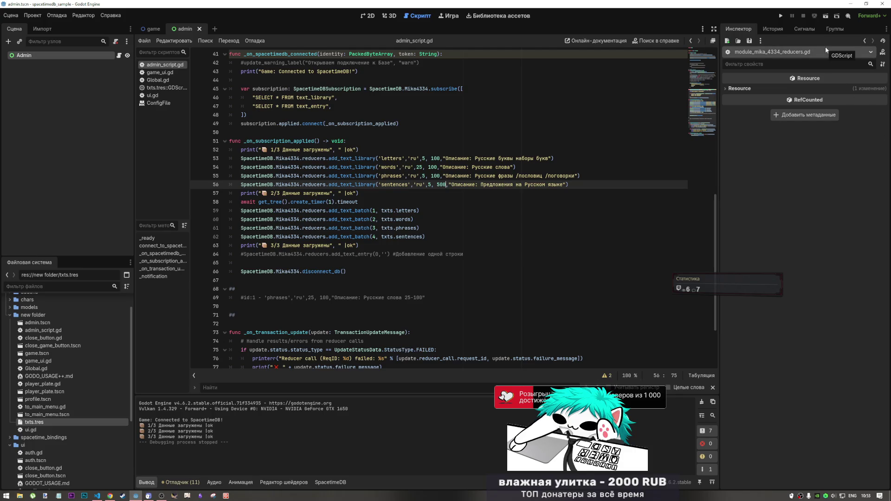
{"action": "left_click", "coordinate": [164, 87]}
{"action": "middle_click", "coordinate": [167, 88]}
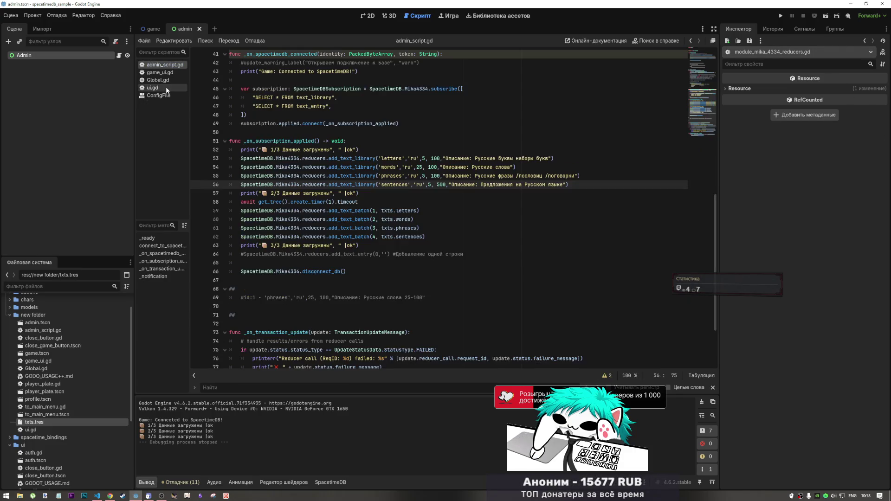
- Check the Admin node's txts.tres text lists, then run the admin scene to upload the texts
{"action": "left_click", "coordinate": [74, 55]}
{"action": "left_click", "coordinate": [847, 90]}
{"action": "left_click", "coordinate": [847, 90]}
{"action": "left_click", "coordinate": [847, 90]}
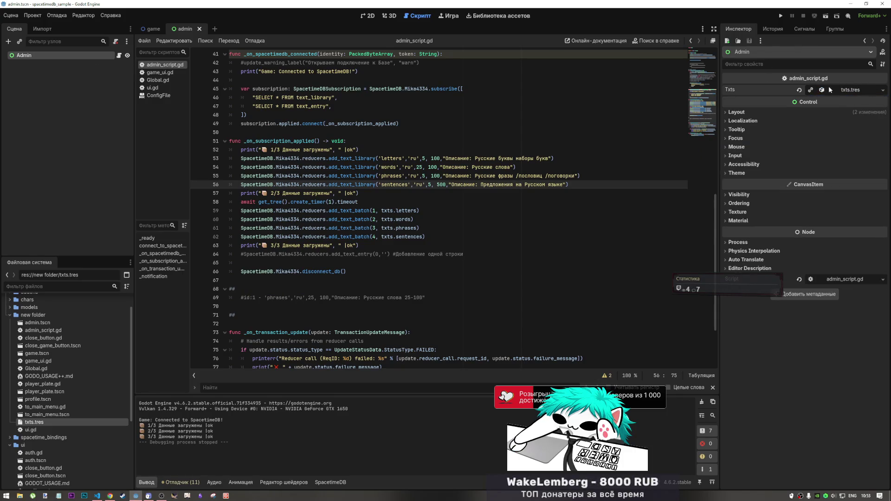
{"action": "left_click", "coordinate": [842, 89]}
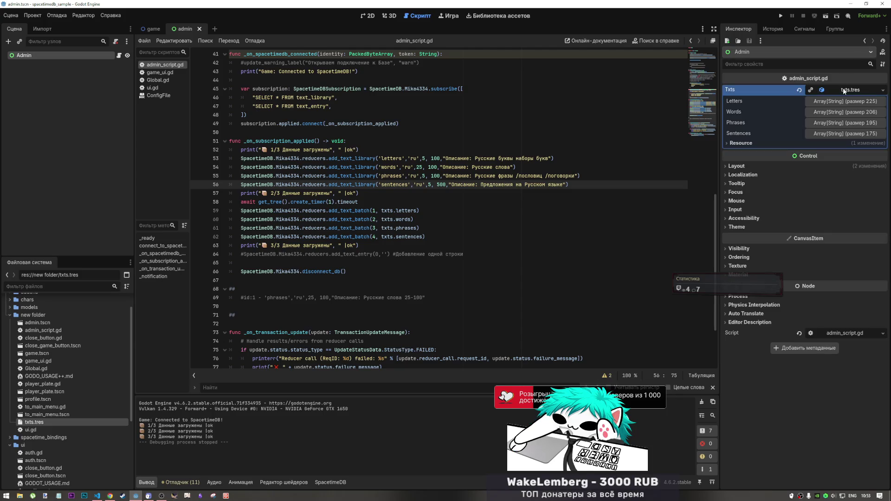
{"action": "left_click", "coordinate": [843, 88]}
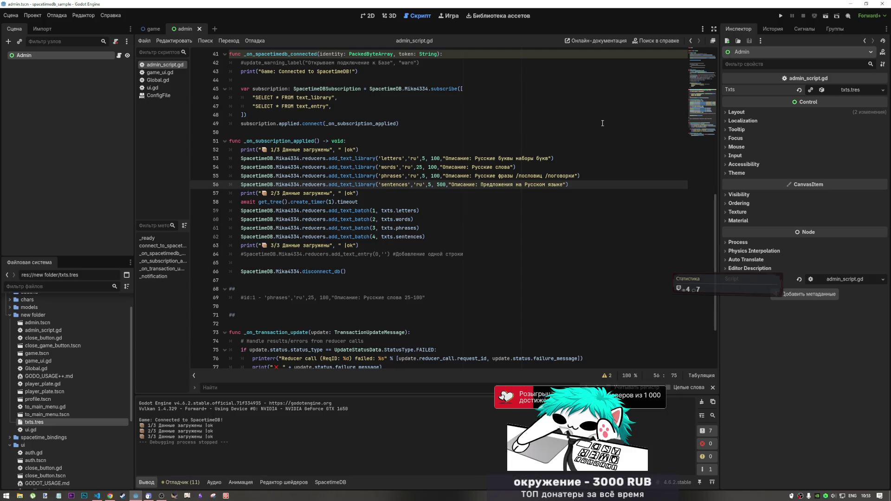
{"action": "scroll", "coordinate": [706, 157], "scroll_direction": "up", "scroll_amount": 3}
{"action": "scroll", "coordinate": [697, 182], "scroll_direction": "up", "scroll_amount": 5}
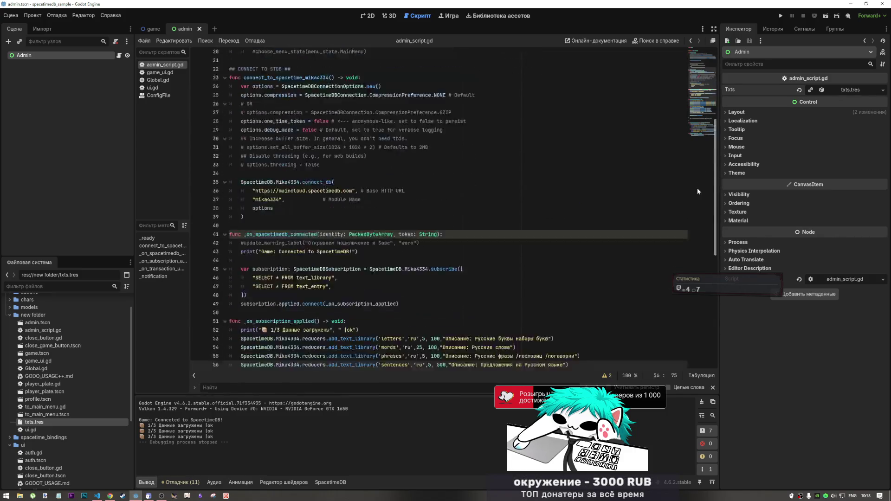
{"action": "scroll", "coordinate": [694, 207], "scroll_direction": "down", "scroll_amount": 5}
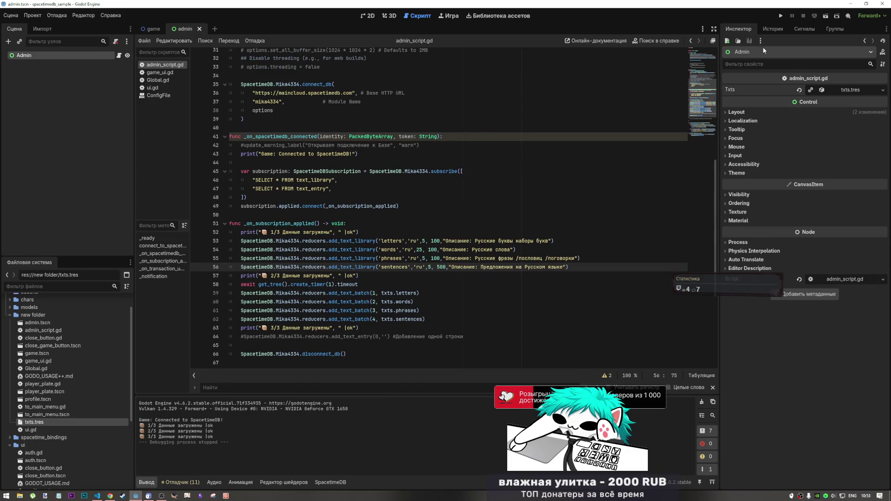
{"action": "left_click", "coordinate": [828, 17]}
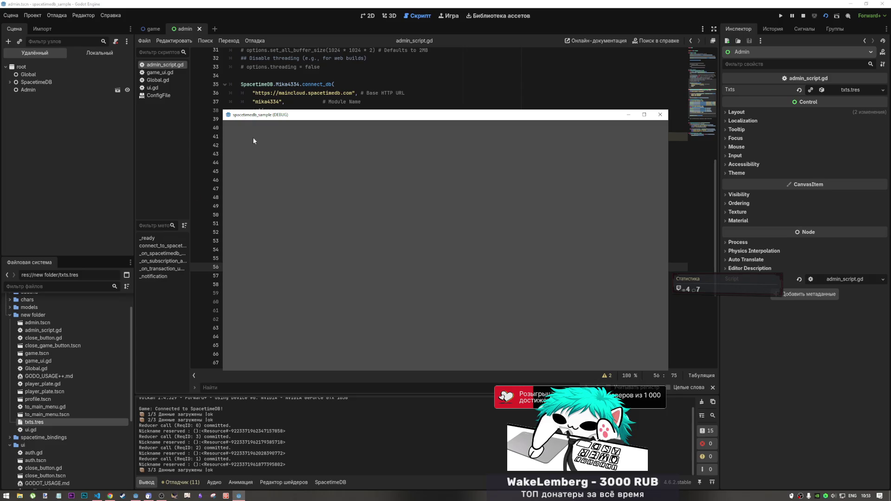
- Bring the script editor forward and stop the running admin scene
{"action": "left_click", "coordinate": [364, 89]}
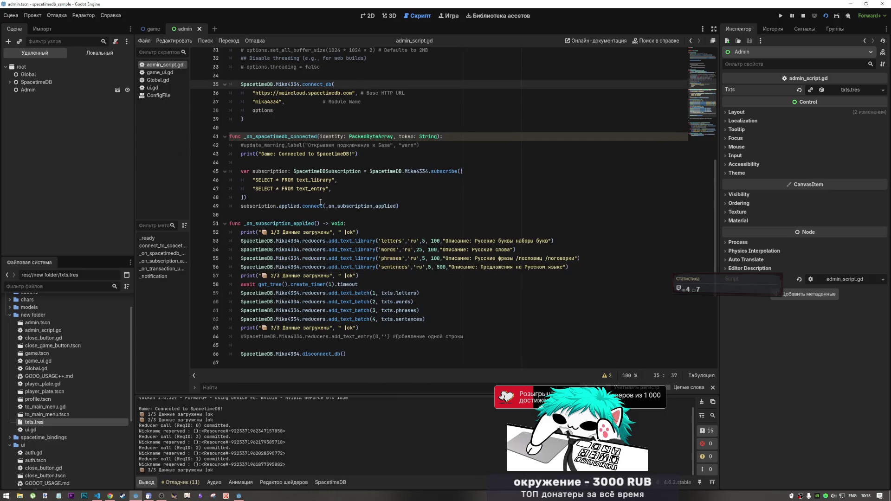
{"action": "scroll", "coordinate": [320, 202], "scroll_direction": "up", "scroll_amount": 8}
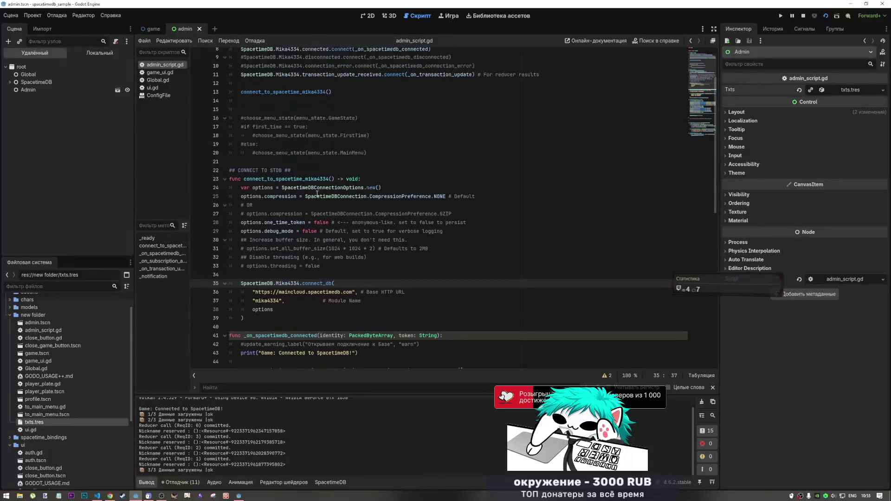
{"action": "scroll", "coordinate": [317, 193], "scroll_direction": "down", "scroll_amount": 4}
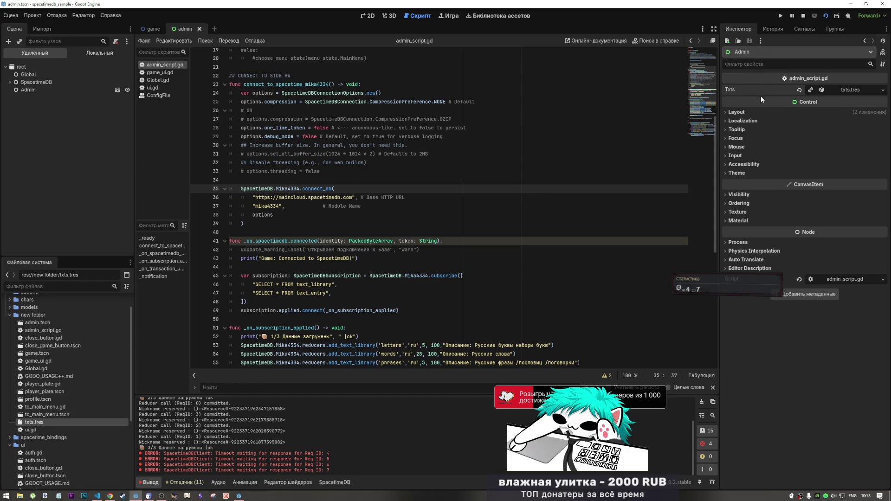
{"action": "left_click", "coordinate": [803, 15]}
- Search admin_script.gd for 'Nickname reserved' from the copied log line and delete that print line
{"action": "scroll", "coordinate": [203, 438], "scroll_direction": "up", "scroll_amount": 2}
{"action": "scroll", "coordinate": [202, 438], "scroll_direction": "up", "scroll_amount": 1}
{"action": "mouse_move", "coordinate": [217, 444]}
{"action": "left_mouse_down"}
{"action": "mouse_move", "coordinate": [290, 444]}
{"action": "mouse_move", "coordinate": [133, 441]}
{"action": "left_mouse_up"}
{"action": "key", "text": "ctrl+c"}
{"action": "left_click", "coordinate": [187, 444]}
{"action": "left_click", "coordinate": [431, 265]}
{"action": "key", "text": "ctrl+f"}
{"action": "key", "text": "ctrl+v"}
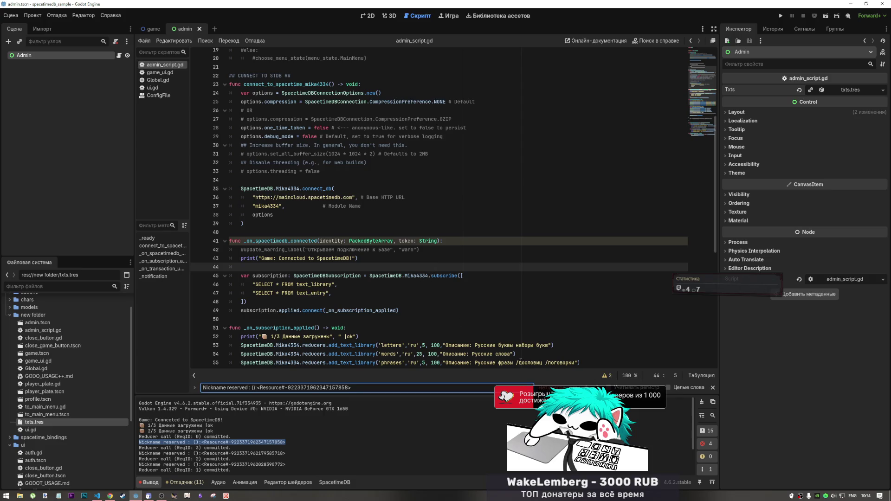
{"action": "left_click_drag", "start_coordinate": [246, 387], "coordinate": [430, 384]}
{"action": "key", "text": "BackSpace"}
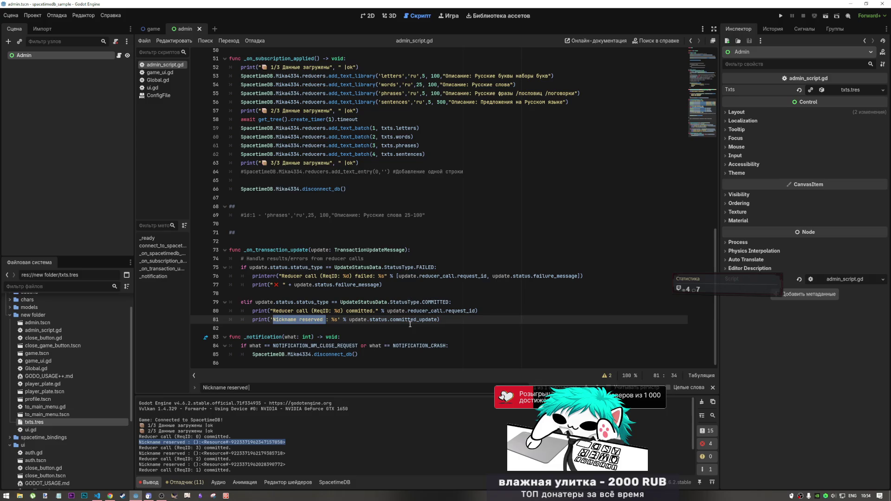
{"action": "triple_click", "coordinate": [462, 316]}
{"action": "key", "text": "BackSpace"}
{"action": "key", "text": "BackSpace"}
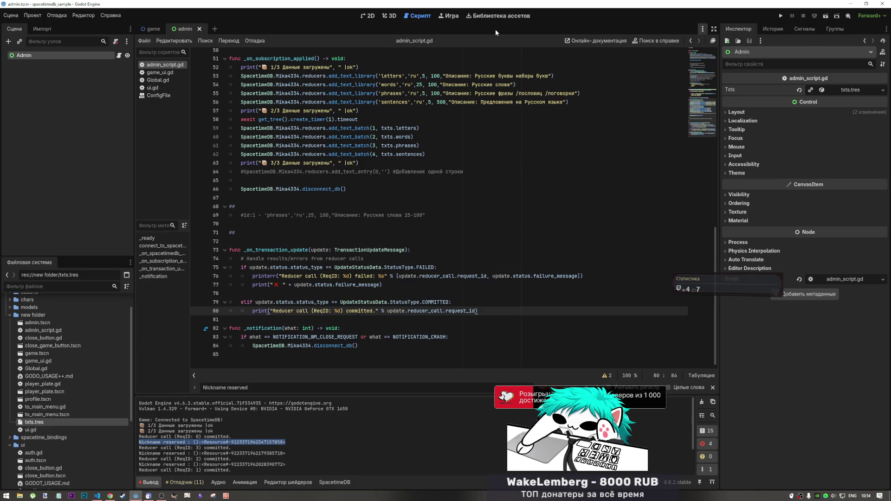
- Close admin_script.gd and view the dashboard's text_entry table, now holding 595 rows
{"action": "middle_click", "coordinate": [164, 66]}
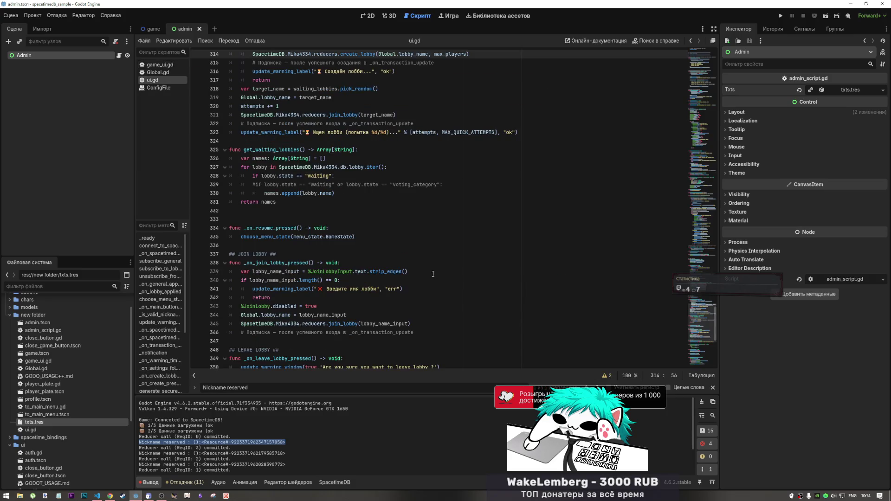
{"action": "left_click", "coordinate": [338, 262]}
{"action": "scroll", "coordinate": [324, 186], "scroll_direction": "up", "scroll_amount": 4}
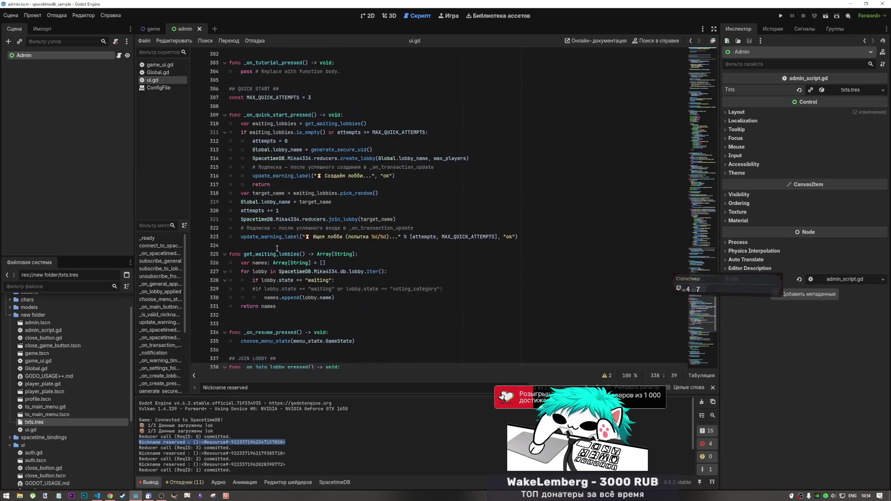
{"action": "left_click", "coordinate": [107, 496]}
{"action": "scroll", "coordinate": [274, 241], "scroll_direction": "down", "scroll_amount": 10}
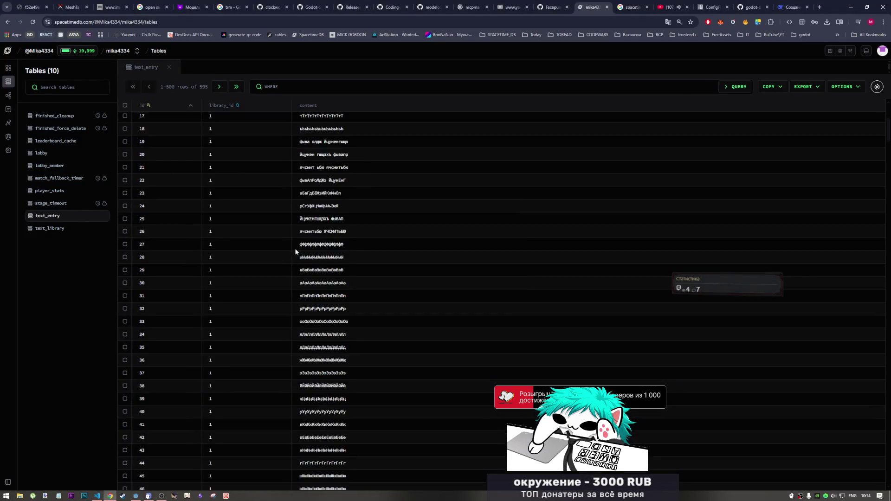
{"action": "mouse_move", "coordinate": [888, 111]}
{"action": "left_mouse_down"}
{"action": "mouse_move", "coordinate": [874, 435]}
{"action": "mouse_move", "coordinate": [886, 478]}
{"action": "left_mouse_up"}
{"action": "scroll", "coordinate": [501, 296], "scroll_direction": "up", "scroll_amount": 5}
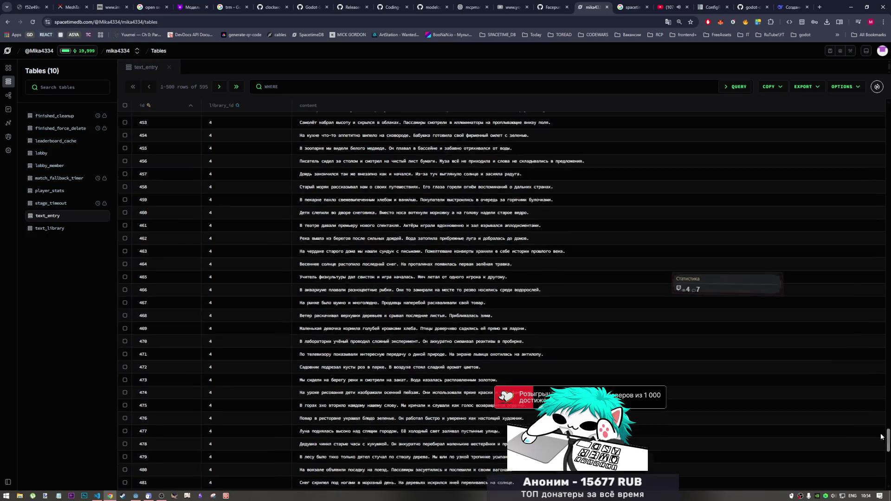
{"action": "scroll", "coordinate": [501, 297], "scroll_direction": "down", "scroll_amount": 5}
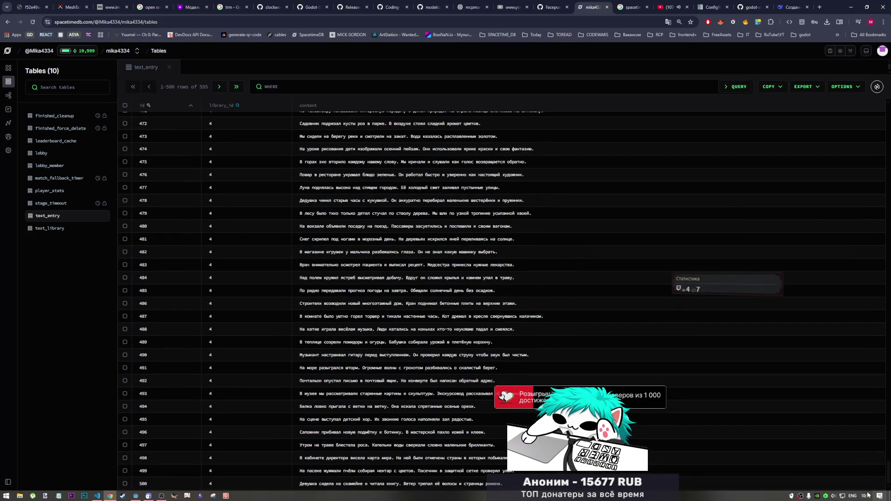
{"action": "mouse_move", "coordinate": [141, 496]}
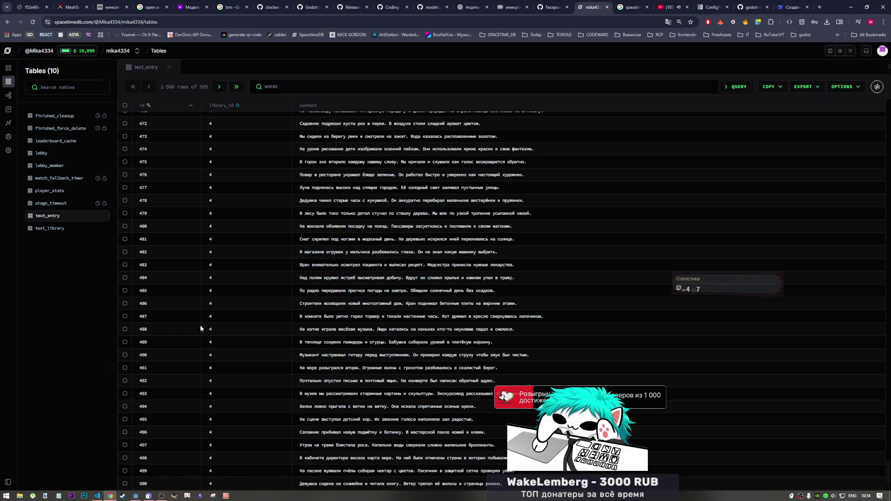
{"action": "scroll", "coordinate": [269, 367], "scroll_direction": "up", "scroll_amount": 15}
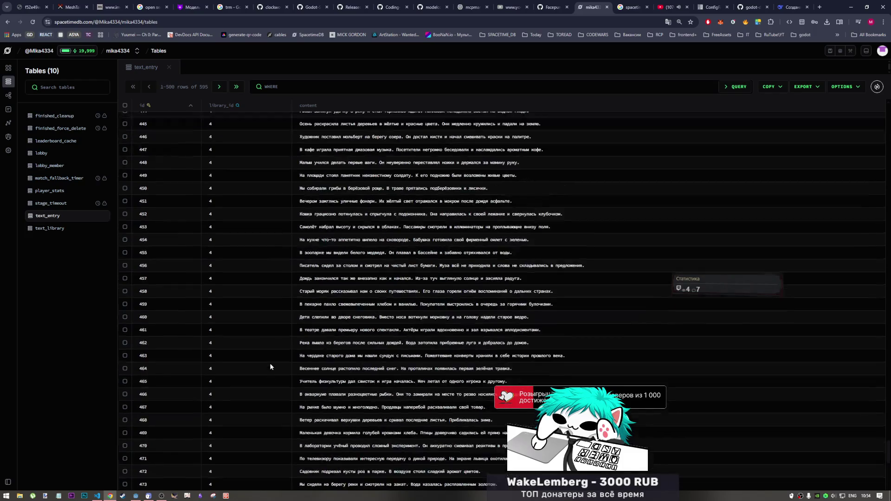
{"action": "scroll", "coordinate": [269, 358], "scroll_direction": "up", "scroll_amount": 3}
{"action": "scroll", "coordinate": [266, 354], "scroll_direction": "down", "scroll_amount": 5}
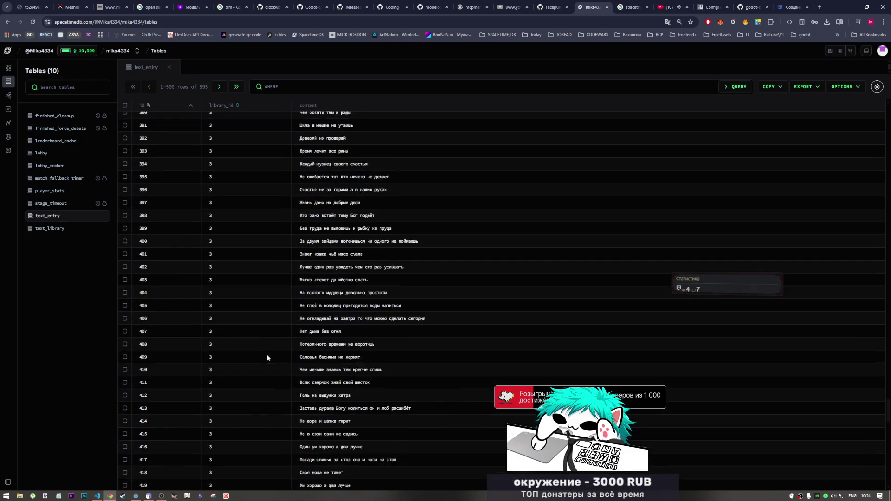
{"action": "scroll", "coordinate": [266, 358], "scroll_direction": "down", "scroll_amount": 14}
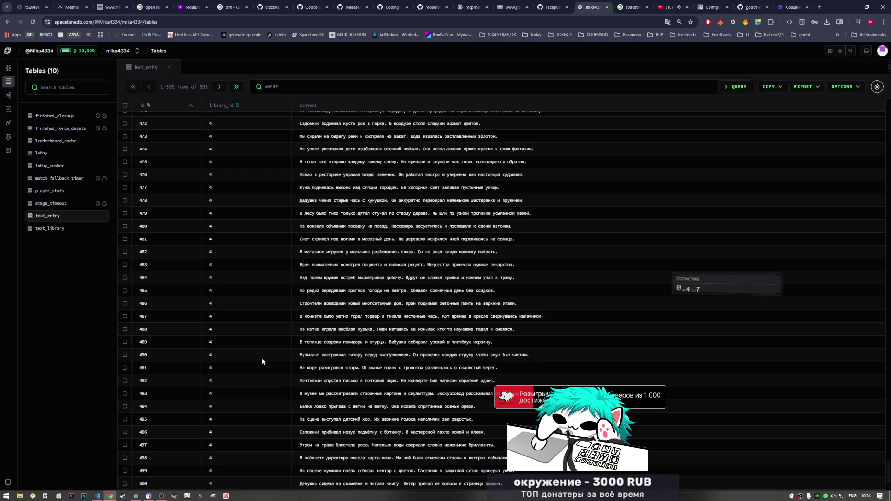
- Run 'spacetime logs' and select the add_text_batch error: text must be 25-100 chars, got 14
{"action": "left_click", "coordinate": [97, 496]}
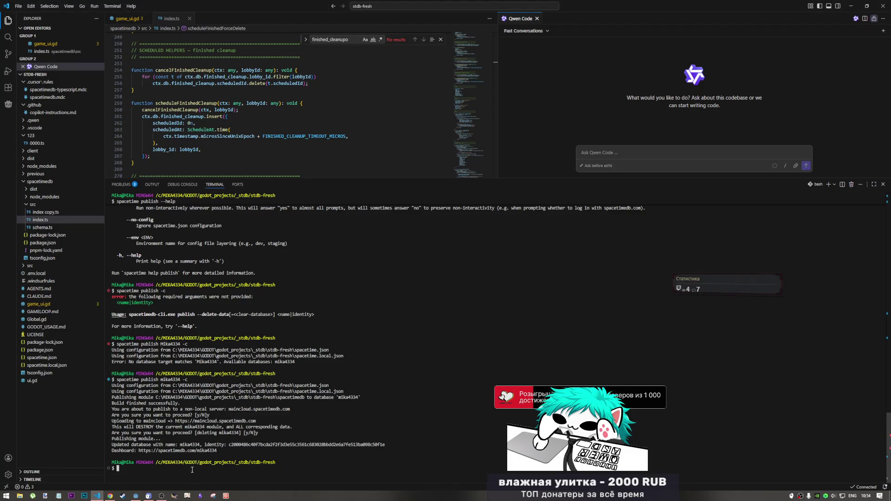
{"action": "key", "text": "Up"}
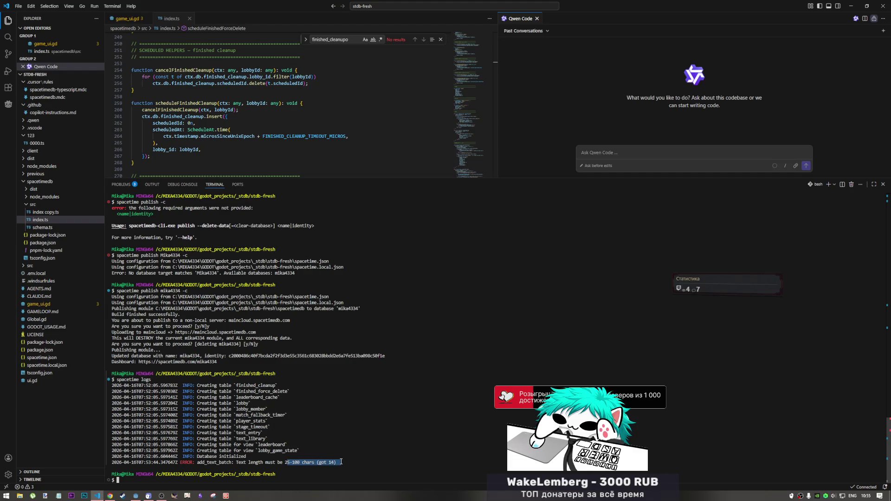
{"action": "left_click_drag", "start_coordinate": [341, 464], "coordinate": [279, 463]}
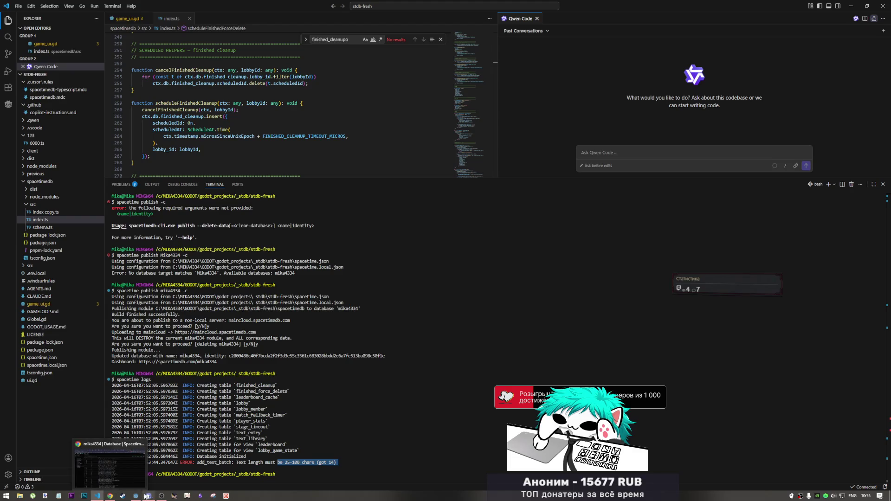
{"action": "left_click", "coordinate": [138, 495]}
{"action": "left_click", "coordinate": [354, 142]}
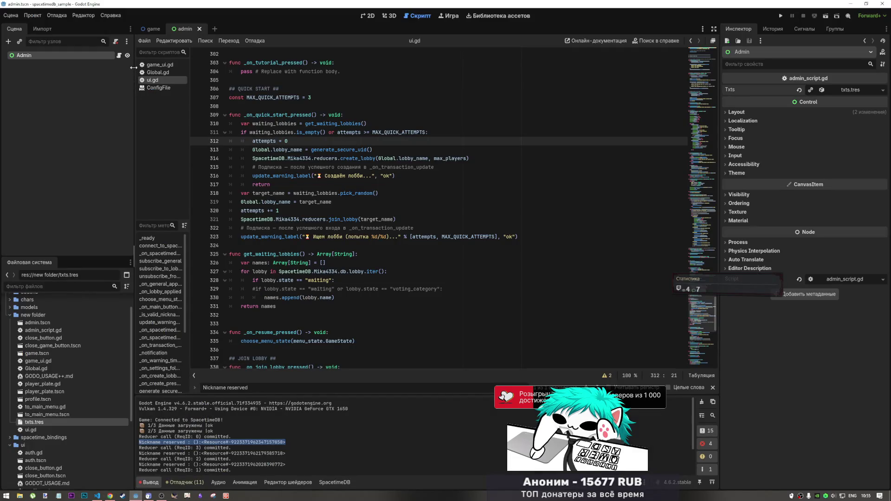
- Close the admin scene and launch the game scene as two running instances
{"action": "left_click", "coordinate": [198, 30]}
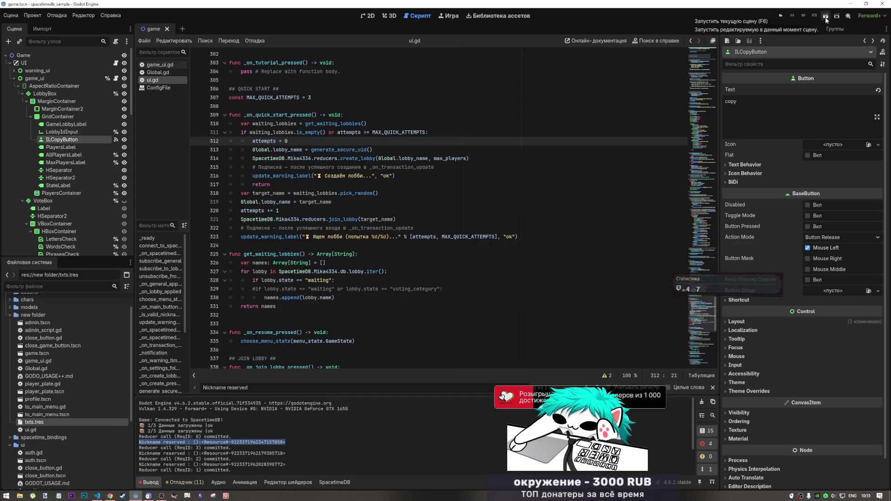
{"action": "left_click", "coordinate": [34, 15]}
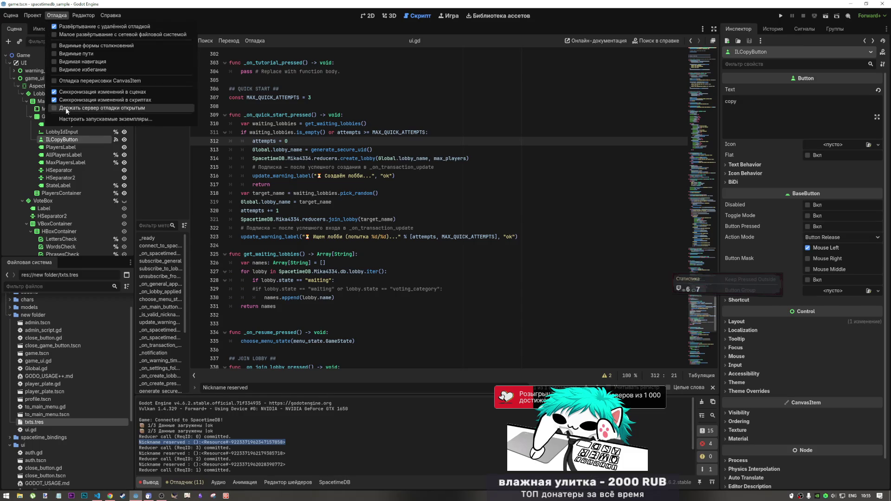
{"action": "left_click", "coordinate": [93, 119]}
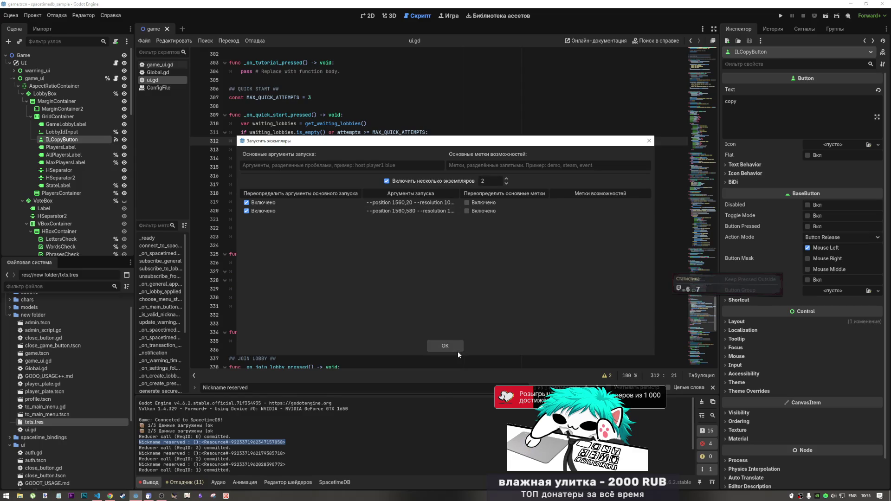
{"action": "left_click", "coordinate": [457, 349]}
{"action": "left_click", "coordinate": [822, 20]}
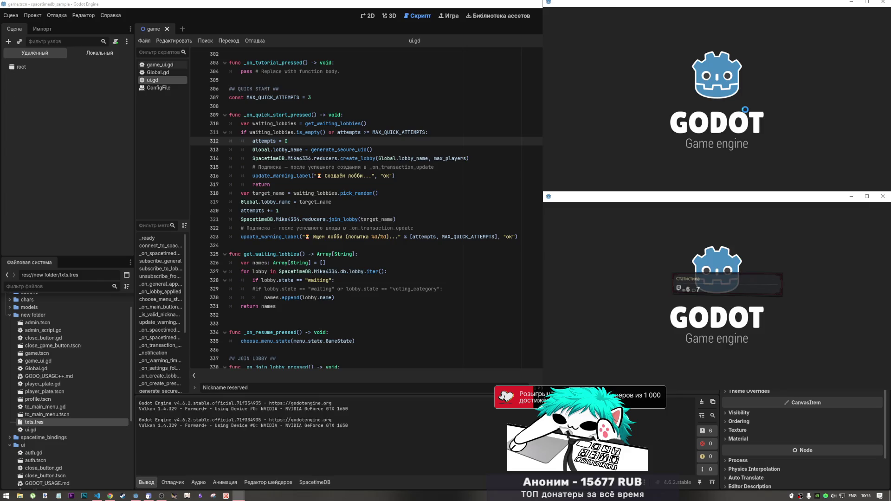
- Enter nicknames 5555555 and 6666666 in the two game windows and check each window's settings
{"action": "left_click", "coordinate": [717, 100]}
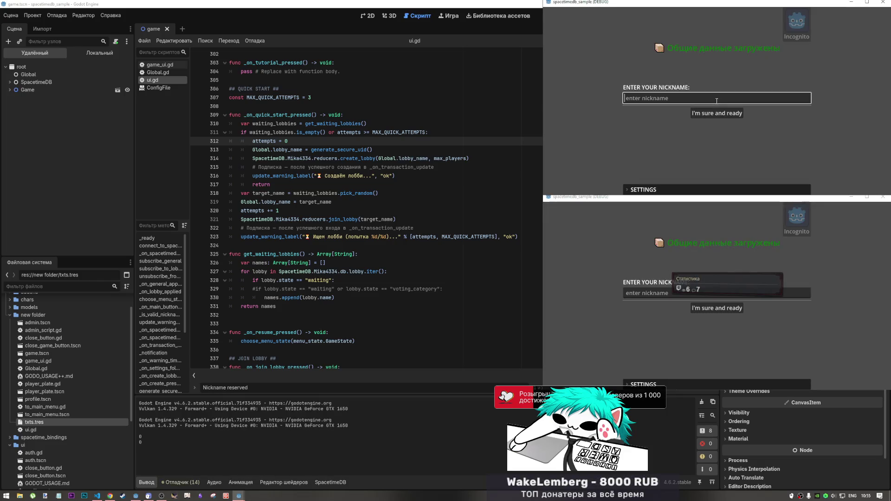
{"action": "type", "text": "5555555"}
{"action": "key", "text": "Return"}
{"action": "left_click", "coordinate": [659, 292]}
{"action": "type", "text": "6666666"}
{"action": "key", "text": "Return"}
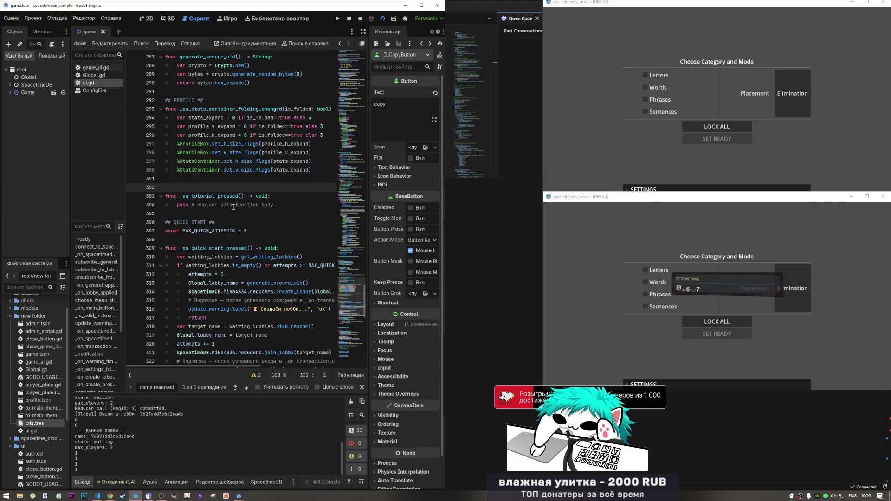
{"action": "left_click", "coordinate": [700, 381]}
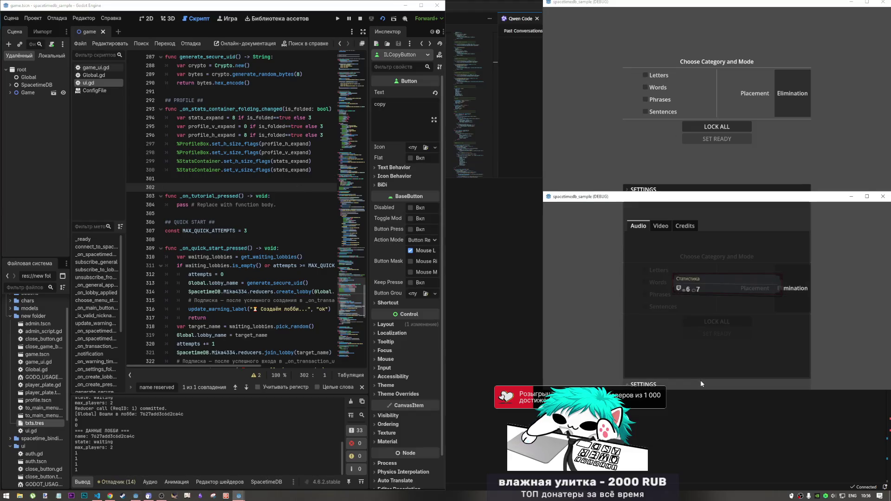
{"action": "left_click", "coordinate": [700, 382]}
{"action": "left_click", "coordinate": [683, 189]}
{"action": "left_click", "coordinate": [683, 190]}
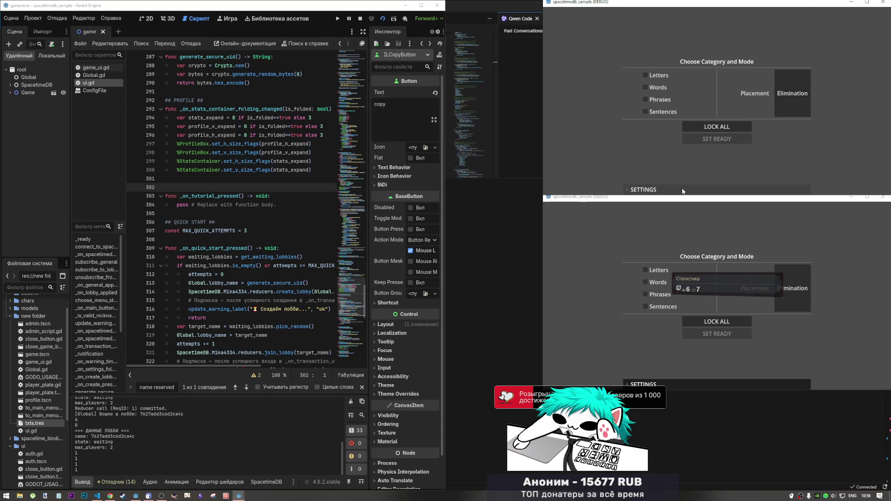
- Read ui.gd's stats folding and quick-start lobby code, then return to the text_entry table
{"action": "left_click", "coordinate": [222, 144]}
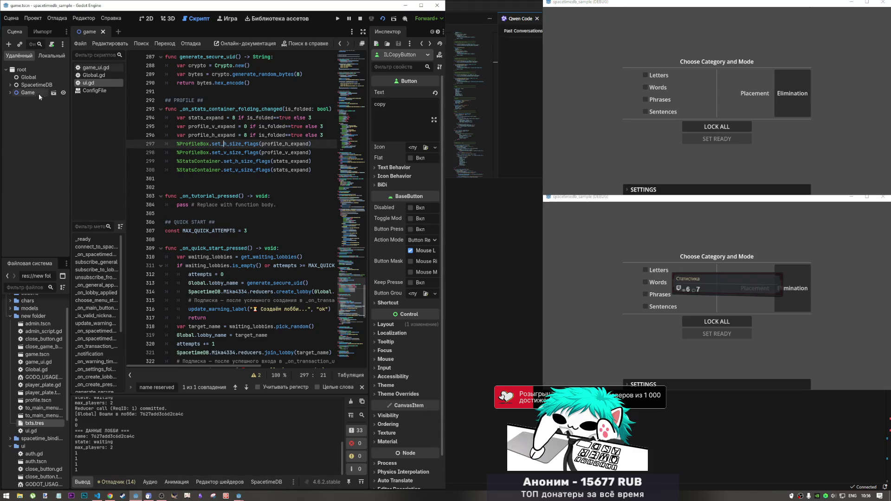
{"action": "left_click", "coordinate": [191, 109]}
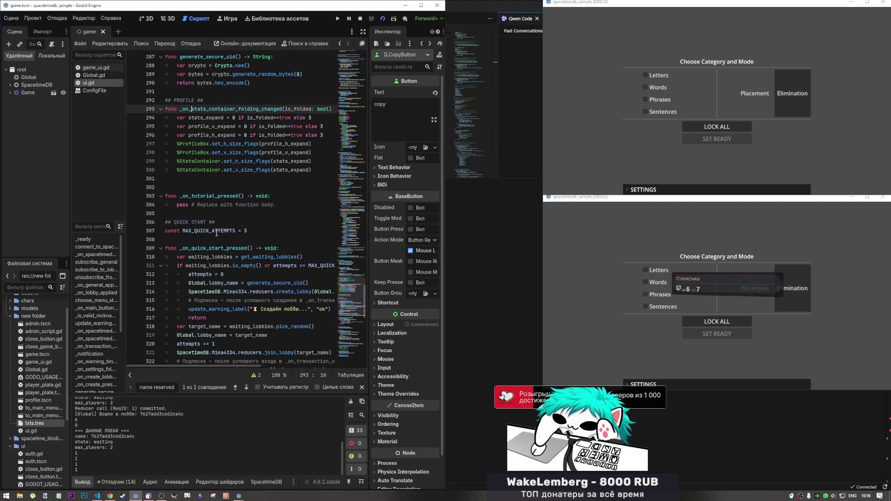
{"action": "scroll", "coordinate": [217, 230], "scroll_direction": "down", "scroll_amount": 2}
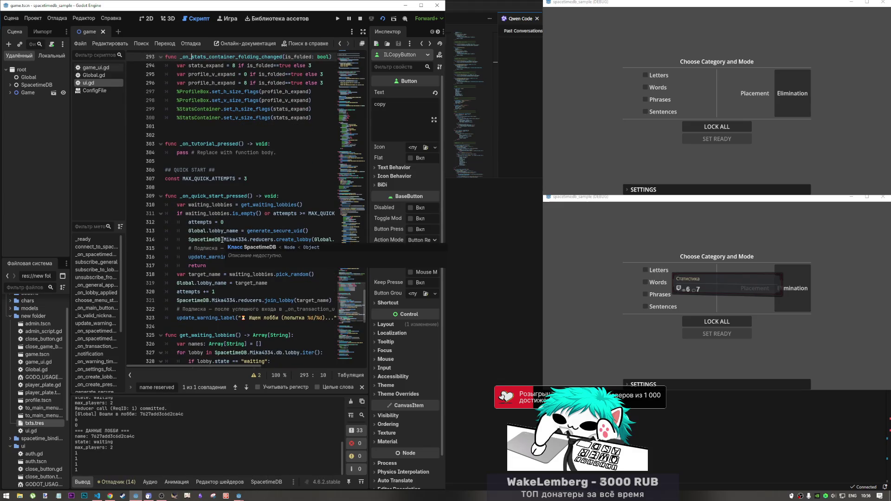
{"action": "left_click", "coordinate": [239, 290]}
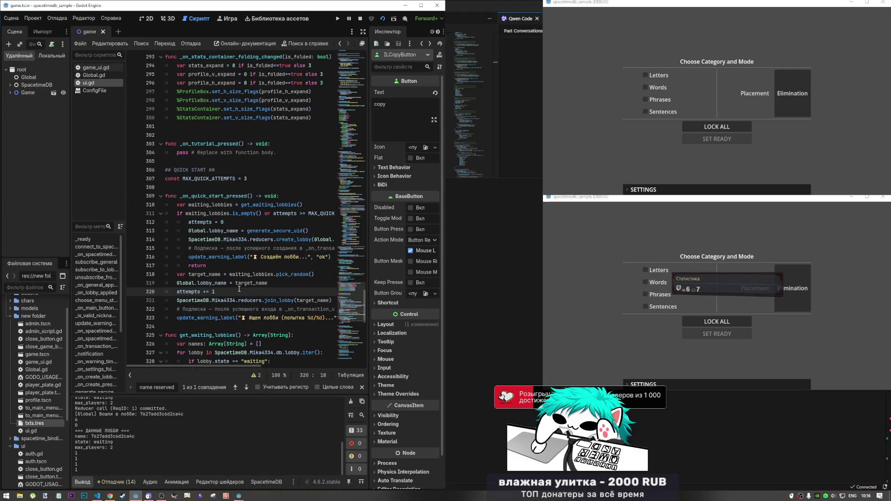
{"action": "left_click", "coordinate": [222, 266]}
{"action": "scroll", "coordinate": [213, 269], "scroll_direction": "down", "scroll_amount": 13}
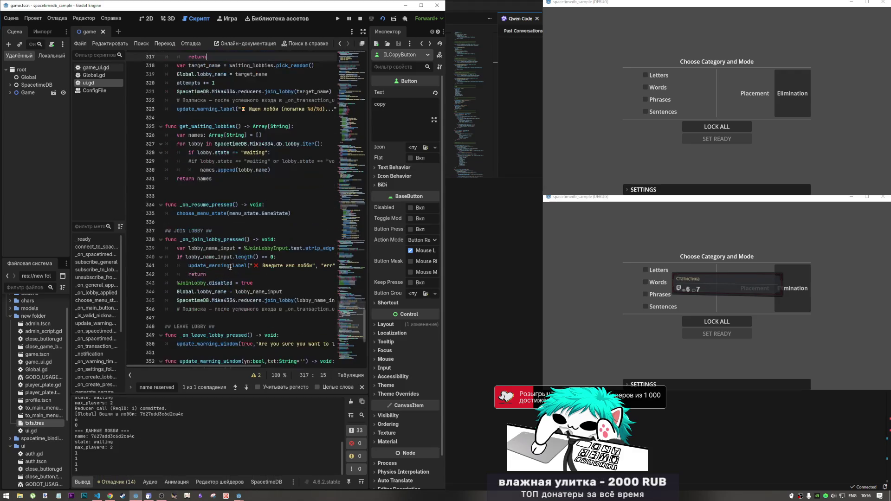
{"action": "mouse_move", "coordinate": [351, 194]}
{"action": "left_mouse_down"}
{"action": "mouse_move", "coordinate": [352, 70]}
{"action": "mouse_move", "coordinate": [349, 169]}
{"action": "left_mouse_up"}
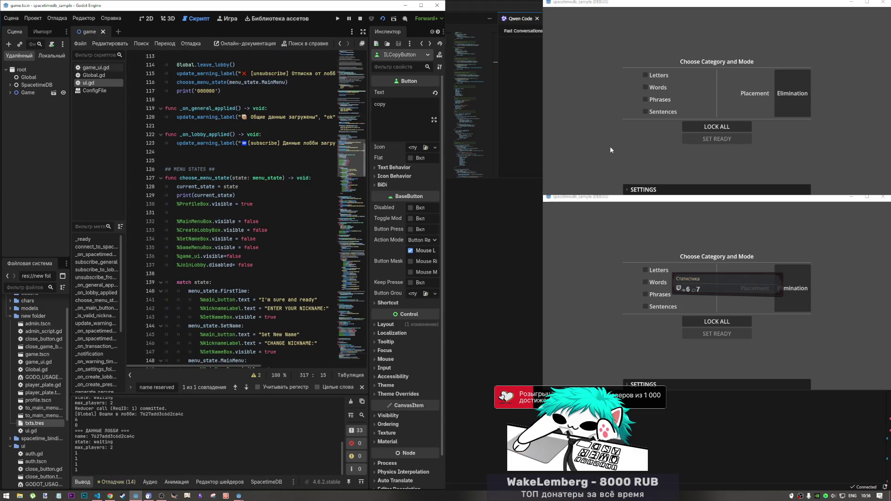
{"action": "scroll", "coordinate": [191, 275], "scroll_direction": "down", "scroll_amount": 6}
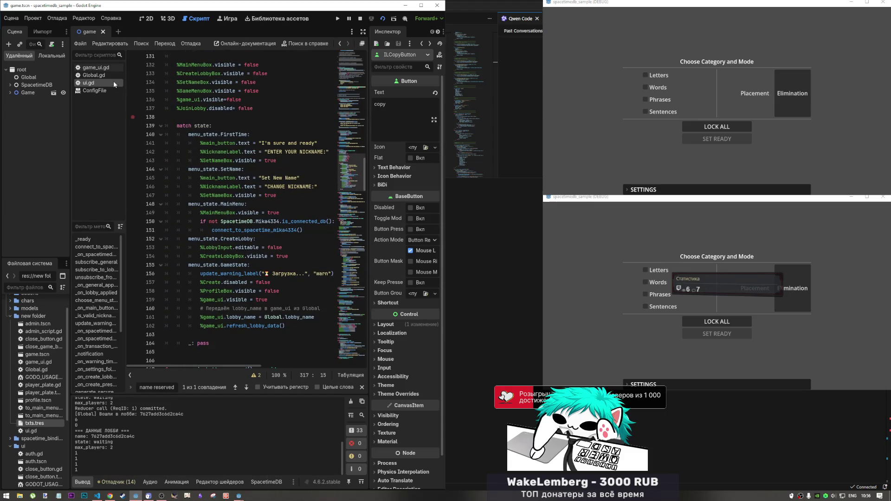
{"action": "left_click", "coordinate": [111, 495]}
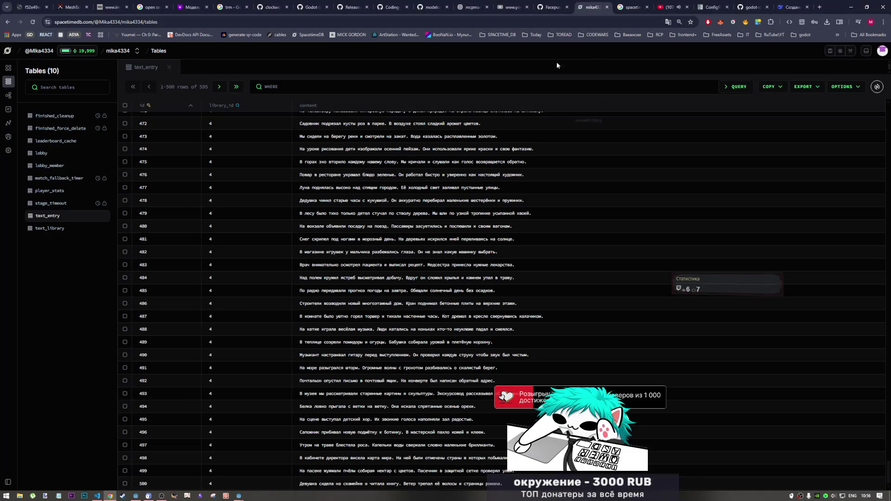
- Switch to the Red Room Series Vol.02 mix tab and snap the browser to the left half
{"action": "left_click", "coordinate": [665, 6]}
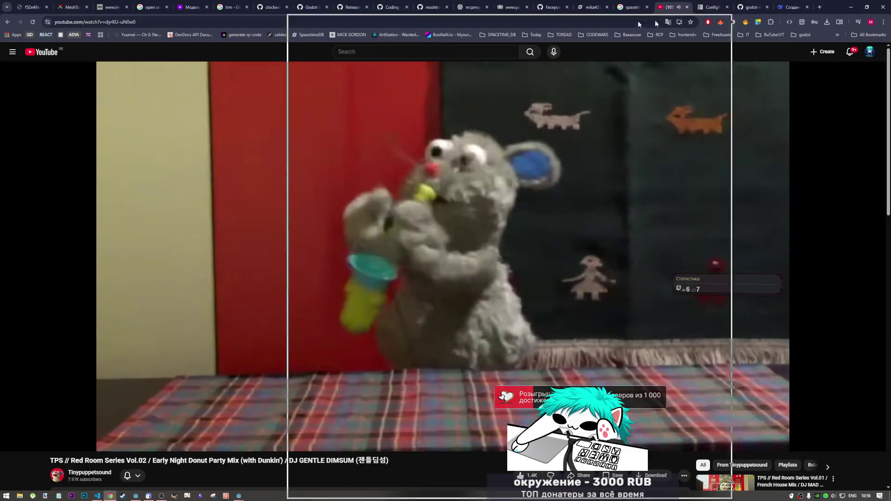
{"action": "left_click_drag", "start_coordinate": [665, 5], "coordinate": [1, 106]}
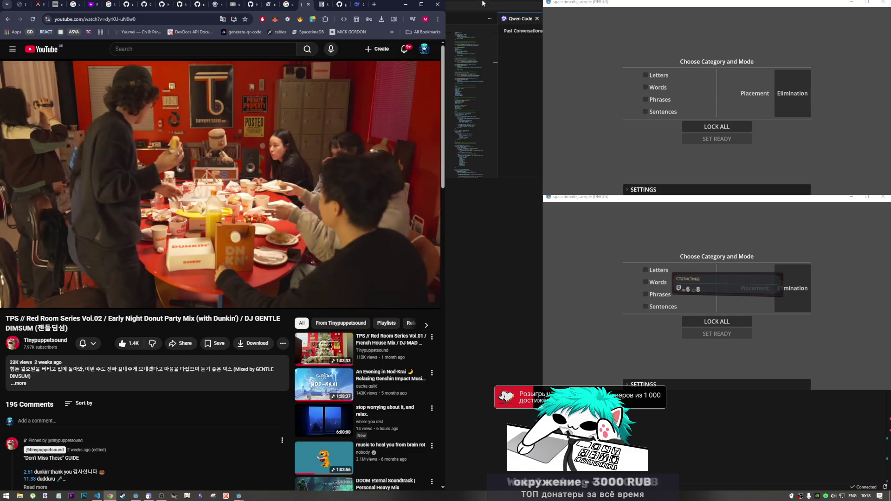
- Run spacetime logs, which report no texts available for the words category
{"action": "left_click", "coordinate": [593, 204]}
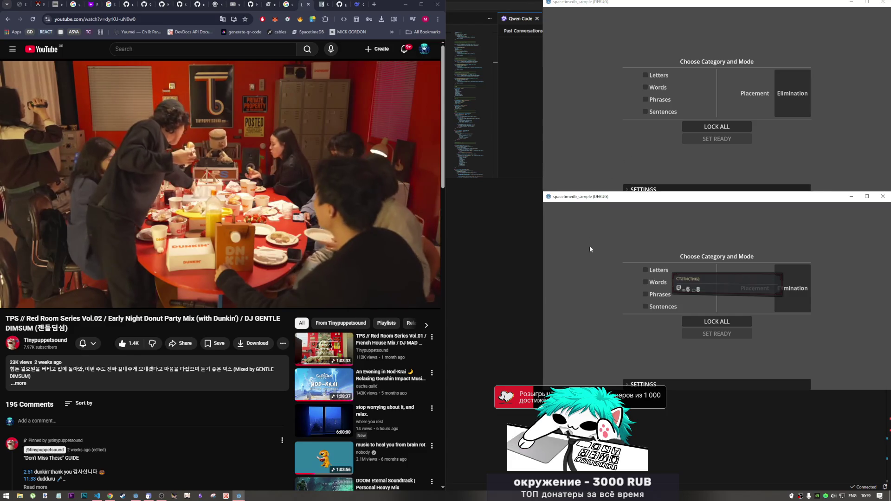
{"action": "left_click", "coordinate": [470, 293]}
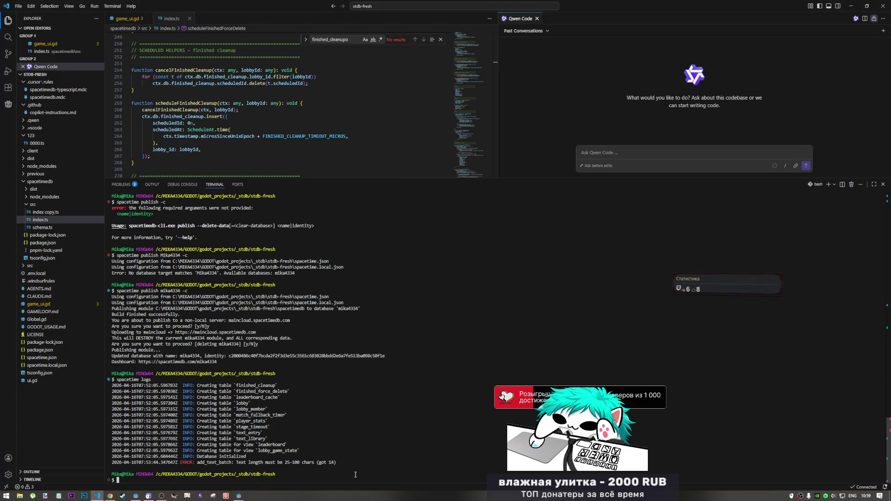
{"action": "key", "text": "Return"}
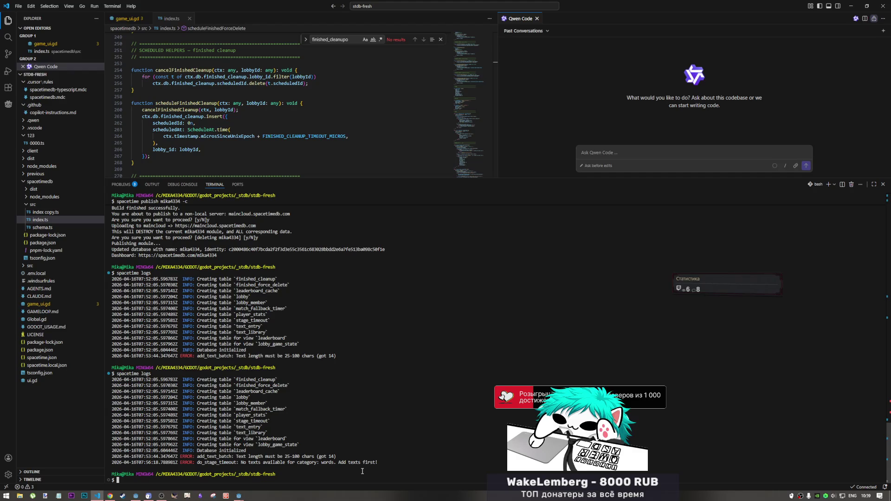
{"action": "mouse_move", "coordinate": [238, 495]}
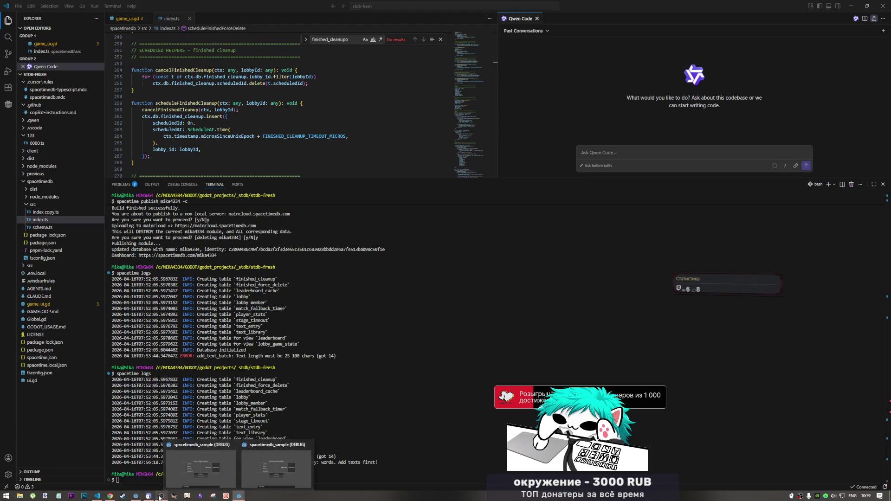
{"action": "left_click", "coordinate": [135, 498]}
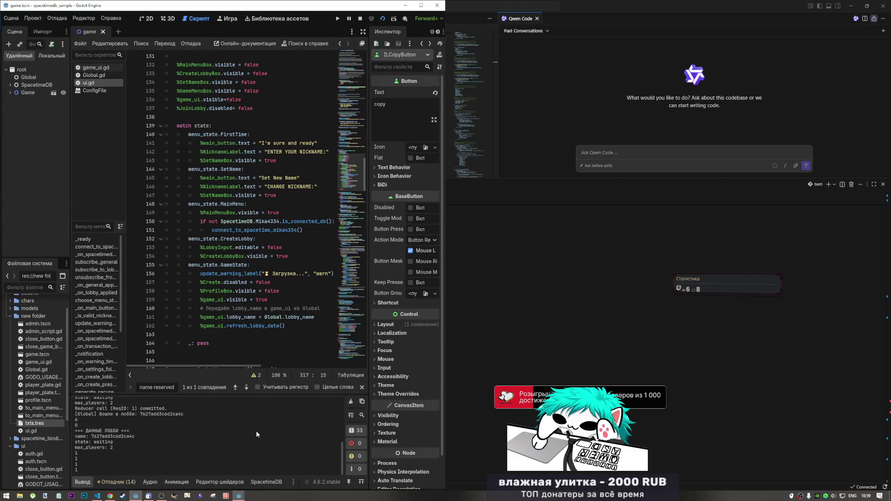
{"action": "left_click", "coordinate": [466, 108]}
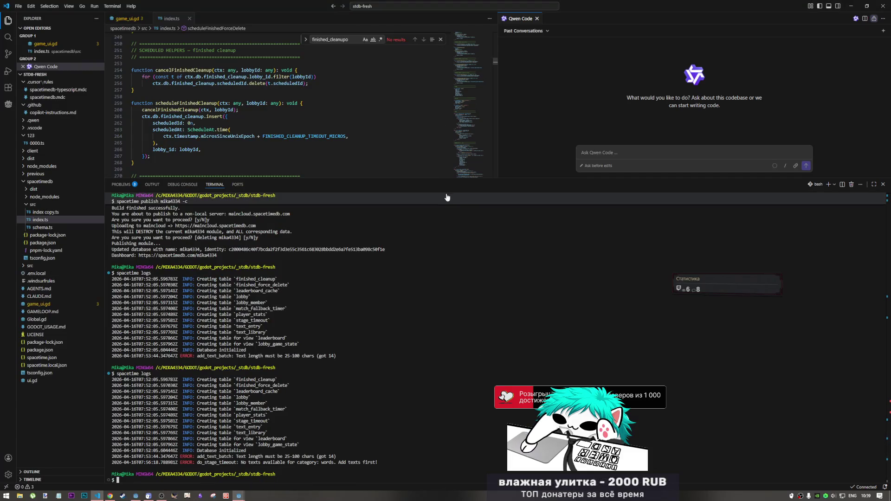
- Close the Qwen Code panel, shrink the terminal, and return to the browser
{"action": "left_click", "coordinate": [537, 19]}
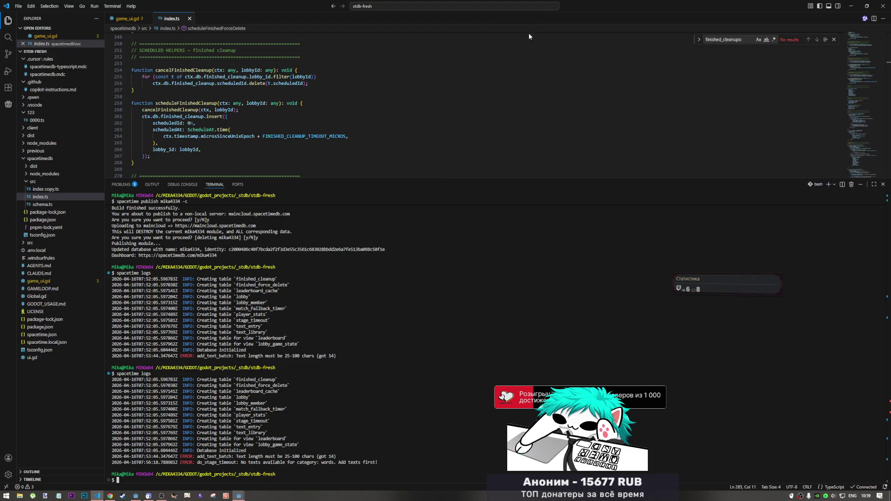
{"action": "mouse_move", "coordinate": [494, 179]}
{"action": "left_mouse_down"}
{"action": "mouse_move", "coordinate": [466, 411]}
{"action": "mouse_move", "coordinate": [474, 398]}
{"action": "mouse_move", "coordinate": [464, 392]}
{"action": "left_mouse_up"}
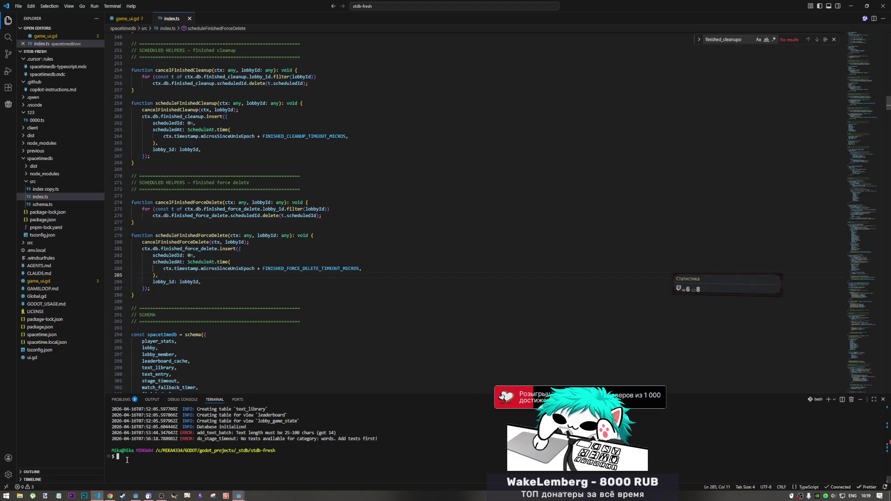
{"action": "left_click", "coordinate": [110, 495]}
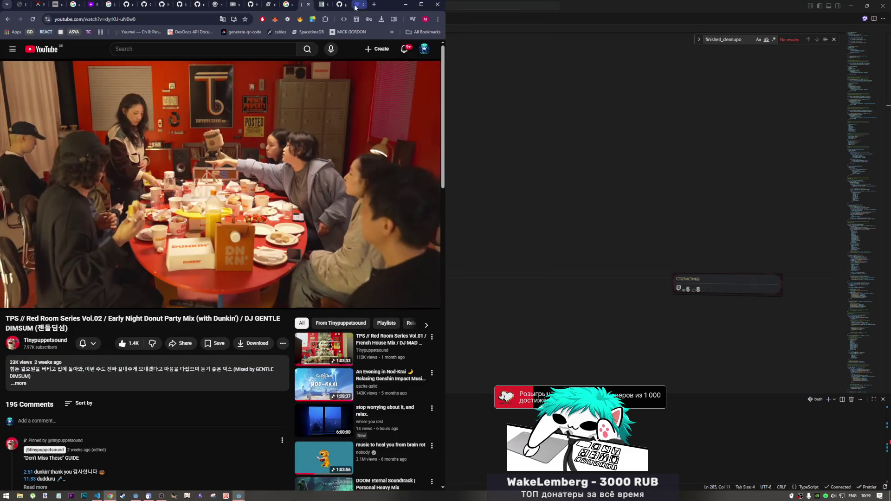
- Scroll text_entry to rows 212–251, select rows 227–231, then minimize the browser
{"action": "left_click", "coordinate": [268, 4]}
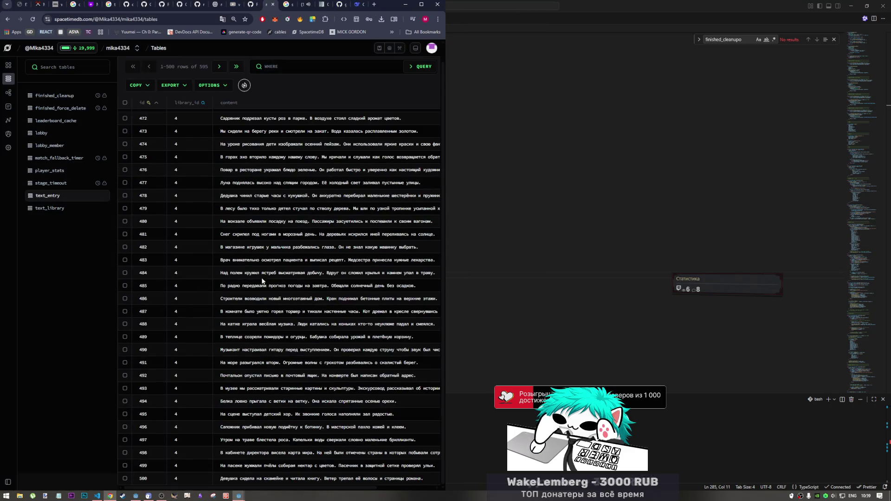
{"action": "scroll", "coordinate": [267, 276], "scroll_direction": "up", "scroll_amount": 20}
{"action": "scroll", "coordinate": [274, 270], "scroll_direction": "up", "scroll_amount": 20}
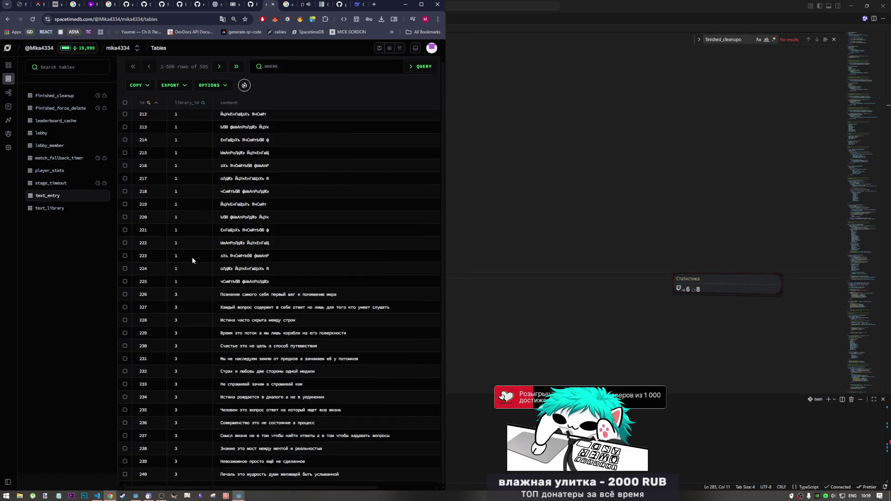
{"action": "scroll", "coordinate": [191, 279], "scroll_direction": "down", "scroll_amount": 5}
{"action": "left_click_drag", "start_coordinate": [199, 221], "coordinate": [168, 155]}
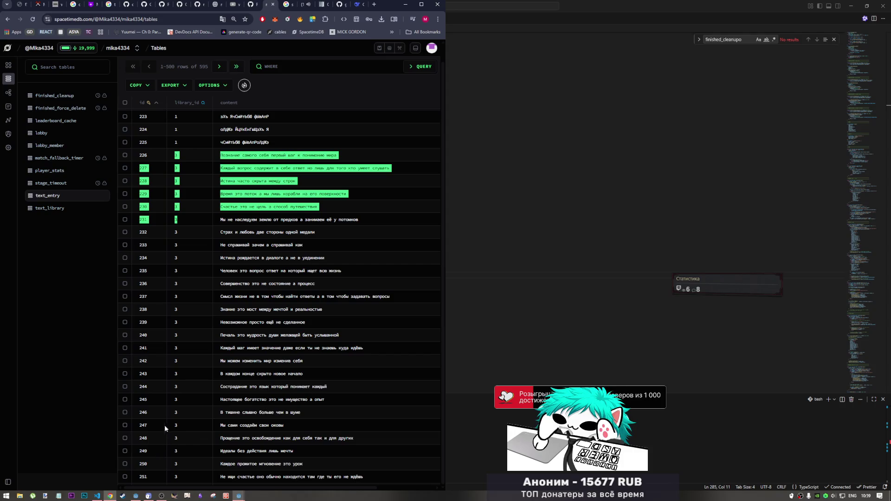
{"action": "left_click", "coordinate": [110, 495]}
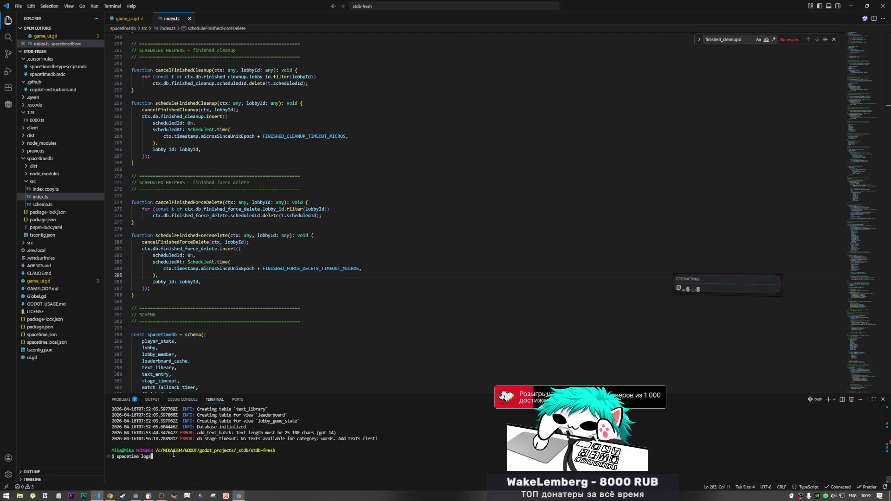
- Run spacetime publish mika4334 -c and confirm both prompts to wipe the data
{"action": "key", "text": "Return"}
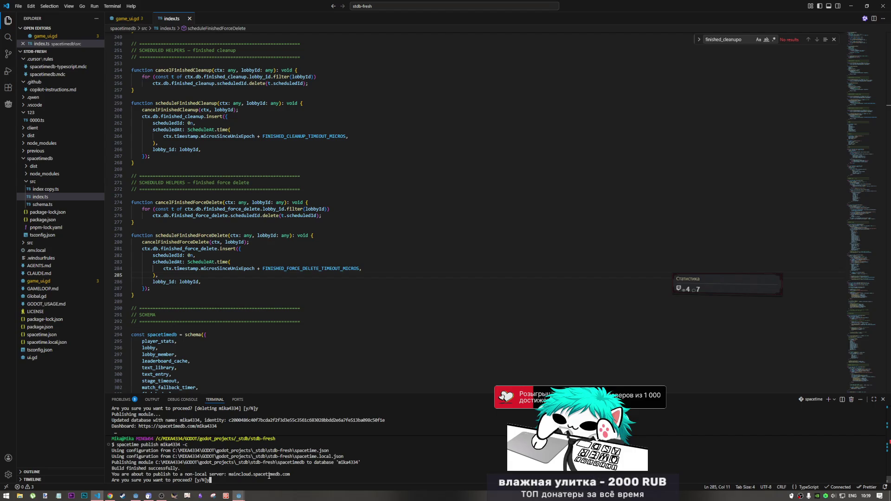
{"action": "key", "text": "Return"}
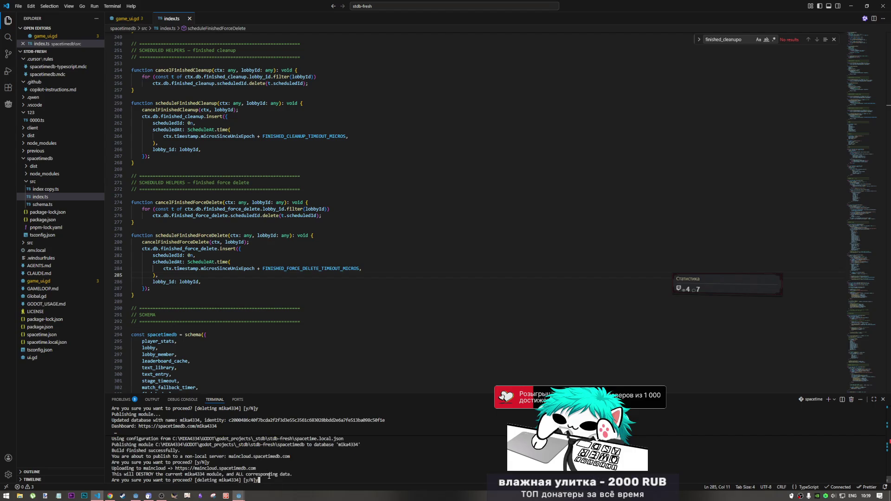
{"action": "key", "text": "Return"}
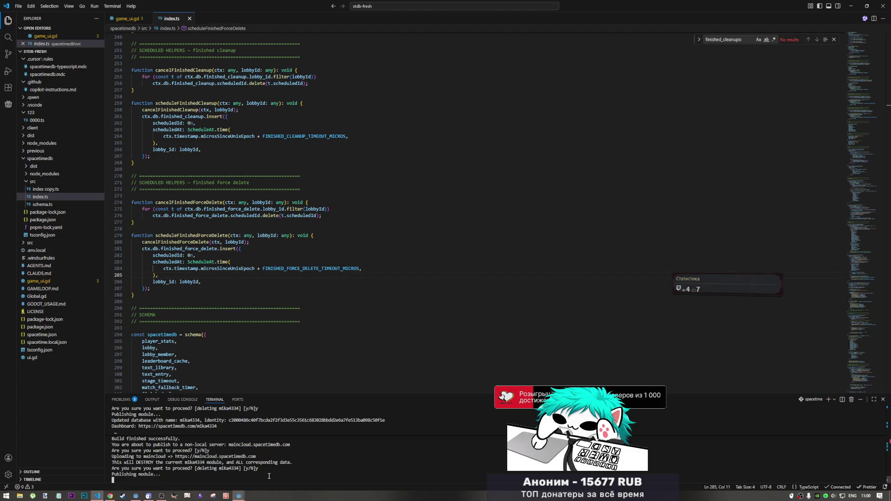
{"action": "left_click", "coordinate": [112, 484]}
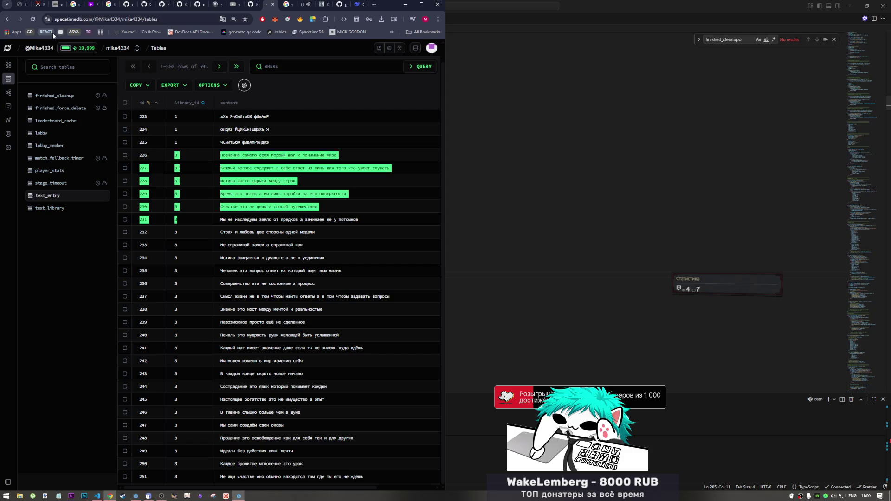
- View the mika4334 overview with 10 tables and 19 reducers, then bring Godot forward
{"action": "left_click", "coordinate": [8, 66]}
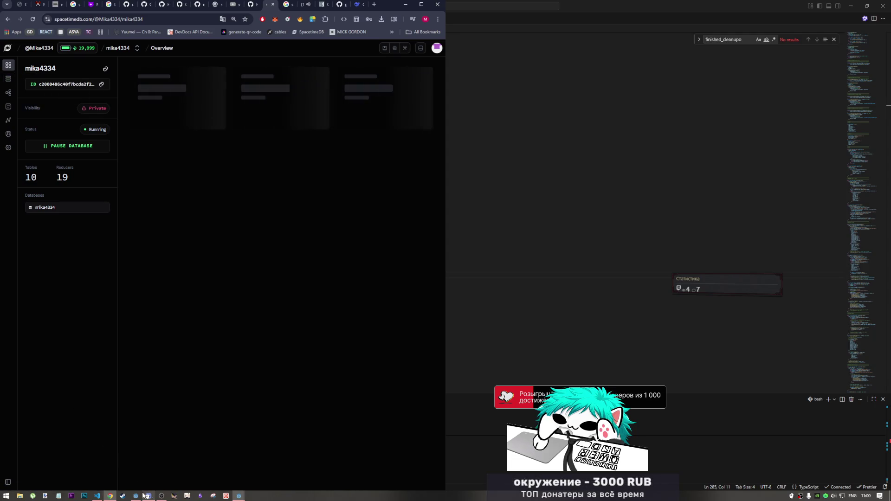
{"action": "mouse_move", "coordinate": [141, 497]}
{"action": "left_click", "coordinate": [136, 464]}
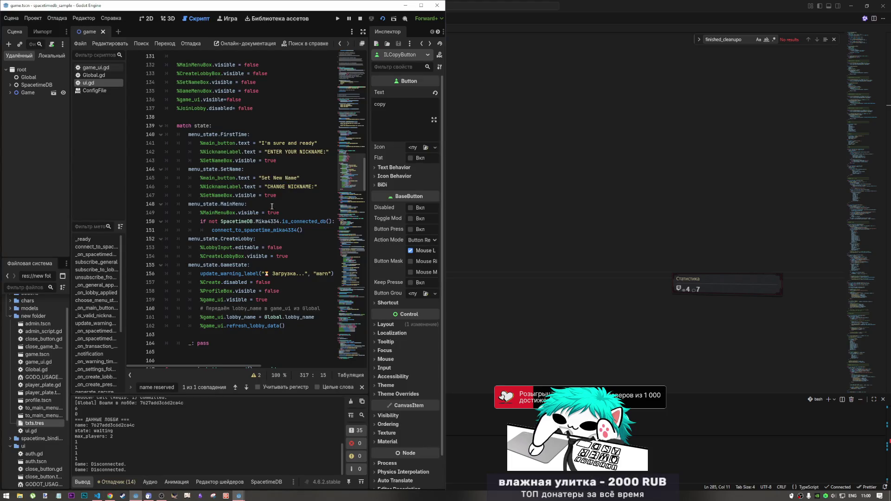
- Maximize Godot, stop the running game, and select admin.tscn in the new folder
{"action": "double_click", "coordinate": [339, 5]}
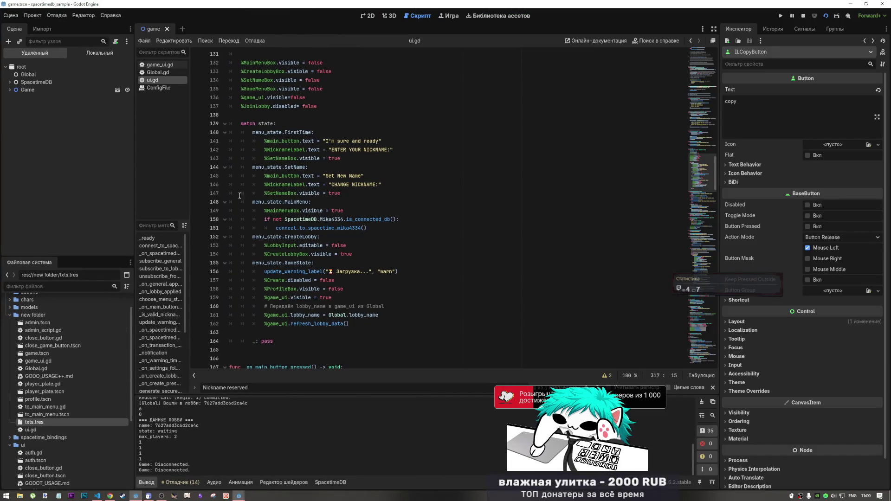
{"action": "scroll", "coordinate": [253, 350], "scroll_direction": "up", "scroll_amount": 4}
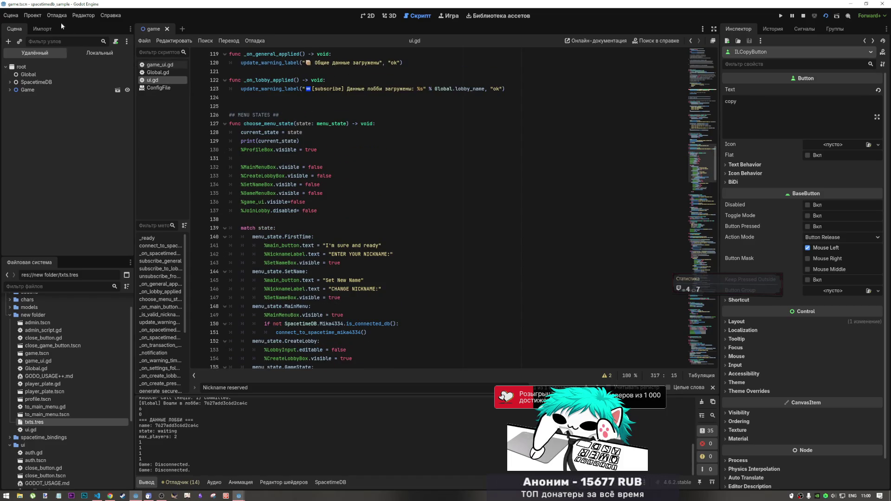
{"action": "left_click", "coordinate": [803, 16]}
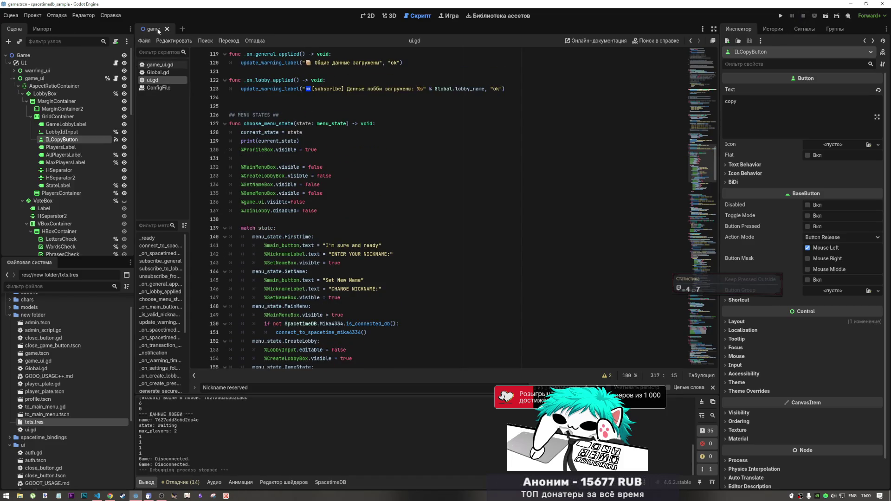
{"action": "left_click", "coordinate": [33, 15]}
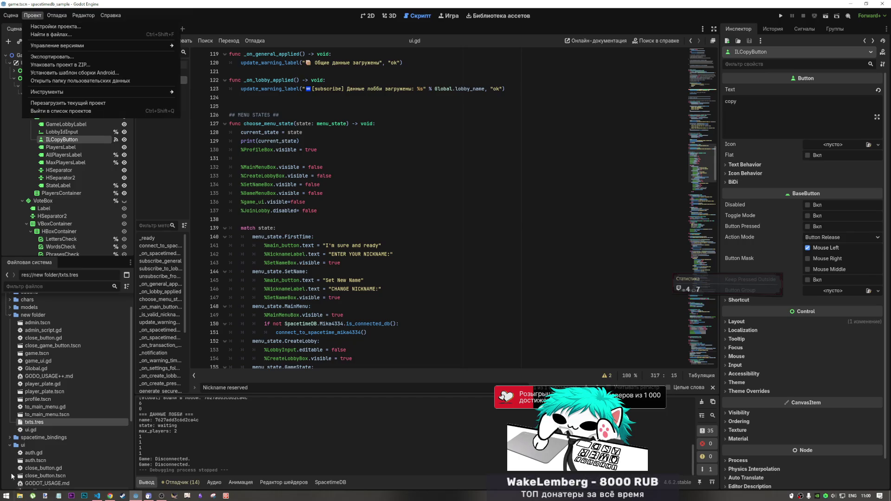
{"action": "left_click", "coordinate": [40, 323]}
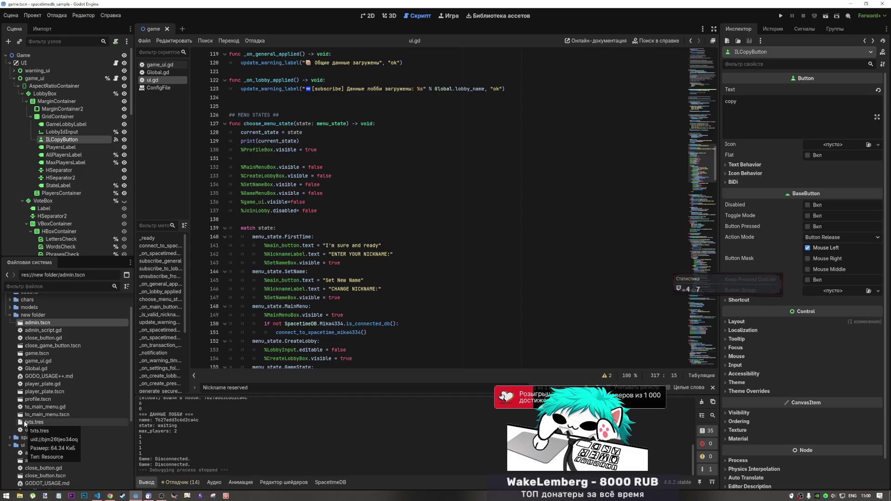
- Inspect the Letters array in txts.tres, then open admin.tscn and its admin_script.gd
{"action": "double_click", "coordinate": [25, 423]}
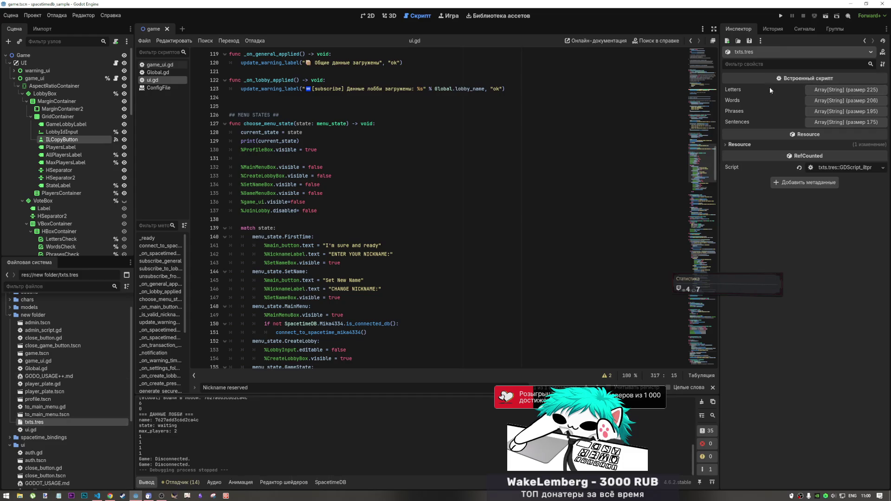
{"action": "left_click", "coordinate": [792, 90]}
{"action": "left_click", "coordinate": [802, 91]}
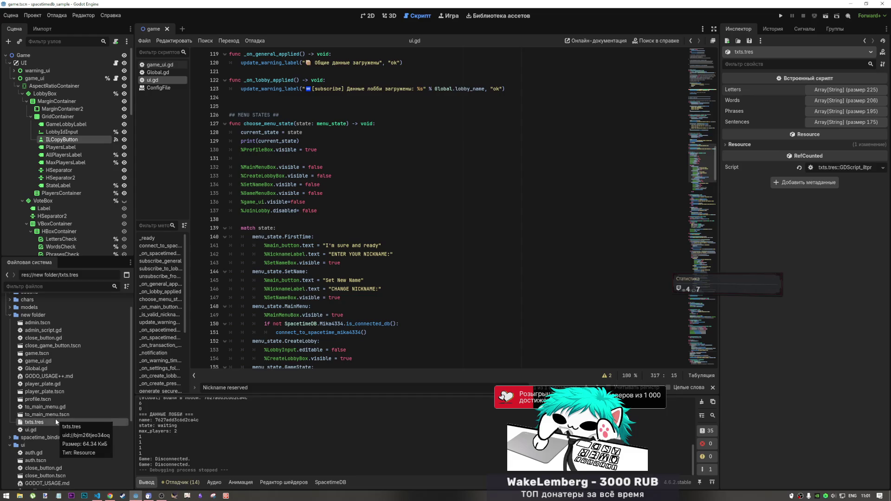
{"action": "double_click", "coordinate": [37, 323]}
{"action": "left_click", "coordinate": [119, 54]}
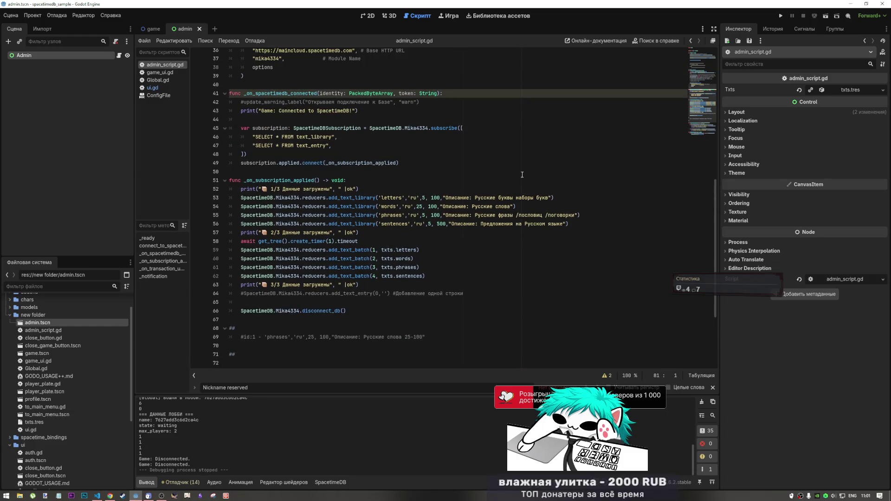
- Look at the await timer line in game_ui.gd's _ready function
{"action": "scroll", "coordinate": [393, 207], "scroll_direction": "down", "scroll_amount": 1}
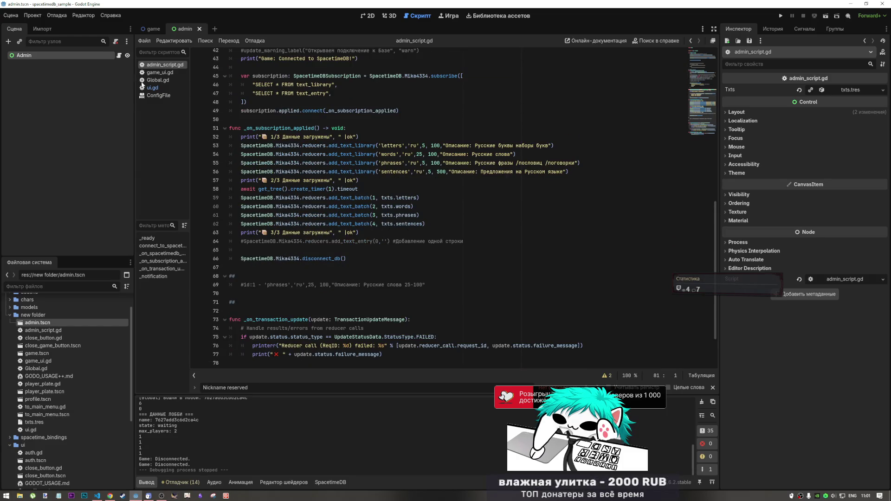
{"action": "left_click", "coordinate": [160, 72]}
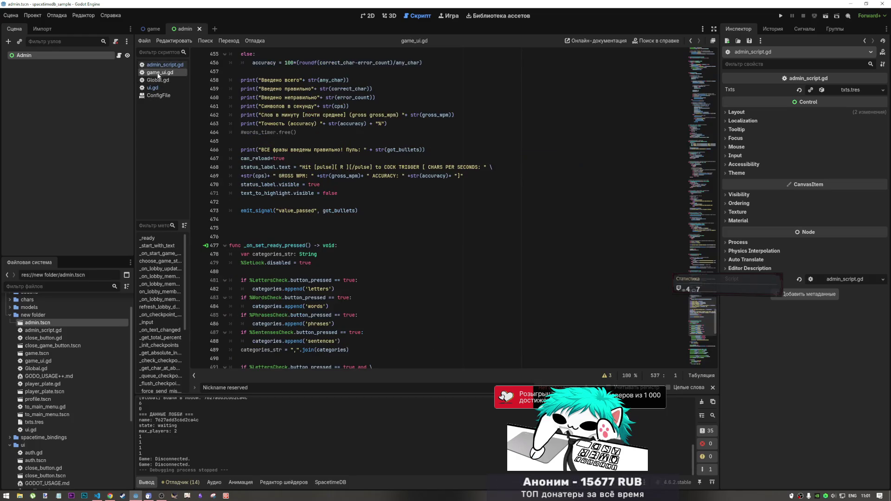
{"action": "scroll", "coordinate": [364, 173], "scroll_direction": "up", "scroll_amount": 2}
{"action": "scroll", "coordinate": [364, 173], "scroll_direction": "up", "scroll_amount": 12}
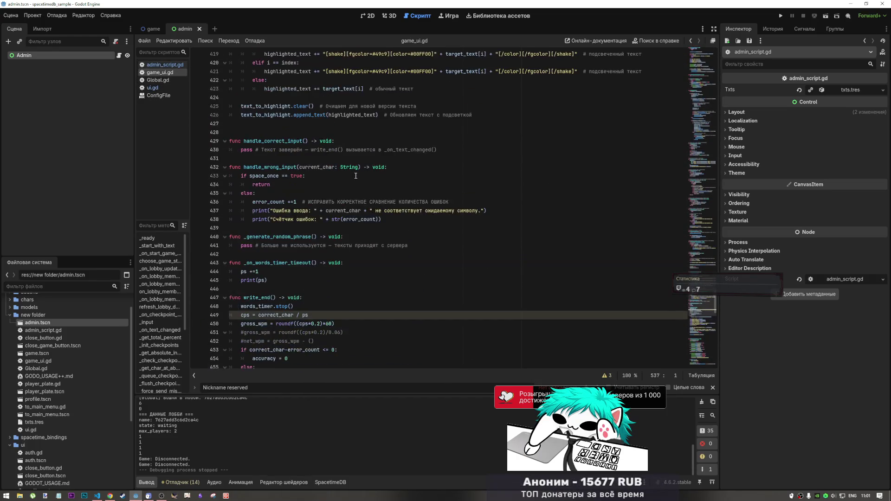
{"action": "scroll", "coordinate": [349, 177], "scroll_direction": "up", "scroll_amount": 5}
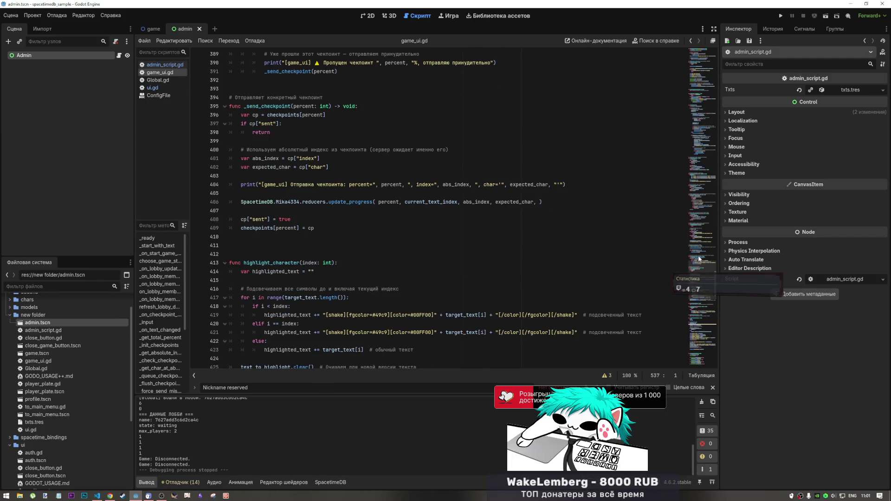
{"action": "mouse_move", "coordinate": [698, 256]}
{"action": "left_mouse_down"}
{"action": "mouse_move", "coordinate": [689, 94]}
{"action": "mouse_move", "coordinate": [696, 60]}
{"action": "left_mouse_up"}
{"action": "left_click", "coordinate": [271, 177]}
{"action": "key", "text": "shift+Home"}
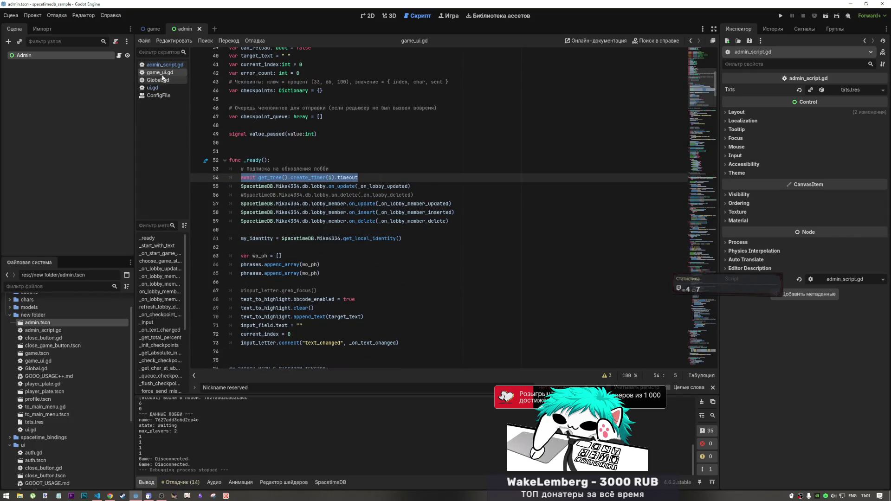
{"action": "left_click", "coordinate": [165, 65]}
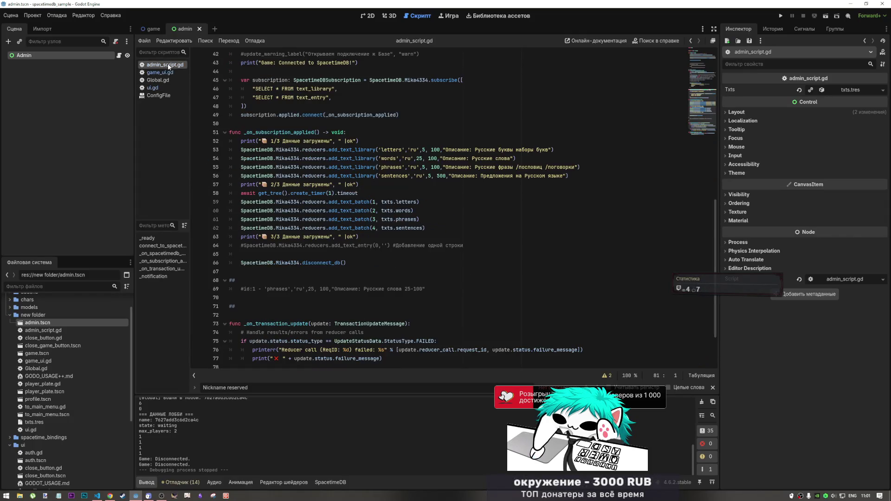
- Change the line 58 create_timer to 3, copy that await line before disconnect_db, and save
{"action": "left_click", "coordinate": [392, 194]}
{"action": "left_click", "coordinate": [562, 150]}
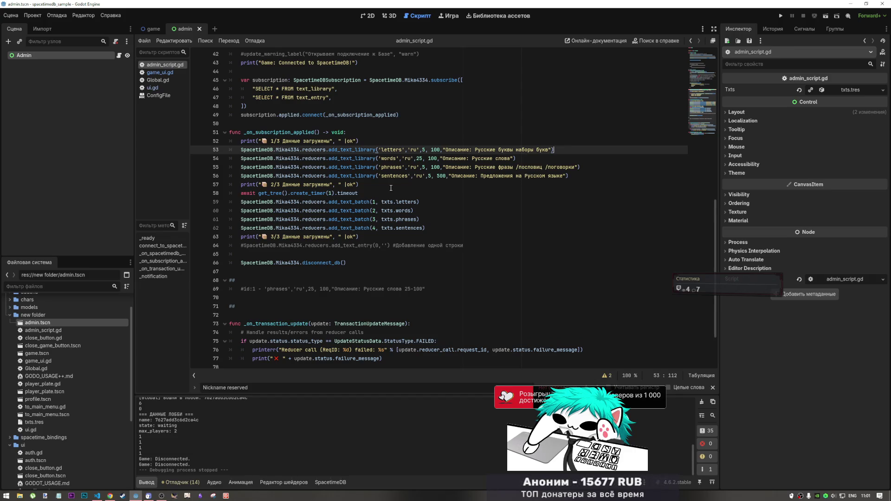
{"action": "left_click", "coordinate": [329, 193]}
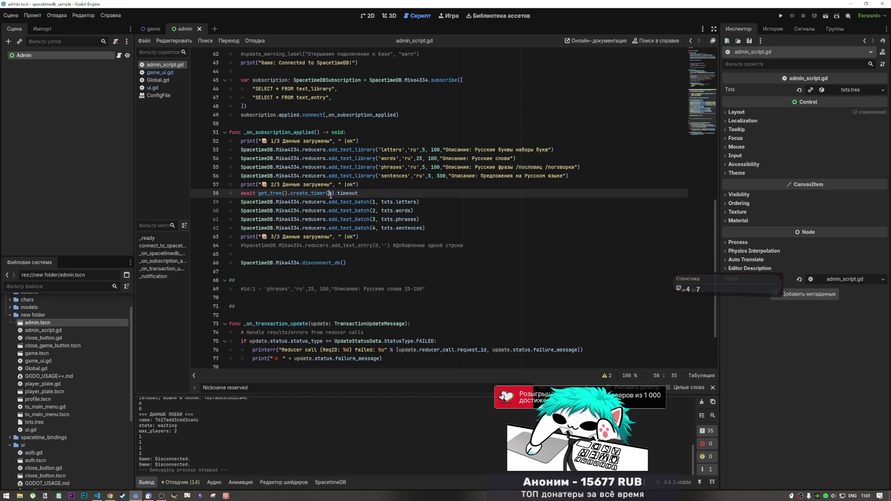
{"action": "type", "text": "3"}
{"action": "left_click", "coordinate": [383, 193]}
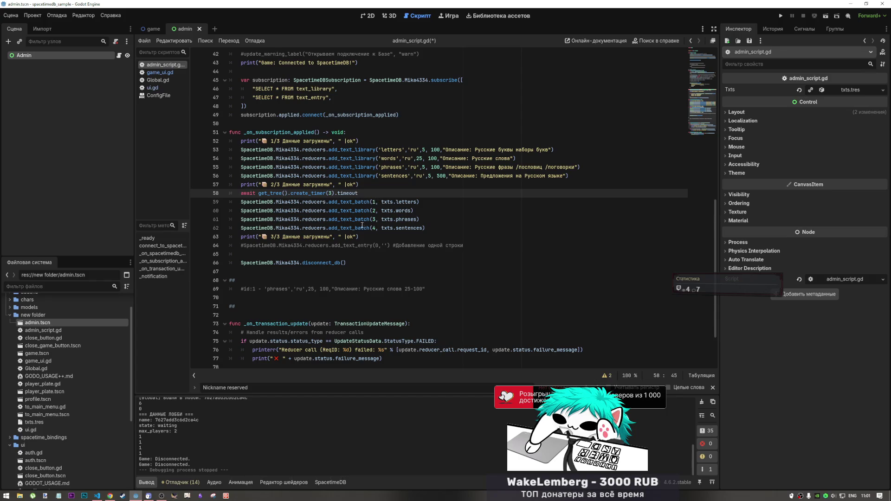
{"action": "left_click", "coordinate": [347, 263]}
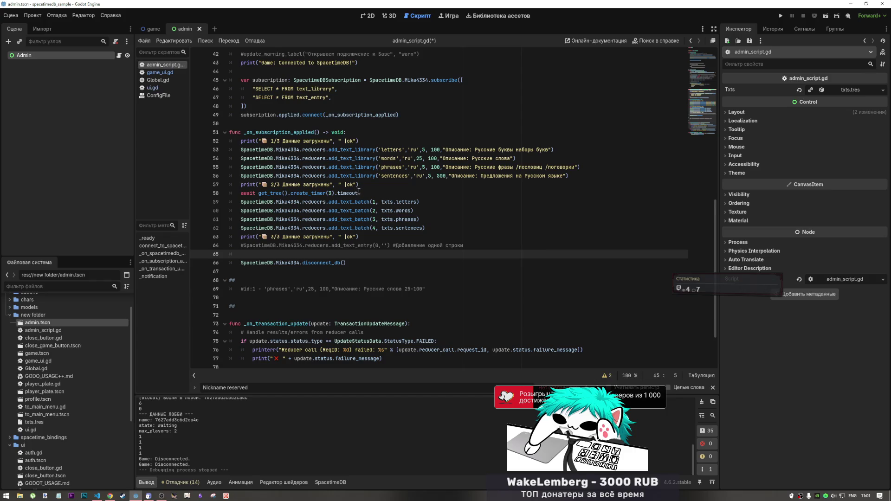
{"action": "key", "text": "ctrl+z"}
{"action": "triple_click", "coordinate": [275, 196]}
{"action": "key", "text": "ctrl+c"}
{"action": "left_click", "coordinate": [310, 255]}
{"action": "key", "text": "ctrl+v"}
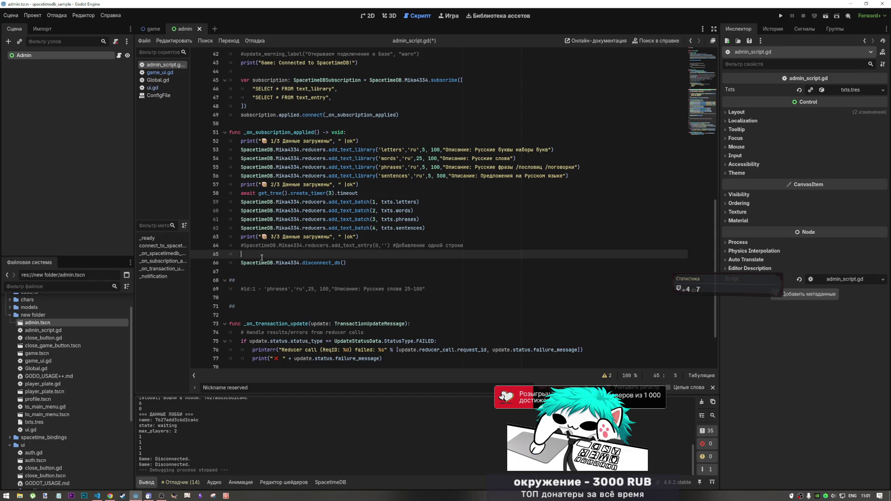
{"action": "left_click", "coordinate": [481, 245]}
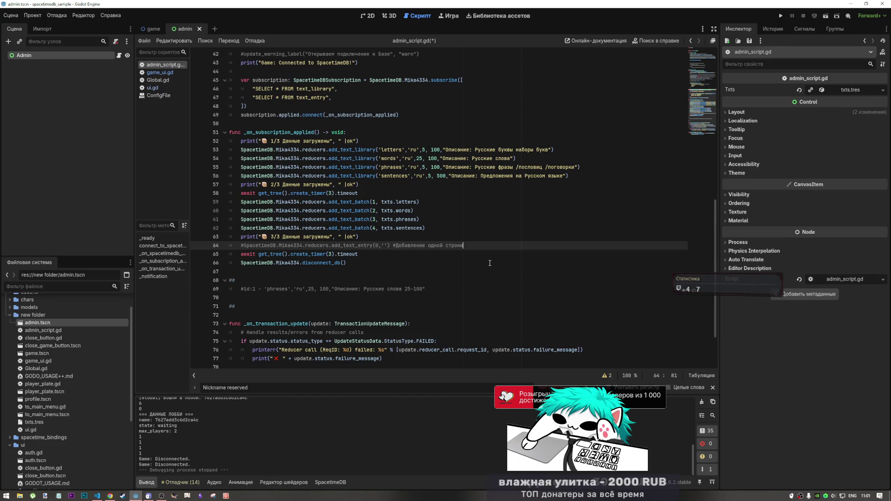
{"action": "key", "text": "ctrl+s"}
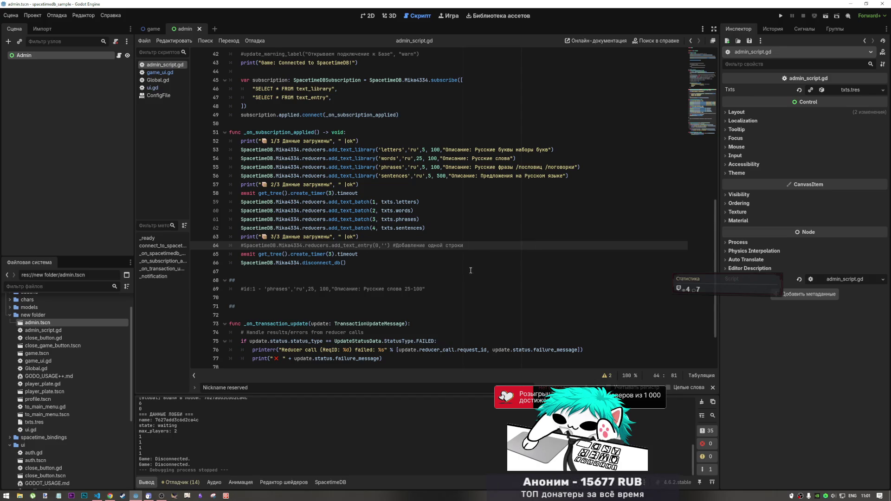
- Set the copied timer's duration to 5 seconds and save
{"action": "left_click", "coordinate": [329, 253]}
{"action": "left_click", "coordinate": [331, 254]}
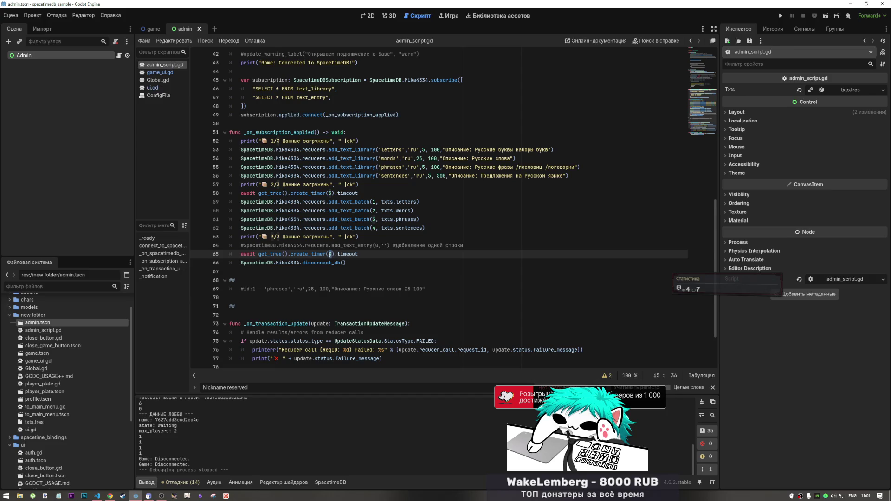
{"action": "key", "text": "BackSpace"}
{"action": "type", "text": "5"}
{"action": "key", "text": "End"}
{"action": "key", "text": "ctrl+s"}
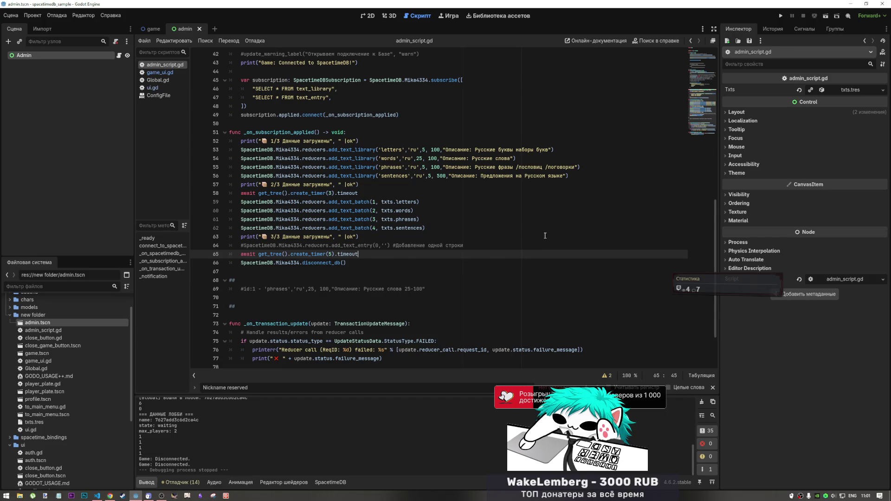
- Delete the trailing 5-second wait and disconnect_db lines from _on_subscription_applied
{"action": "left_click_drag", "start_coordinate": [346, 262], "coordinate": [240, 262]}
{"action": "scroll", "coordinate": [327, 285], "scroll_direction": "down", "scroll_amount": 2}
{"action": "scroll", "coordinate": [327, 285], "scroll_direction": "down", "scroll_amount": 2}
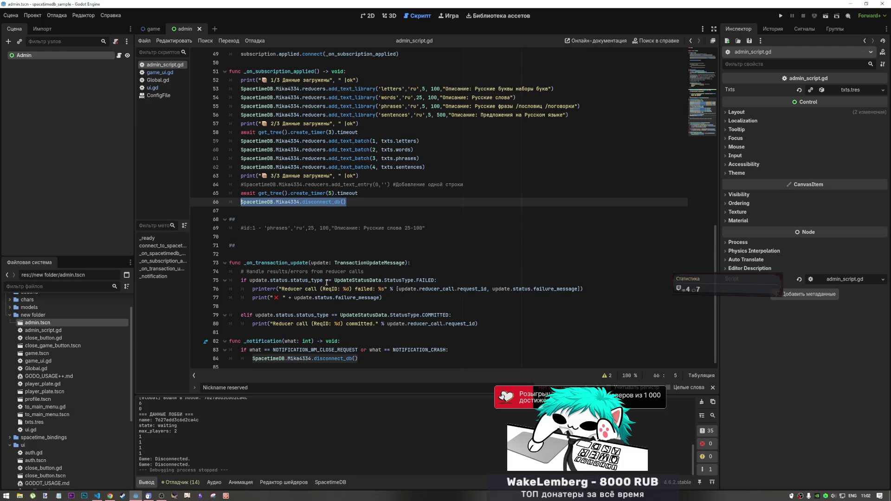
{"action": "left_click_drag", "start_coordinate": [347, 202], "coordinate": [165, 192]}
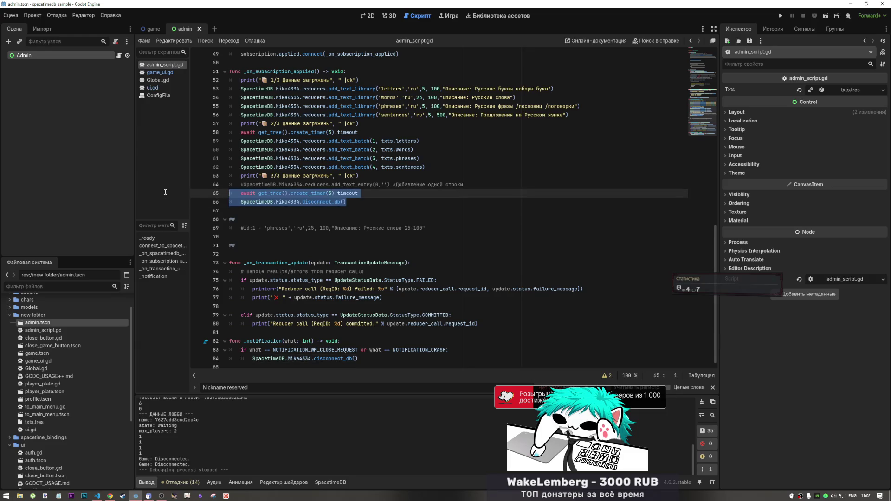
{"action": "key", "text": "Delete"}
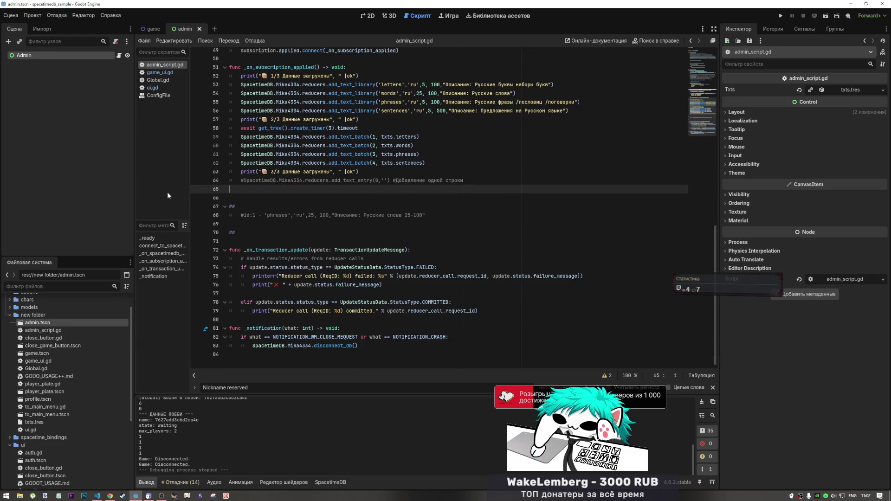
{"action": "key", "text": "BackSpace"}
{"action": "key", "text": "Down"}
{"action": "key", "text": "Down"}
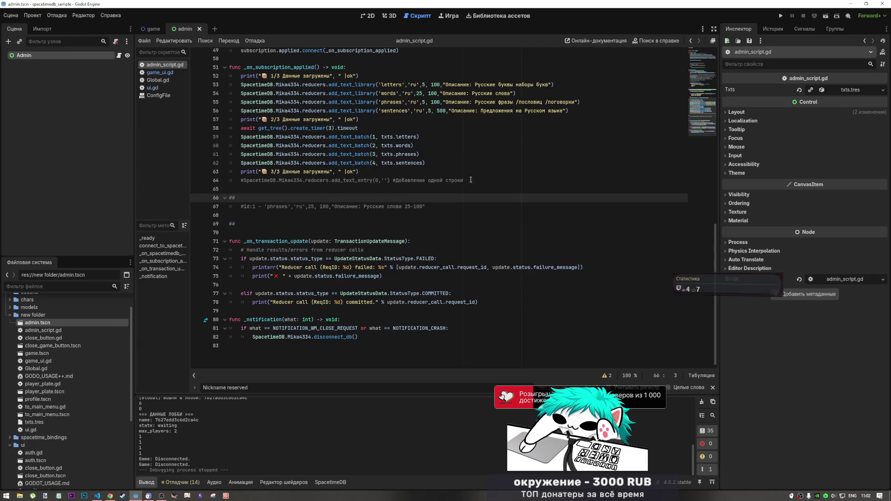
{"action": "scroll", "coordinate": [472, 189], "scroll_direction": "up", "scroll_amount": 5}
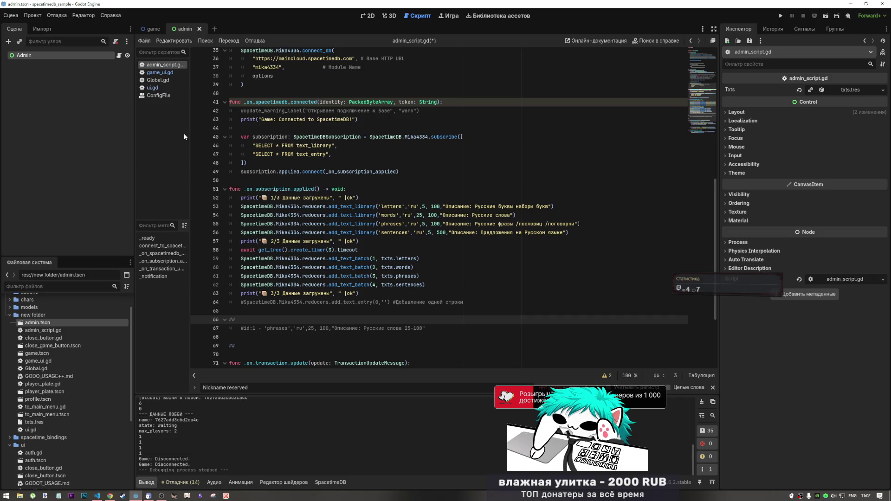
- Change the 100 values on the phrases, words and letters lines to 500
{"action": "key", "text": "ctrl+s"}
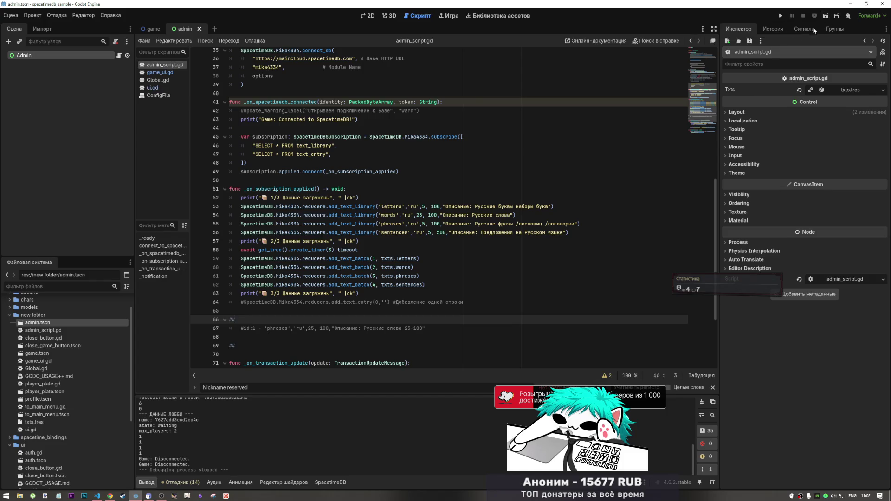
{"action": "left_click", "coordinate": [436, 224]}
{"action": "left_click", "coordinate": [431, 224]}
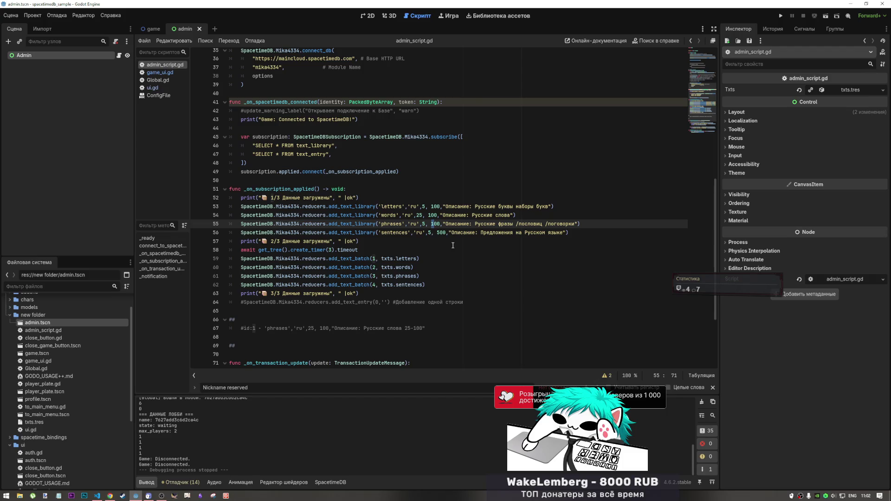
{"action": "key", "text": "BackSpace"}
{"action": "type", "text": "5"}
{"action": "left_click", "coordinate": [445, 224]}
{"action": "left_click", "coordinate": [429, 215]}
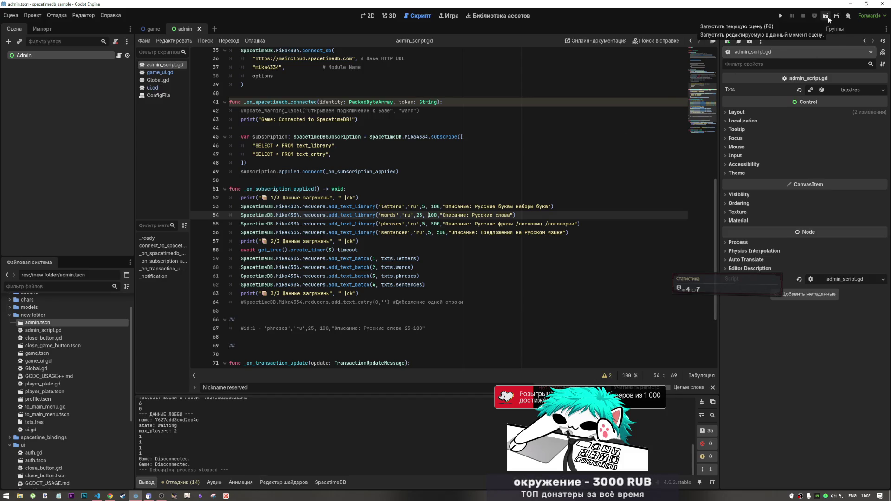
{"action": "left_click_drag", "start_coordinate": [428, 215], "coordinate": [432, 214]}
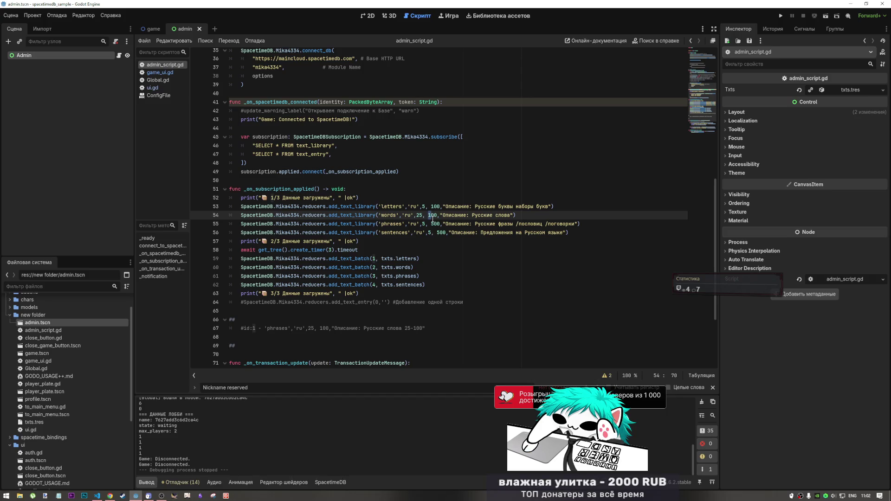
{"action": "type", "text": "5"}
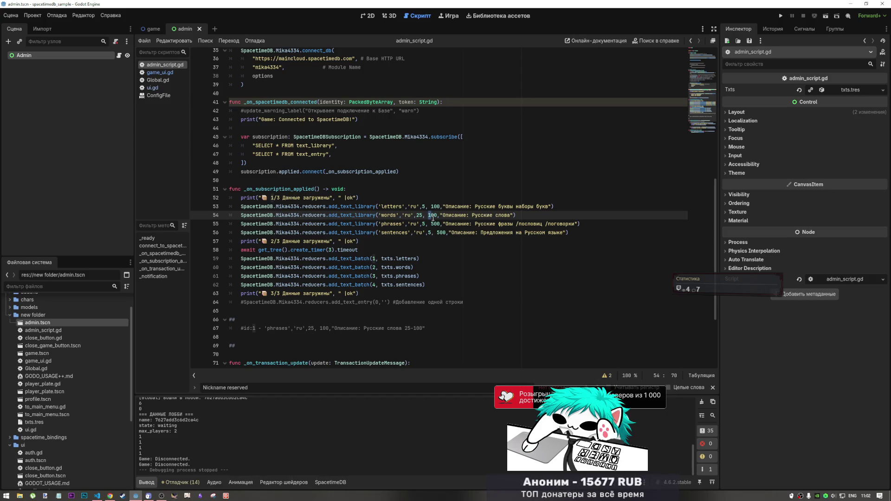
{"action": "key", "text": "Up"}
{"action": "key", "text": "shift+Right"}
{"action": "type", "text": "5"}
- Lower the words minimum length from 25 to 5, save, and run the admin scene
{"action": "left_click", "coordinate": [420, 216]}
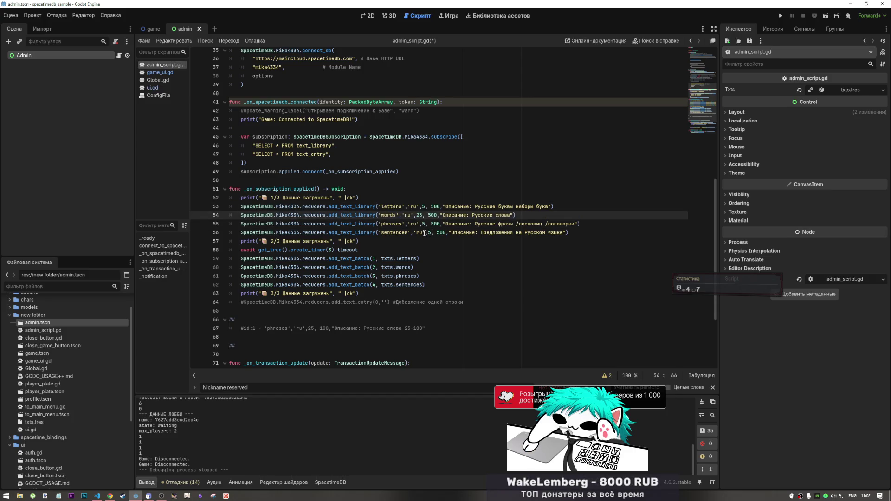
{"action": "key", "text": "BackSpace"}
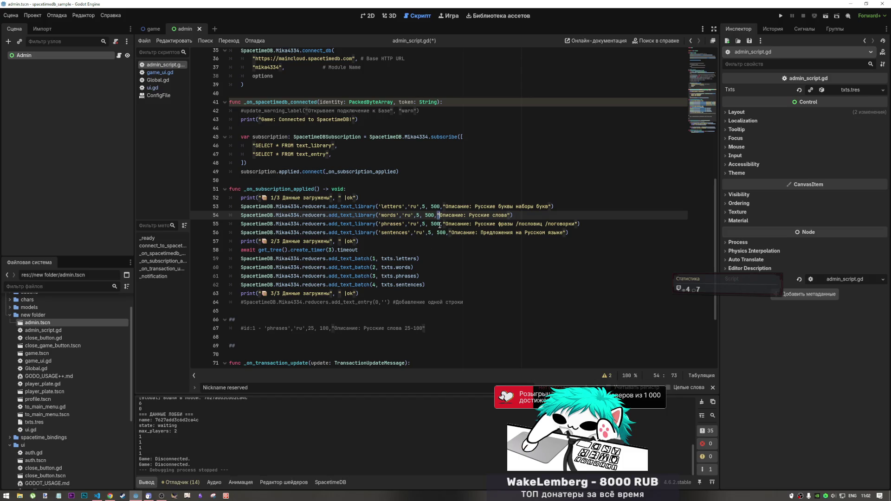
{"action": "left_click", "coordinate": [437, 215]}
{"action": "key", "text": "ctrl+s"}
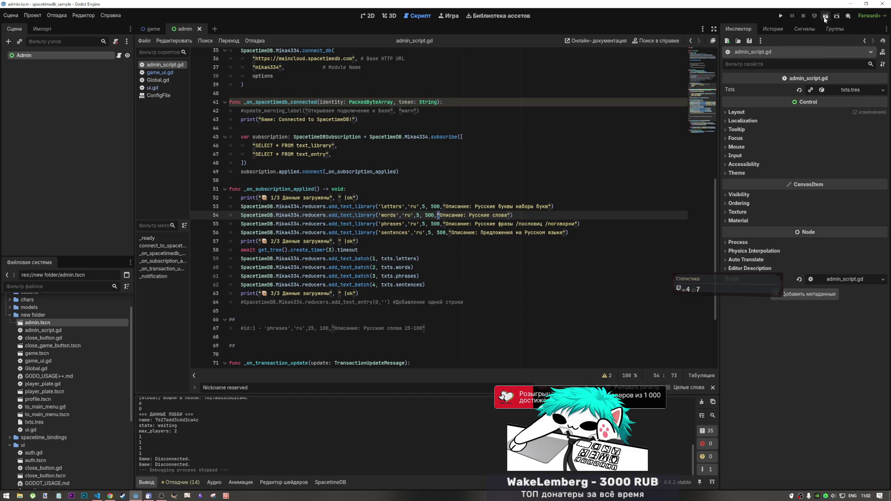
{"action": "left_click", "coordinate": [825, 17]}
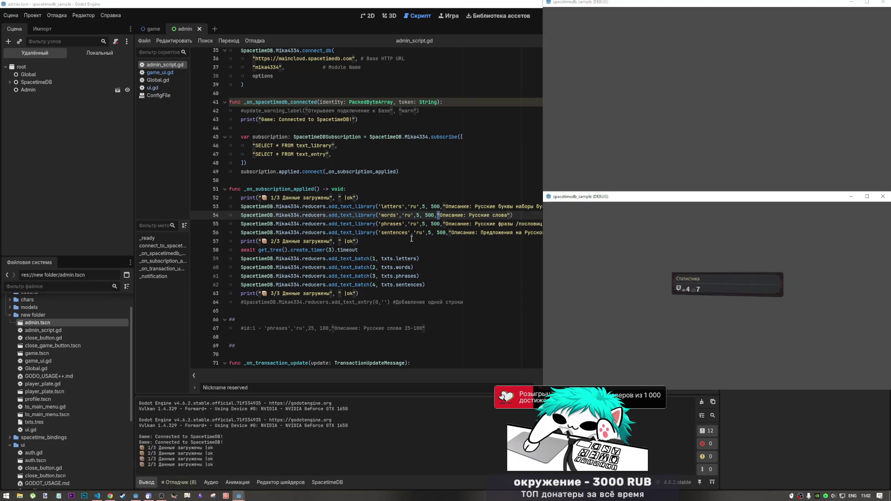
- Stop the admin scene after its 3/3 upload, then recall 'spacetime publish mika4334 -c' in VS Code
{"action": "left_click", "coordinate": [435, 261]}
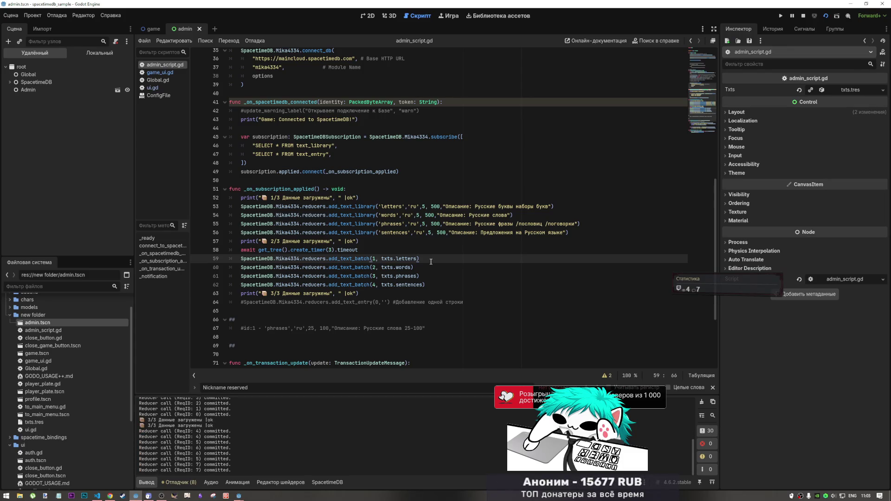
{"action": "left_click", "coordinate": [802, 18]}
{"action": "left_click", "coordinate": [97, 496]}
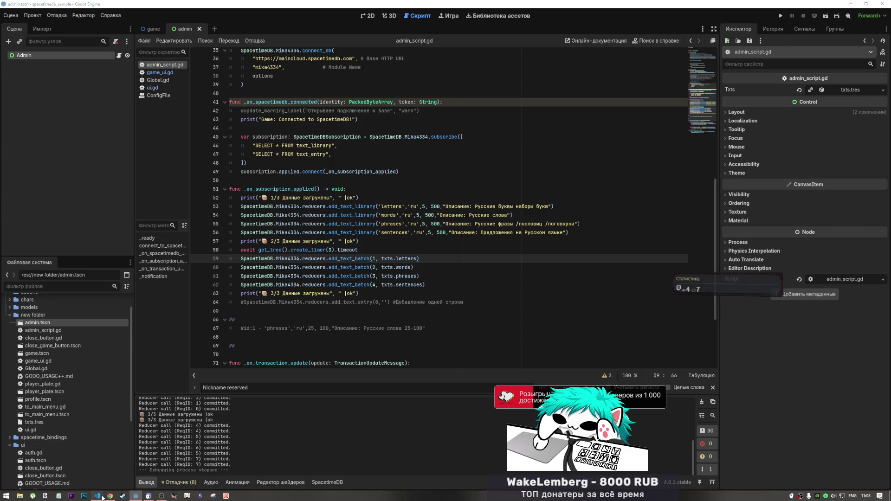
{"action": "key", "text": "Up"}
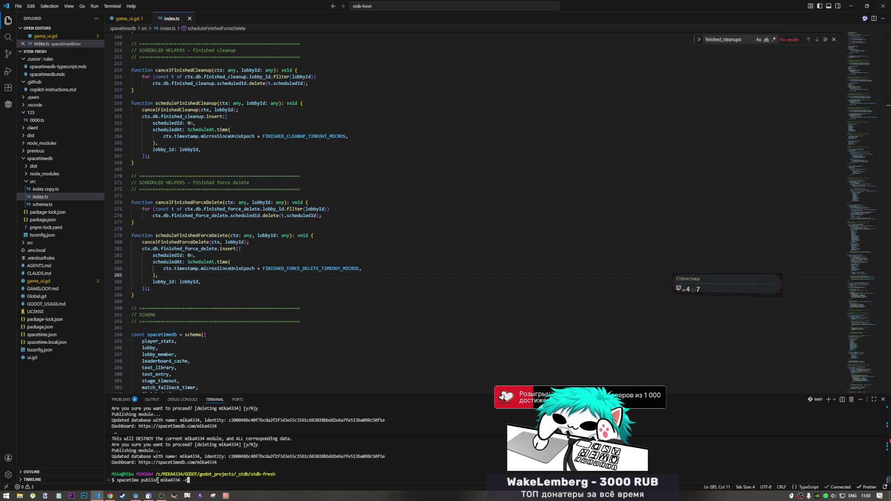
- Decline the first publish prompt, then republish mika4334 with 'spacetime publish mika4334 -c -y'
{"action": "key", "text": "Return"}
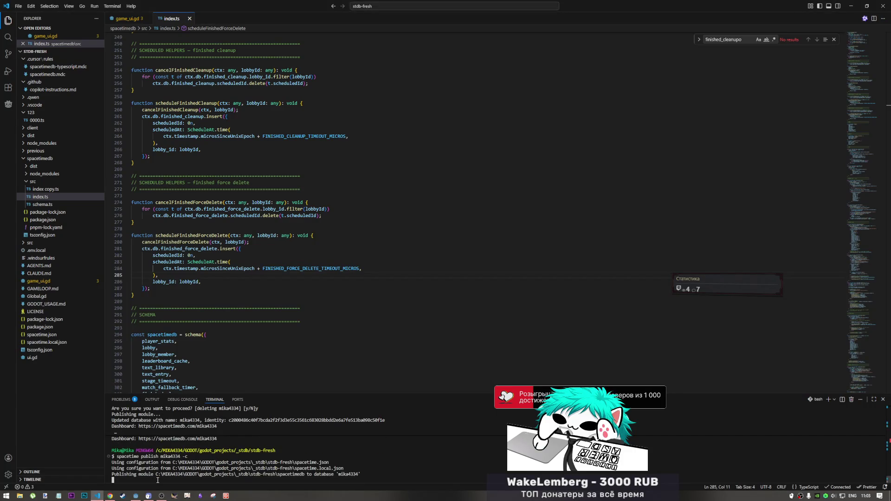
{"action": "type", "text": "n"}
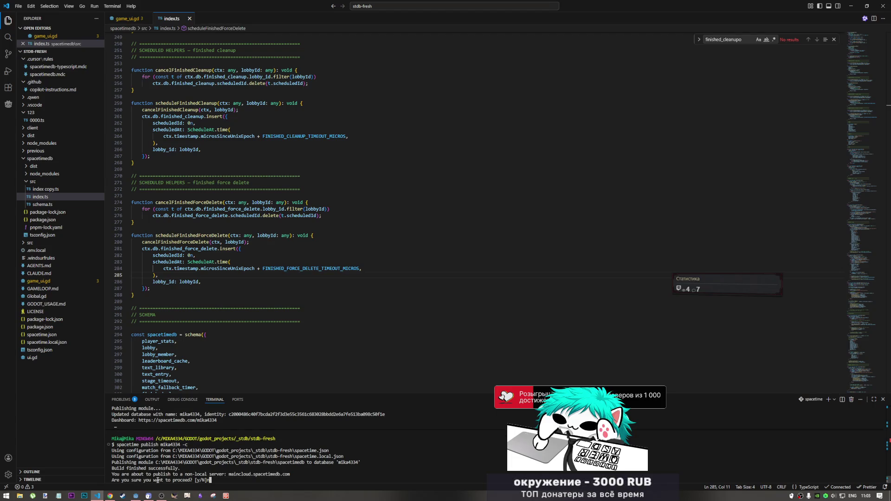
{"action": "key", "text": "Return"}
{"action": "key", "text": "Up"}
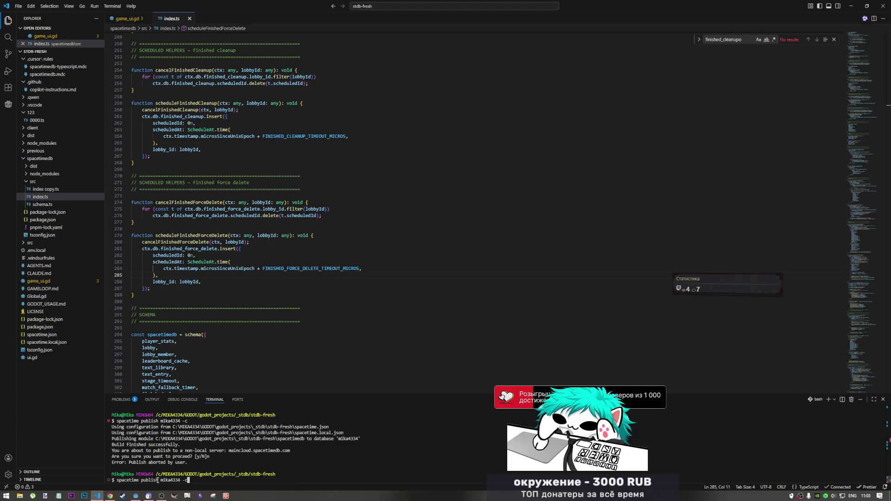
{"action": "type", "text": "-"}
{"action": "key", "text": "Return"}
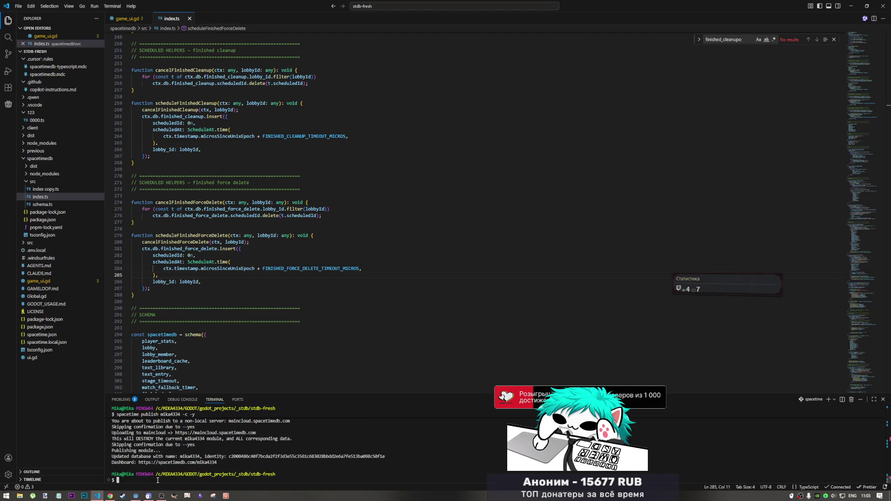
{"action": "left_click", "coordinate": [136, 496]}
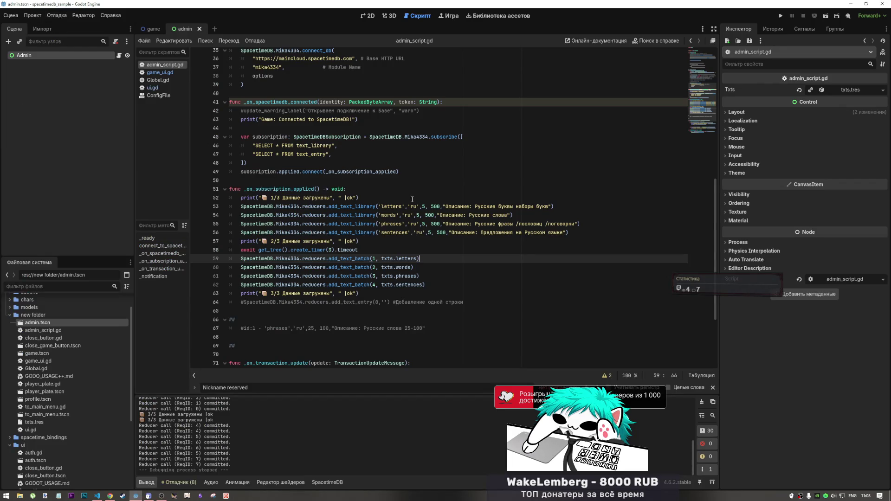
- Review the Debug > Run Instances settings and accept them unchanged, then bring up Chrome
{"action": "left_click", "coordinate": [37, 16]}
{"action": "left_click", "coordinate": [57, 16]}
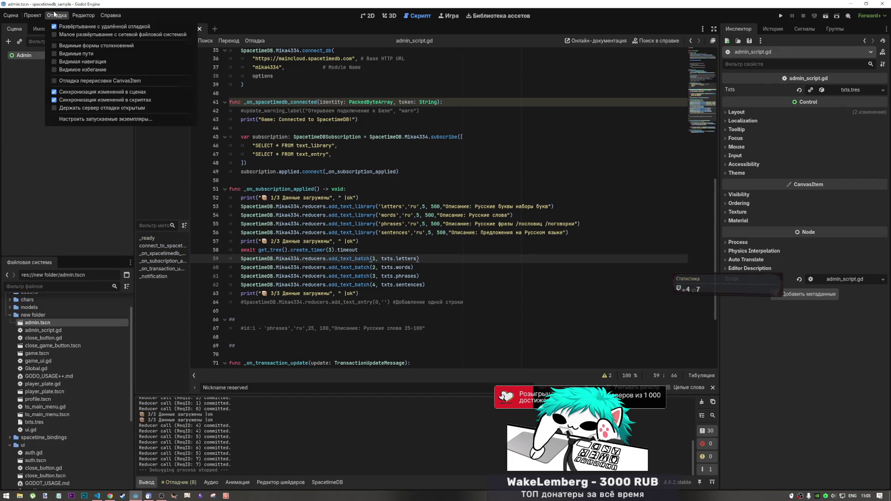
{"action": "left_click", "coordinate": [79, 119]}
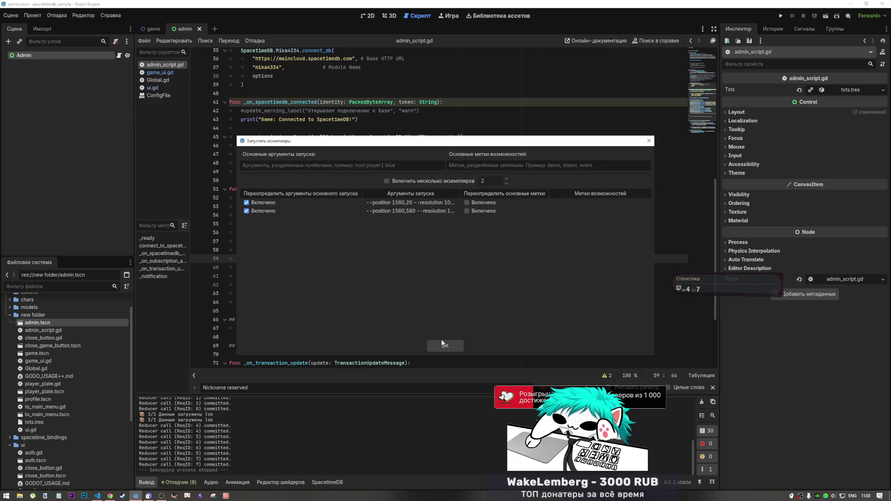
{"action": "left_click", "coordinate": [441, 345]}
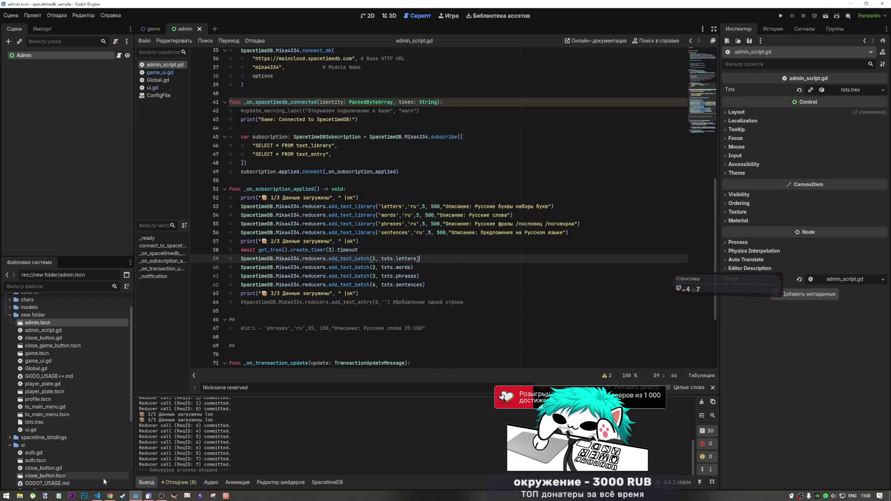
{"action": "left_click", "coordinate": [110, 495]}
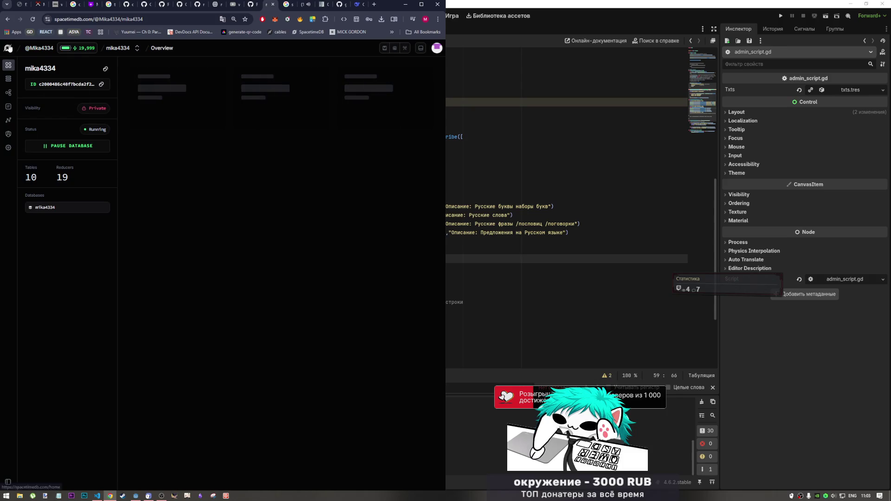
- Open the table list of the mika4334 database in the SpacetimeDB dashboard
{"action": "left_click", "coordinate": [51, 50]}
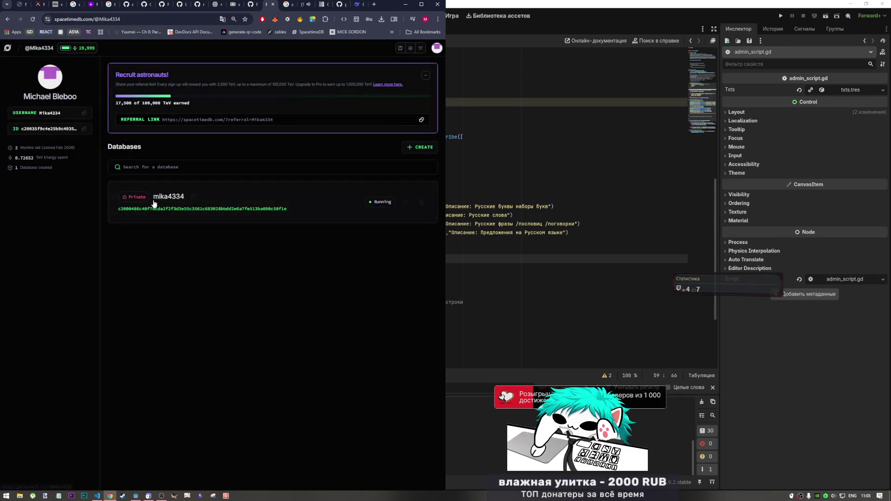
{"action": "left_click", "coordinate": [199, 197]}
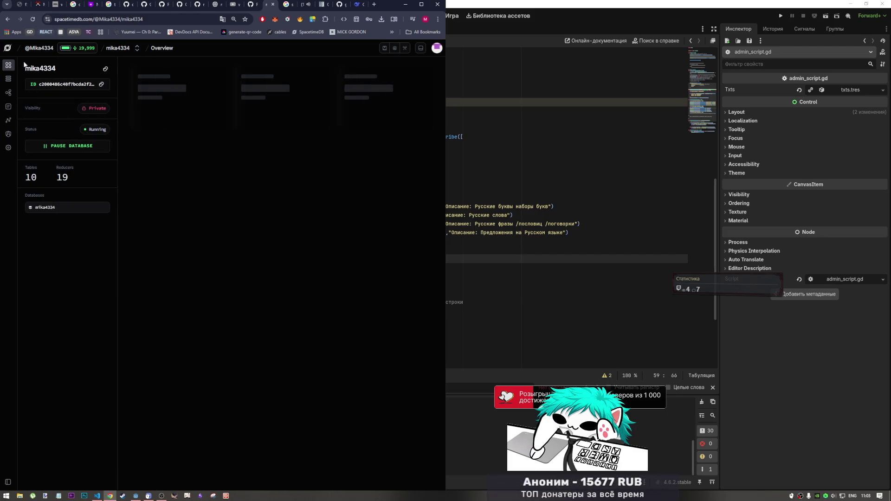
{"action": "left_click", "coordinate": [11, 82]}
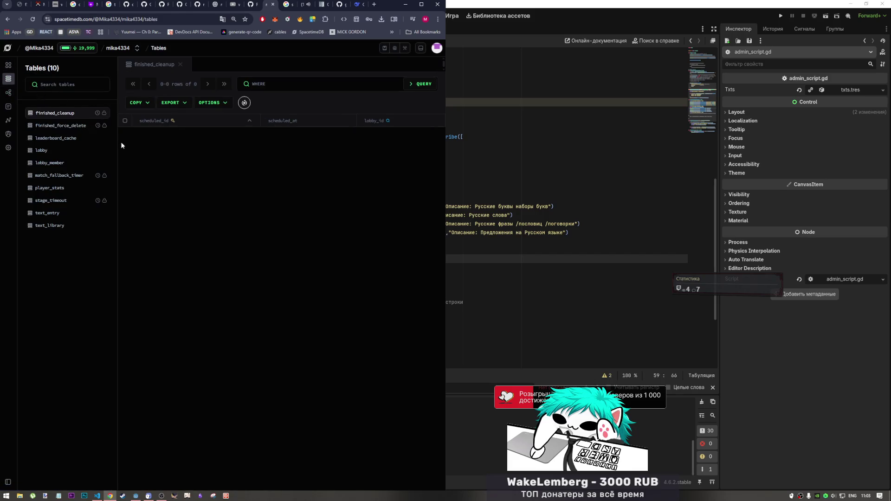
- Verify lobby, player_stats, text_entry and text_library show 0 rows, then rerun the Godot admin scene
{"action": "left_click", "coordinate": [40, 151]}
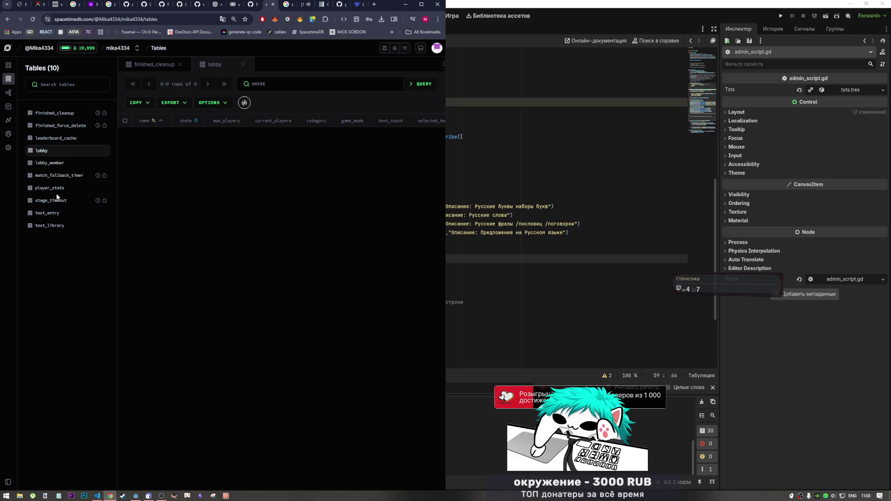
{"action": "left_click", "coordinate": [56, 190]}
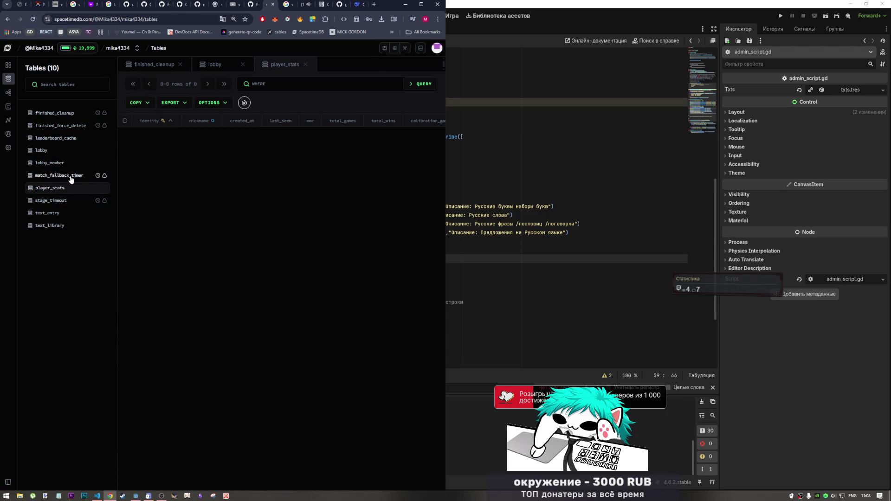
{"action": "left_click", "coordinate": [48, 213]}
{"action": "left_click", "coordinate": [46, 226]}
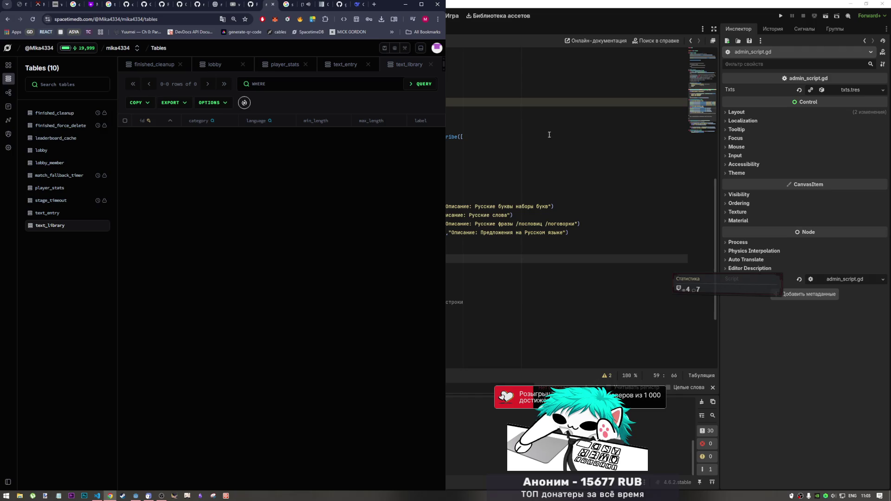
{"action": "left_click", "coordinate": [664, 154]}
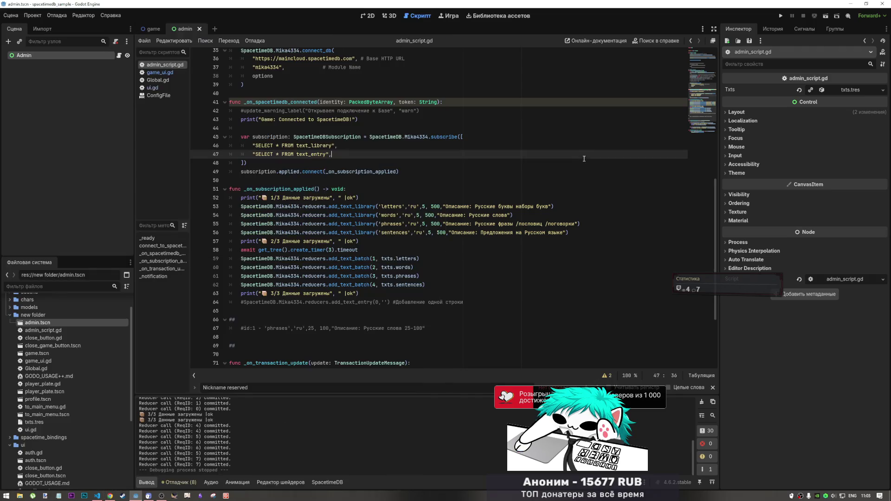
{"action": "left_click", "coordinate": [825, 17]}
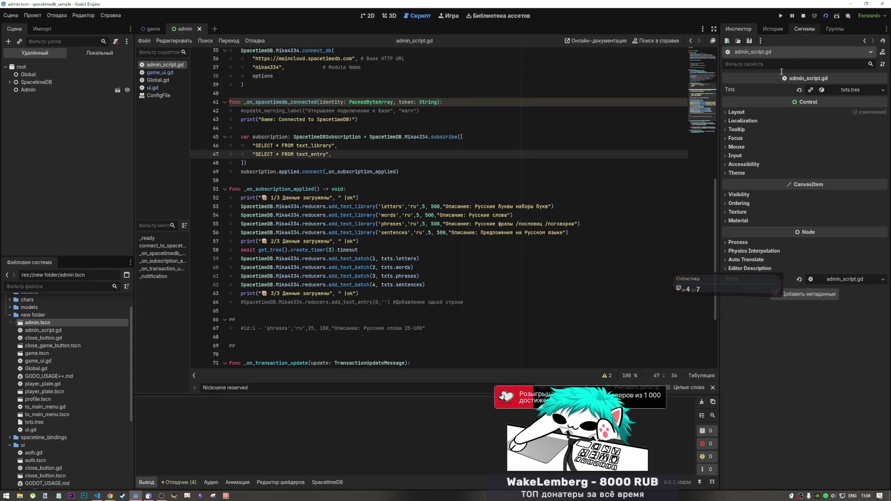
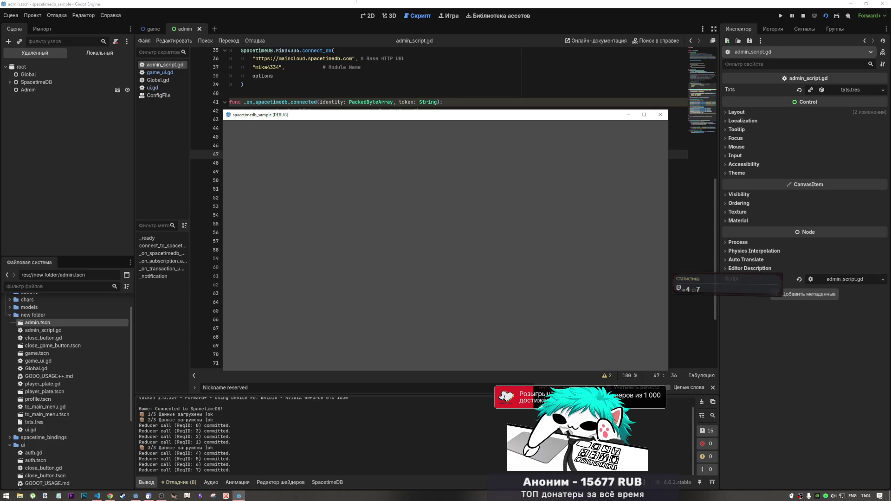
- Move the game window aside and highlight code lines 57–58 and the committed reducer calls in Output
{"action": "mouse_move", "coordinate": [395, 117]}
{"action": "left_mouse_down"}
{"action": "mouse_move", "coordinate": [567, 116]}
{"action": "mouse_move", "coordinate": [602, 107]}
{"action": "left_mouse_up"}
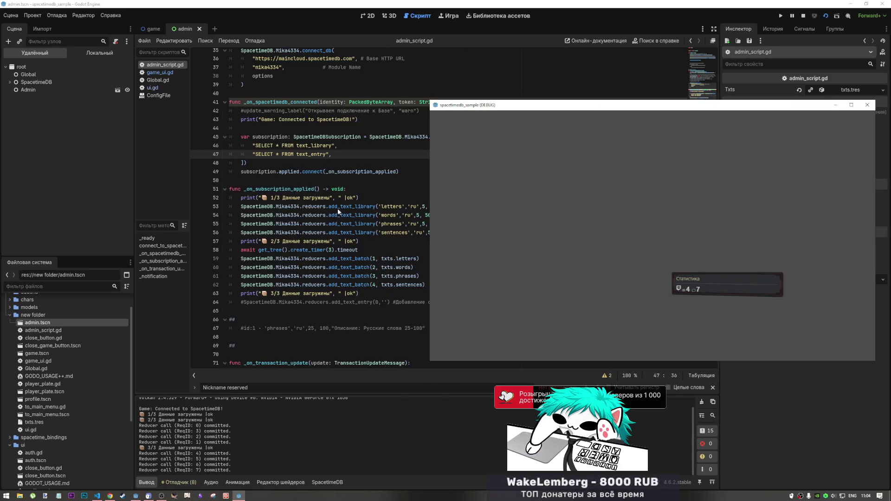
{"action": "left_click", "coordinate": [330, 250]}
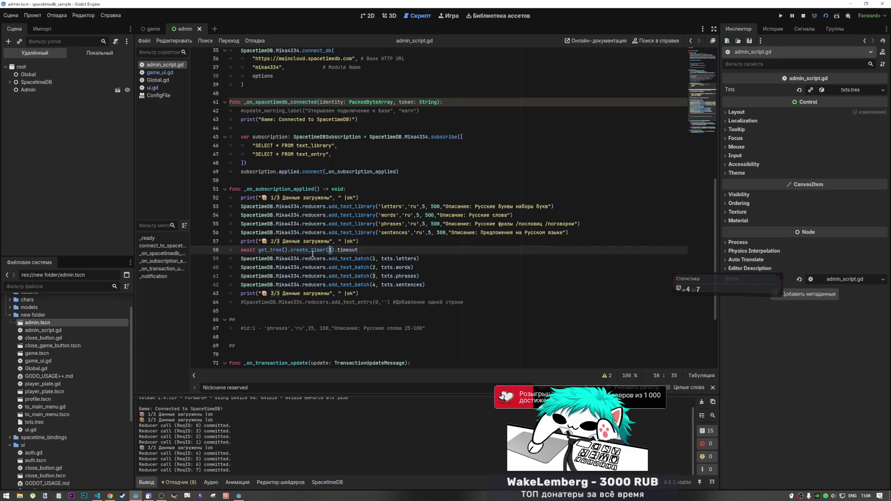
{"action": "left_click", "coordinate": [311, 250]}
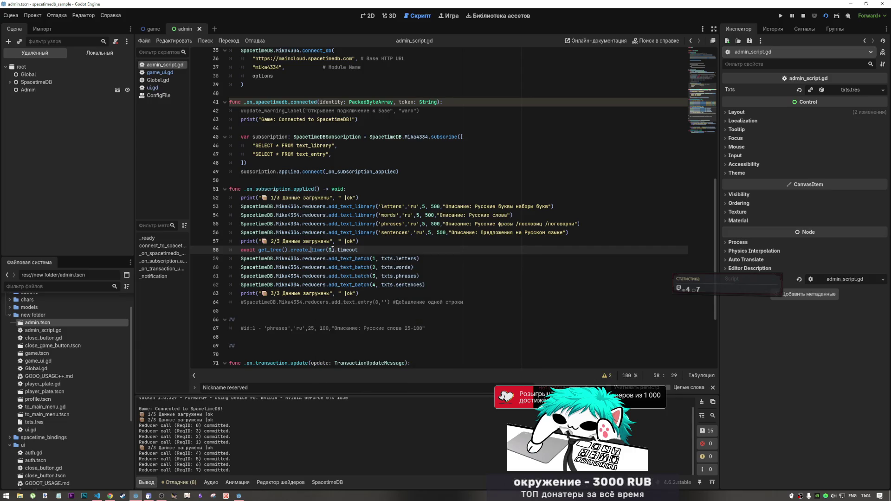
{"action": "left_click_drag", "start_coordinate": [337, 250], "coordinate": [305, 241]}
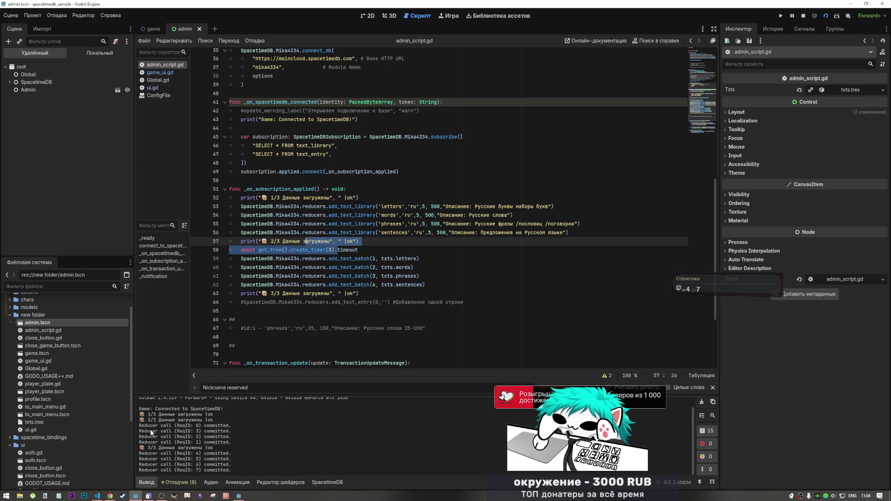
{"action": "left_click_drag", "start_coordinate": [220, 454], "coordinate": [245, 468]}
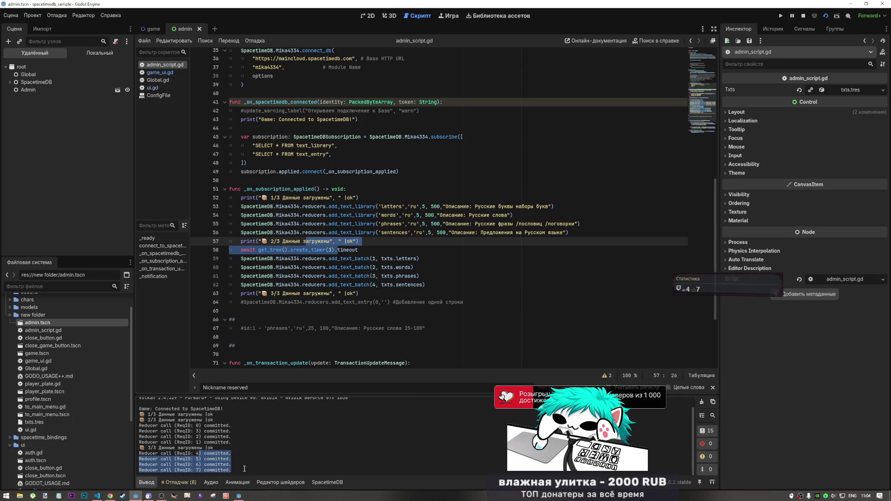
{"action": "left_click_drag", "start_coordinate": [215, 426], "coordinate": [227, 442]}
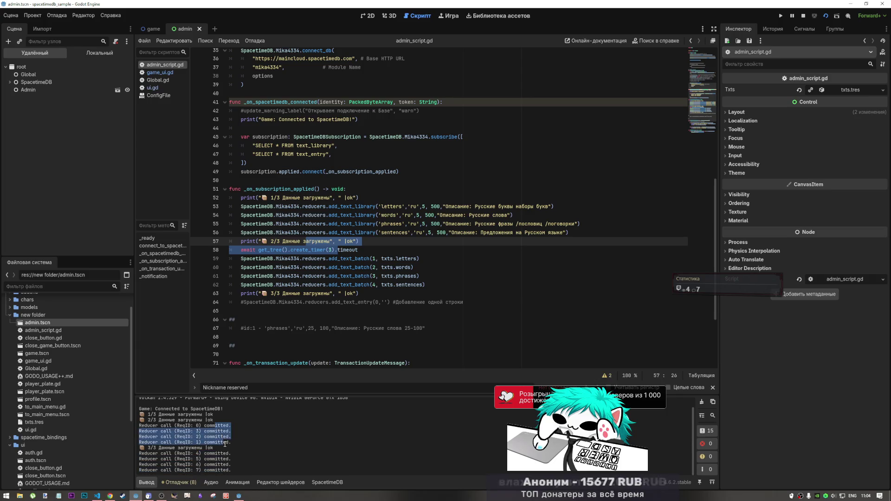
{"action": "left_click", "coordinate": [110, 494]}
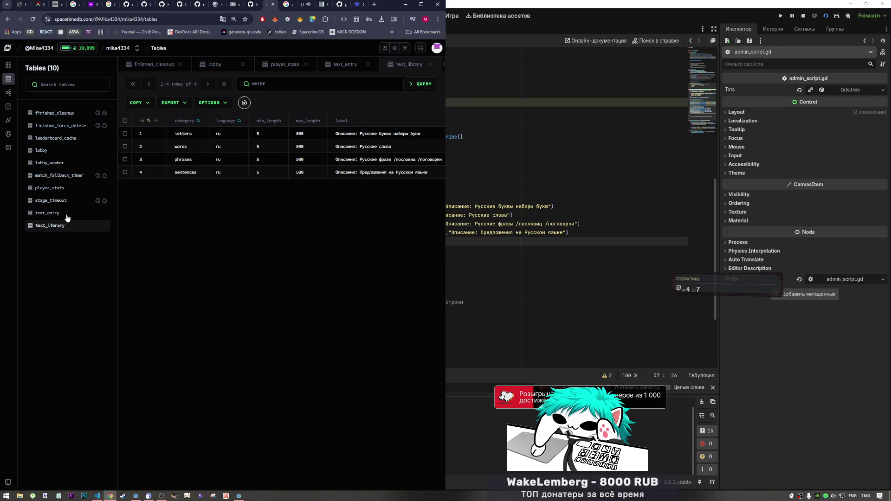
{"action": "left_click", "coordinate": [51, 213]}
{"action": "scroll", "coordinate": [347, 218], "scroll_direction": "down", "scroll_amount": 20}
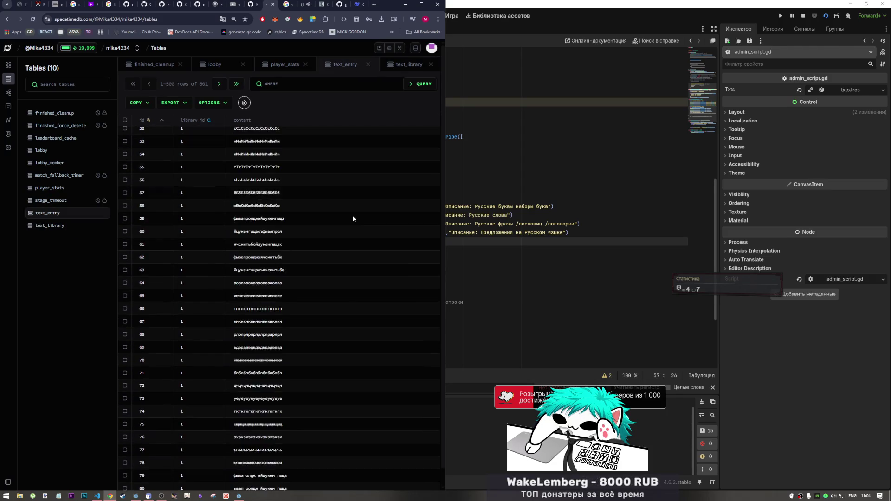
{"action": "scroll", "coordinate": [346, 218], "scroll_direction": "down", "scroll_amount": 20}
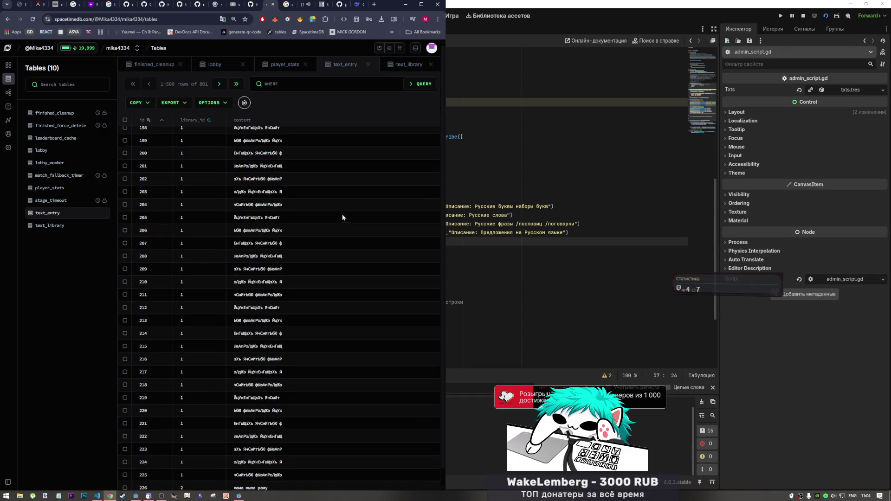
{"action": "scroll", "coordinate": [337, 226], "scroll_direction": "down", "scroll_amount": 20}
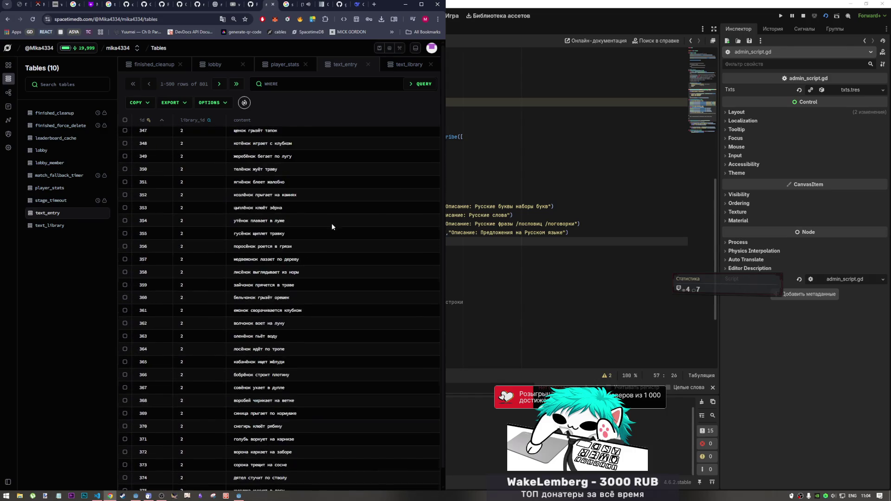
{"action": "scroll", "coordinate": [343, 232], "scroll_direction": "down", "scroll_amount": 18}
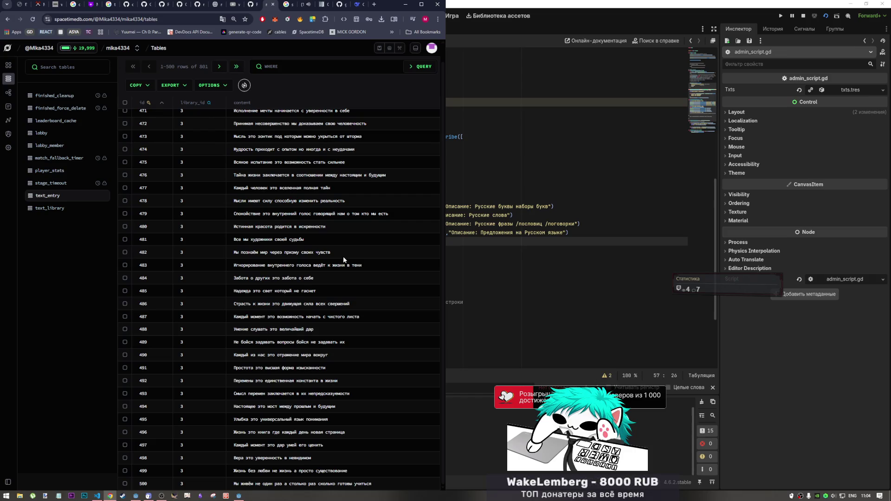
{"action": "key", "text": "alt+Tab"}
{"action": "mouse_move", "coordinate": [419, 276]}
{"action": "left_mouse_down"}
{"action": "mouse_move", "coordinate": [374, 268]}
{"action": "mouse_move", "coordinate": [287, 214]}
{"action": "left_mouse_up"}
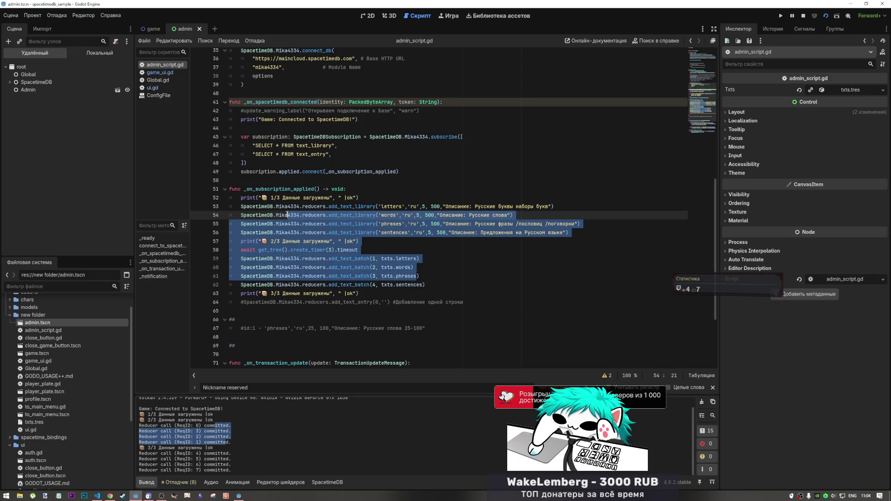
- Stop the running game and reopen admin_script.gd from the scripts list
{"action": "key", "text": "ctrl+z"}
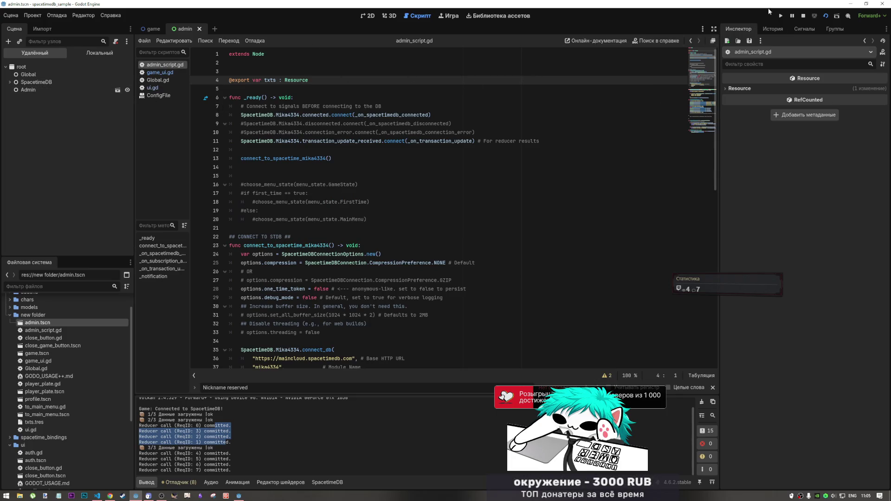
{"action": "left_click", "coordinate": [264, 288]}
{"action": "scroll", "coordinate": [267, 289], "scroll_direction": "down", "scroll_amount": 1}
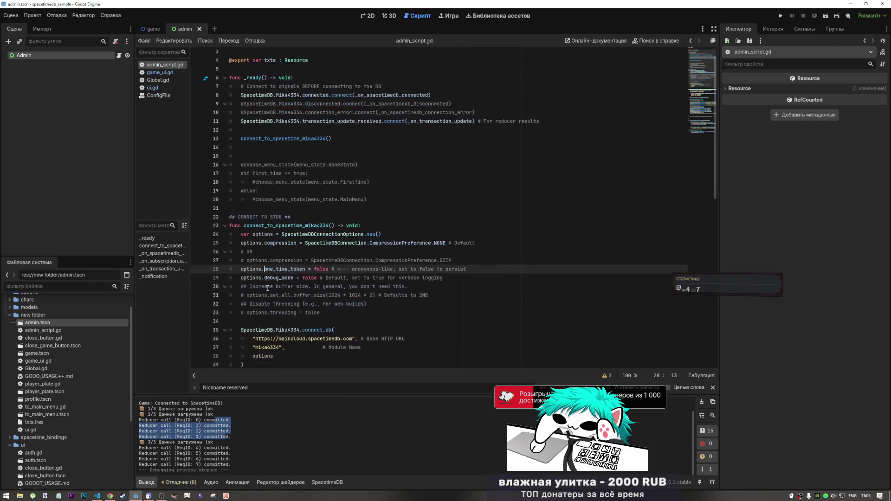
{"action": "left_click", "coordinate": [167, 73]}
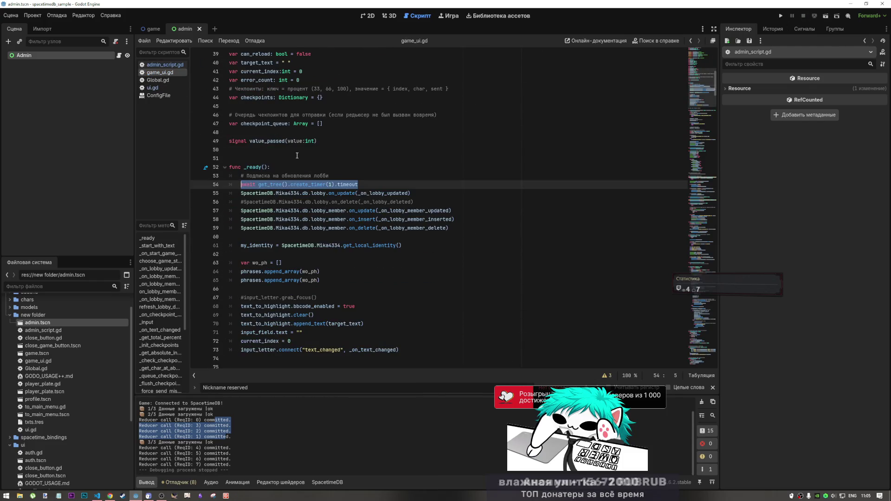
{"action": "left_click", "coordinate": [166, 80]}
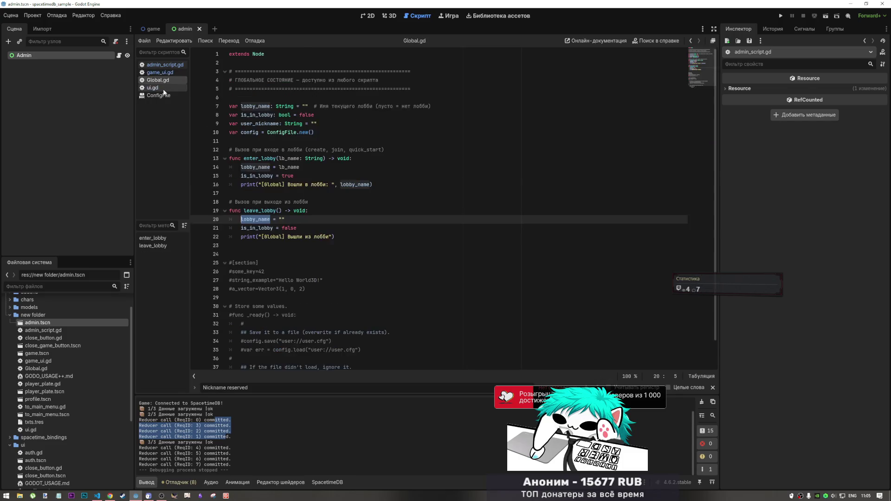
{"action": "left_click", "coordinate": [163, 88]}
{"action": "left_click", "coordinate": [169, 62]}
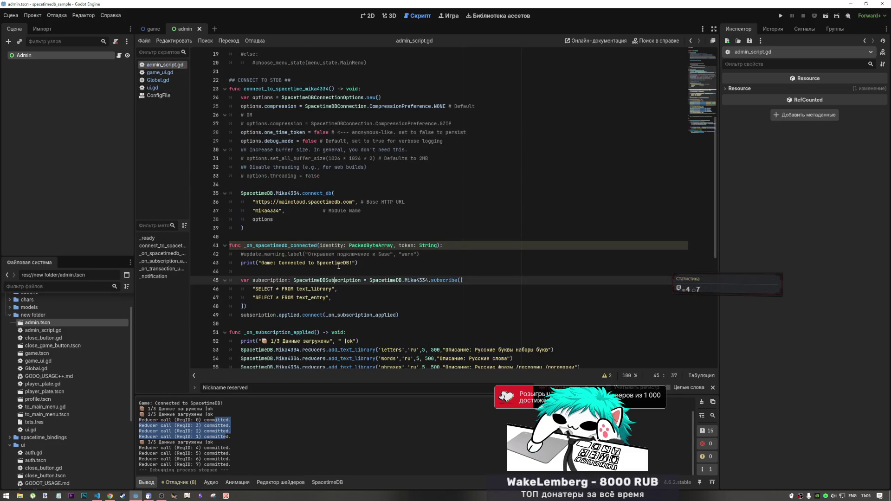
- Comment out seeding lines 52–61, leaving only the sentences batch call active
{"action": "scroll", "coordinate": [342, 262], "scroll_direction": "down", "scroll_amount": 10}
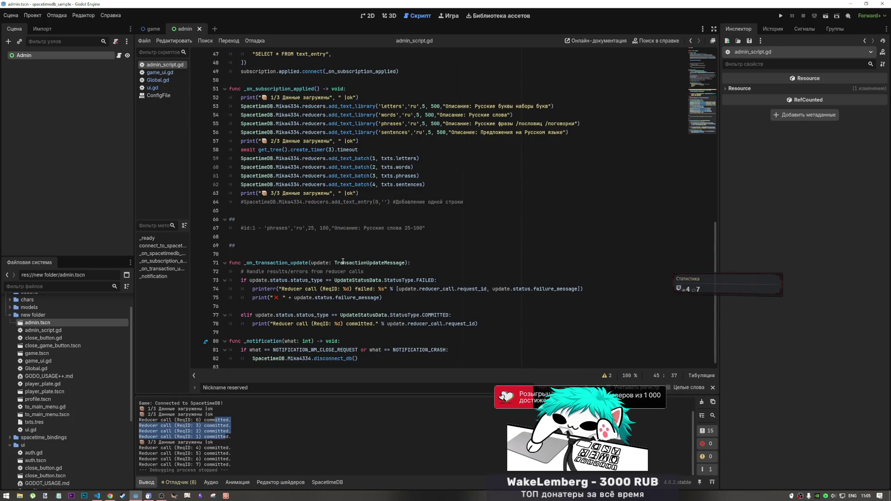
{"action": "left_click_drag", "start_coordinate": [422, 176], "coordinate": [308, 97]}
{"action": "key", "text": "ctrl+k"}
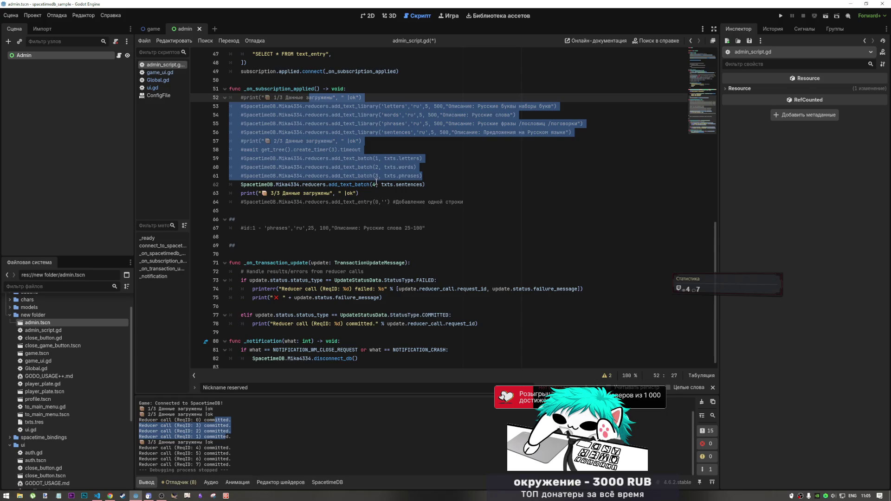
{"action": "left_click", "coordinate": [376, 184]}
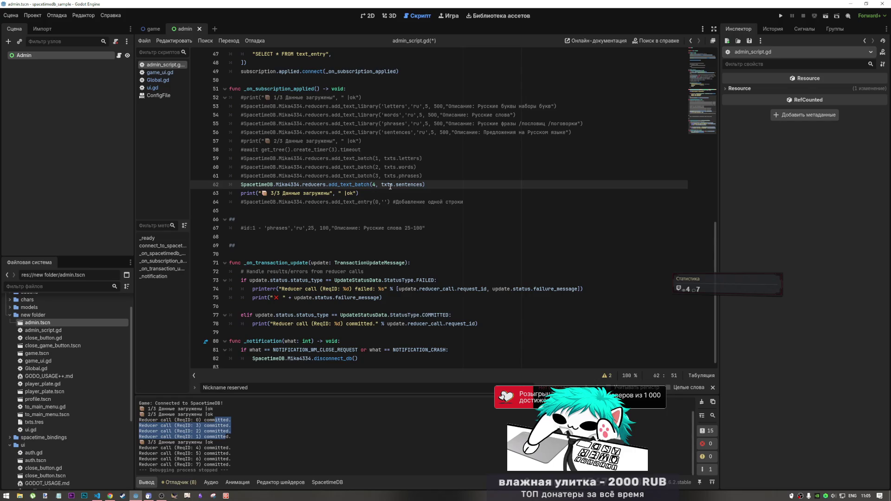
{"action": "left_click", "coordinate": [388, 185], "text": "ctrl"}
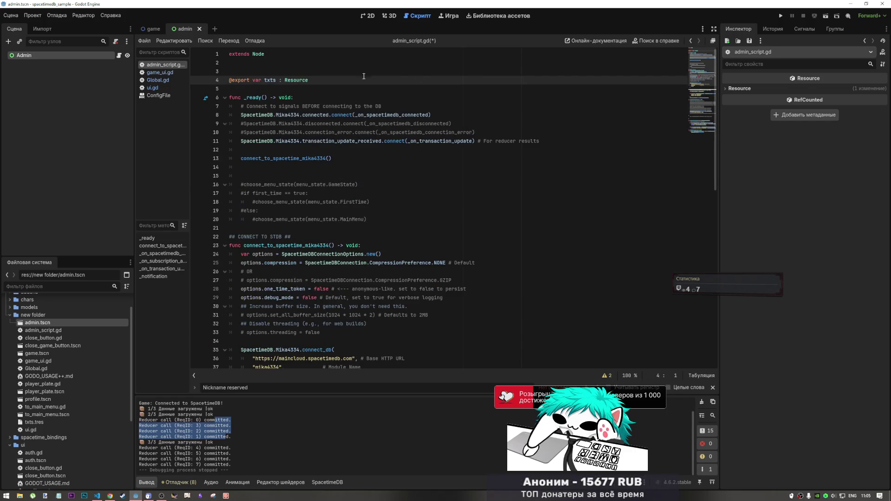
- Inspect the Admin node's txts.tres Sentences array, then collapse it
{"action": "left_click", "coordinate": [37, 55]}
{"action": "left_click", "coordinate": [846, 91]}
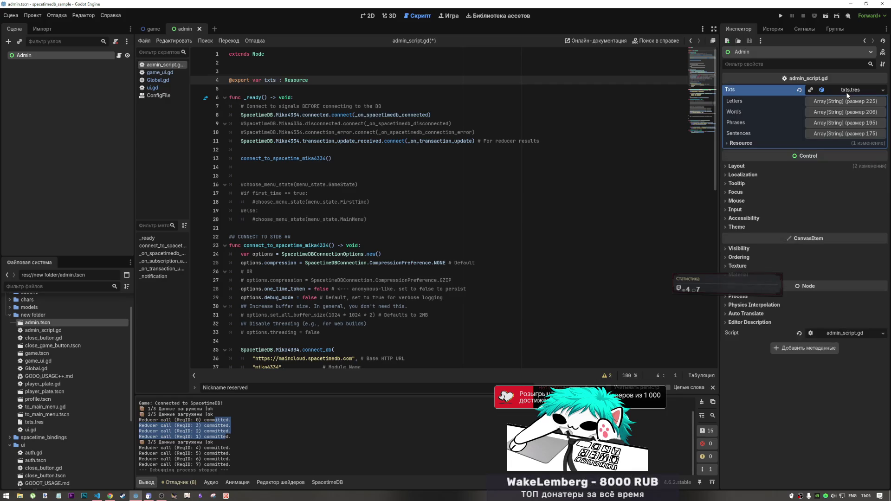
{"action": "left_click", "coordinate": [841, 133]}
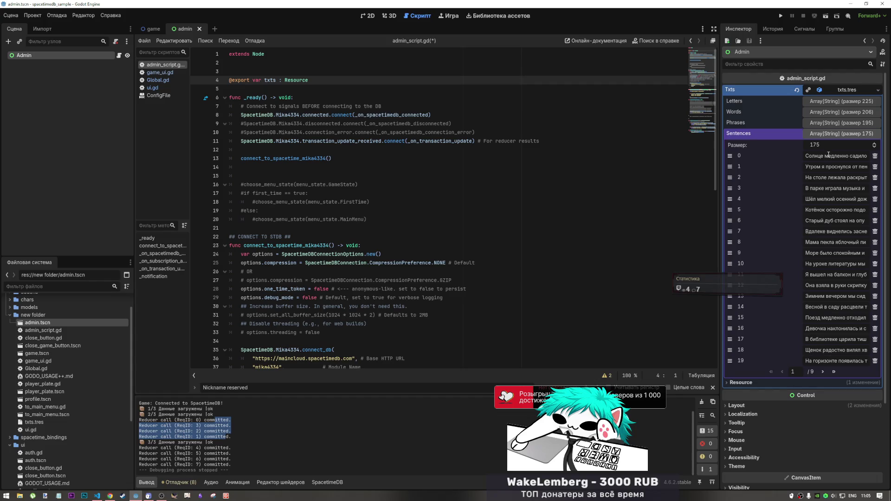
{"action": "left_click", "coordinate": [841, 134]}
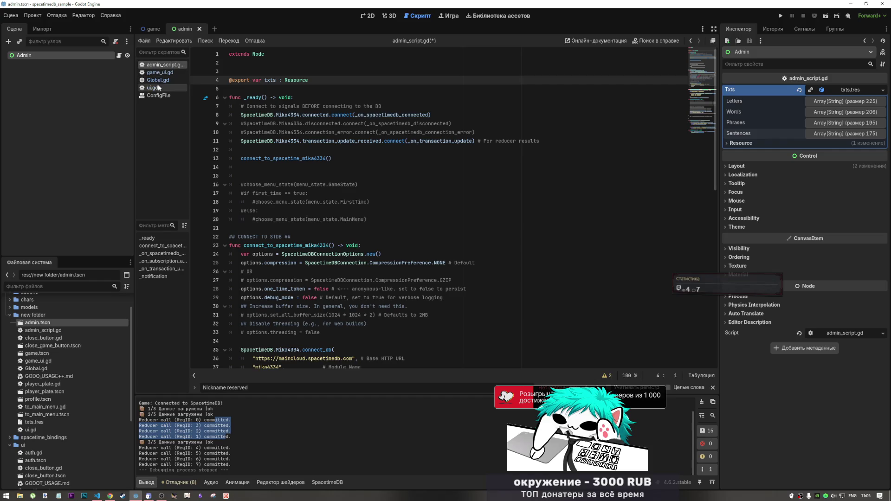
- Reopen admin_script.gd and uncomment the seeding lines 52–61 with Ctrl+K
{"action": "left_click", "coordinate": [370, 16]}
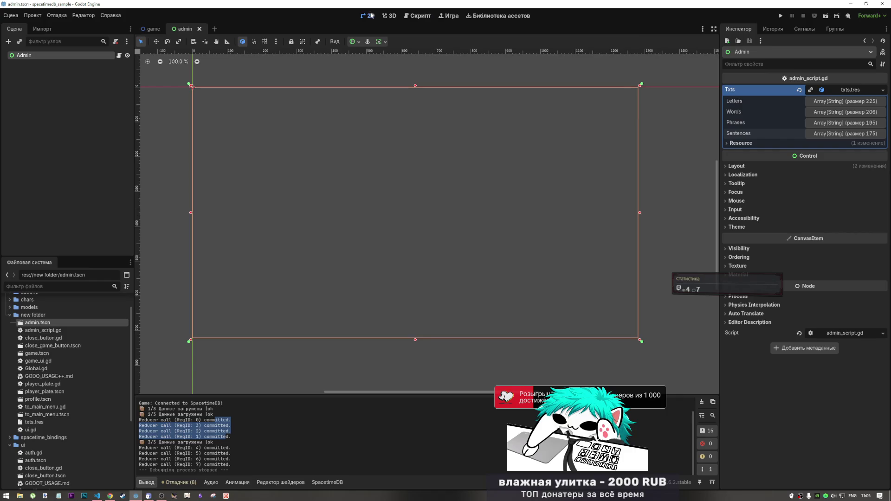
{"action": "left_click", "coordinate": [416, 15]}
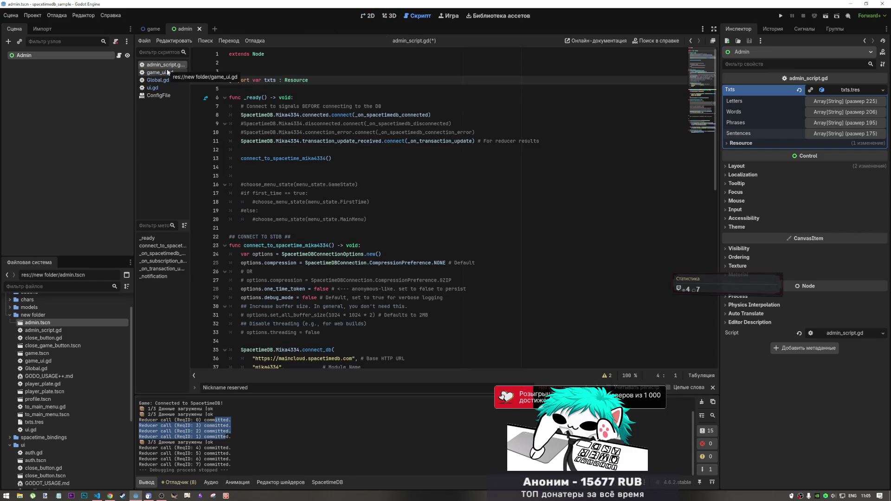
{"action": "left_click", "coordinate": [143, 73]}
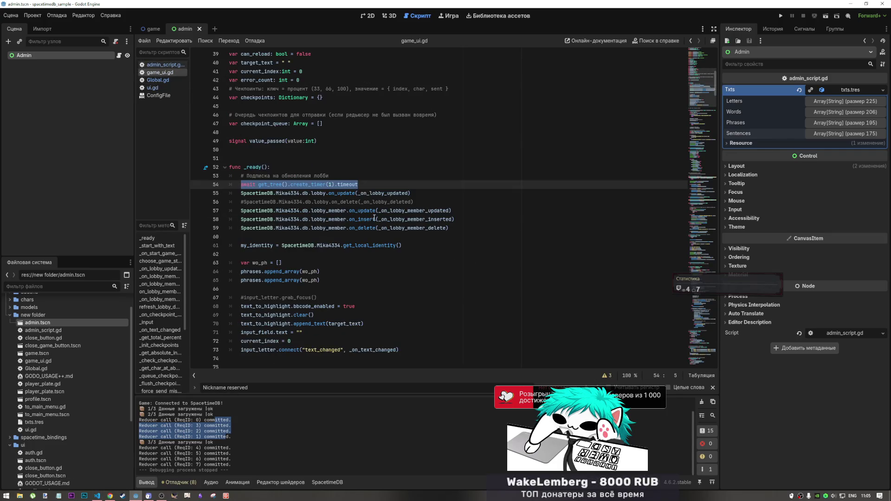
{"action": "left_click", "coordinate": [160, 65]}
{"action": "scroll", "coordinate": [308, 232], "scroll_direction": "down", "scroll_amount": 10}
{"action": "left_click_drag", "start_coordinate": [423, 237], "coordinate": [295, 158]}
{"action": "key", "text": "ctrl+k"}
{"action": "left_click", "coordinate": [109, 495]}
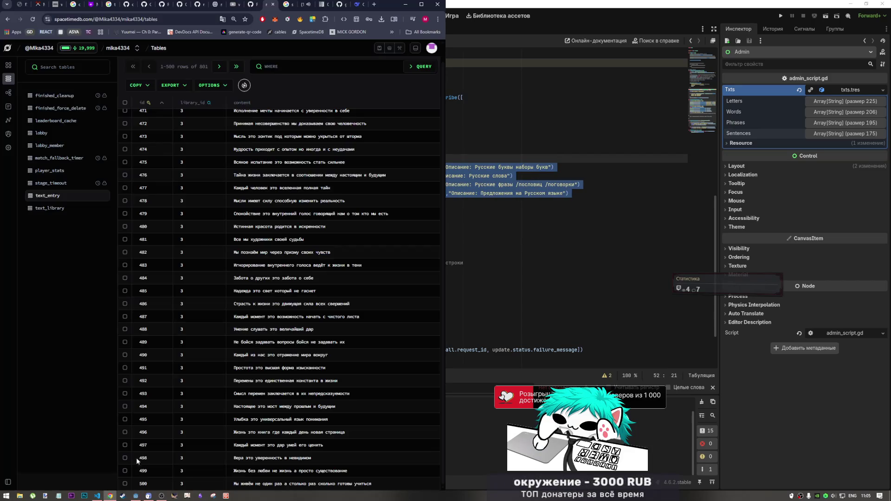
- Re-run the spacetime publish command in VS Code's terminal, clearing the module's data
{"action": "left_click", "coordinate": [97, 496]}
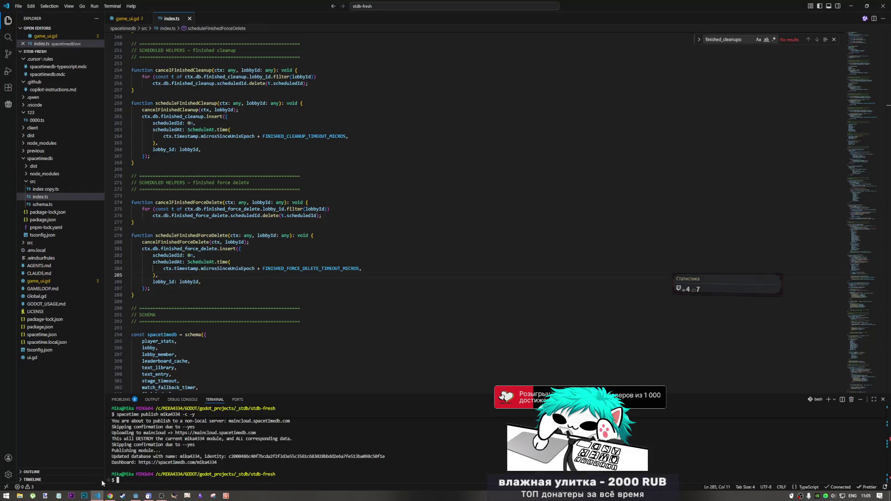
{"action": "left_click", "coordinate": [169, 480]}
{"action": "key", "text": "Up"}
{"action": "key", "text": "Return"}
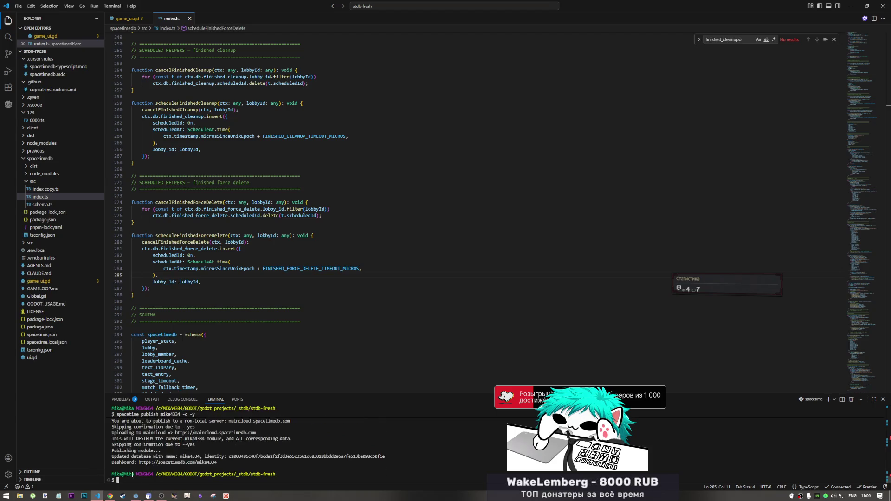
- Return to Godot's admin_script.gd and clear the reducer-call selection
{"action": "mouse_move", "coordinate": [163, 496]}
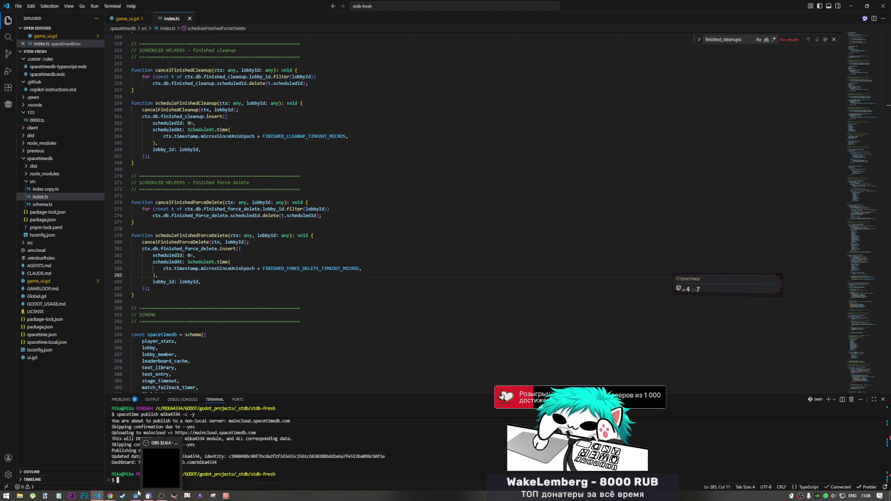
{"action": "left_click", "coordinate": [135, 475]}
{"action": "left_click", "coordinate": [332, 299]}
{"action": "left_click", "coordinate": [339, 254]}
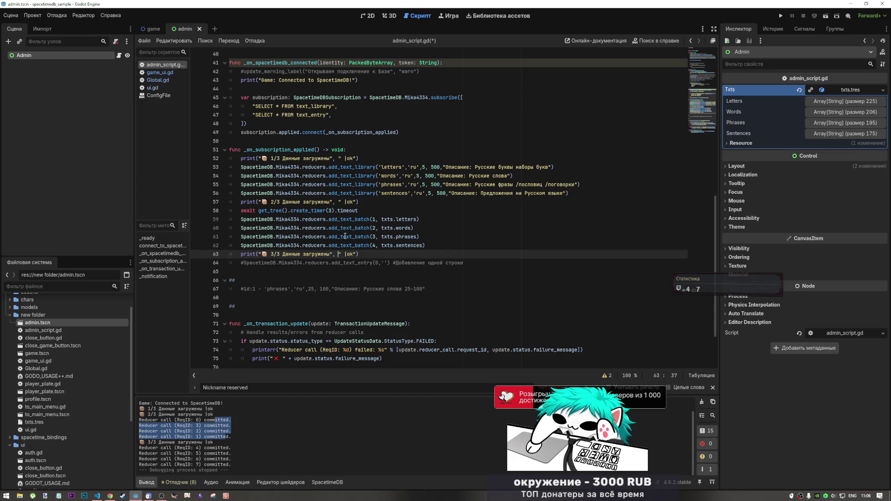
- Add an await create_timer(3) line after the letters, words and phrases batch calls, and save
{"action": "left_click", "coordinate": [378, 193]}
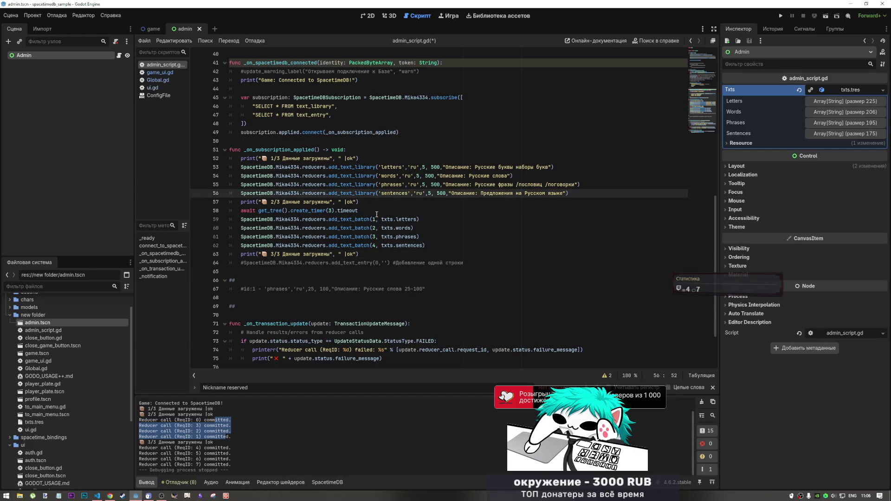
{"action": "left_click_drag", "start_coordinate": [365, 212], "coordinate": [239, 211]}
{"action": "key", "text": "ctrl+c"}
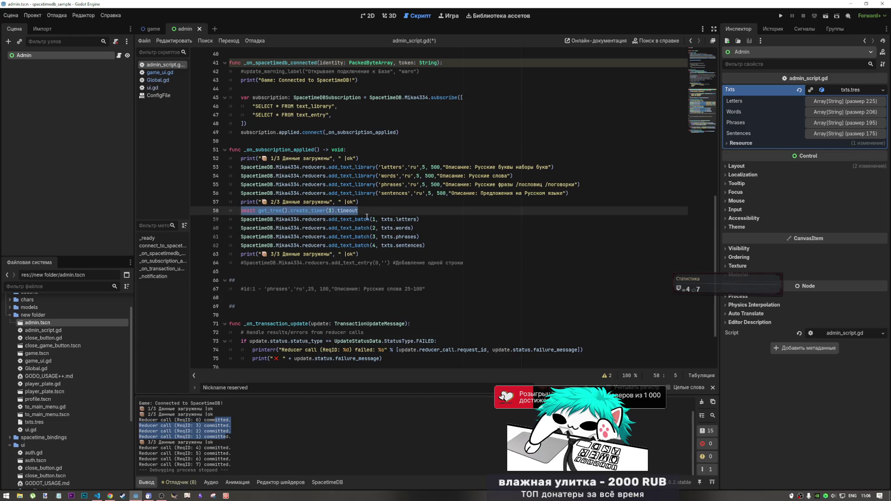
{"action": "left_click", "coordinate": [432, 219]}
{"action": "key", "text": "Return"}
{"action": "key", "text": "ctrl+v"}
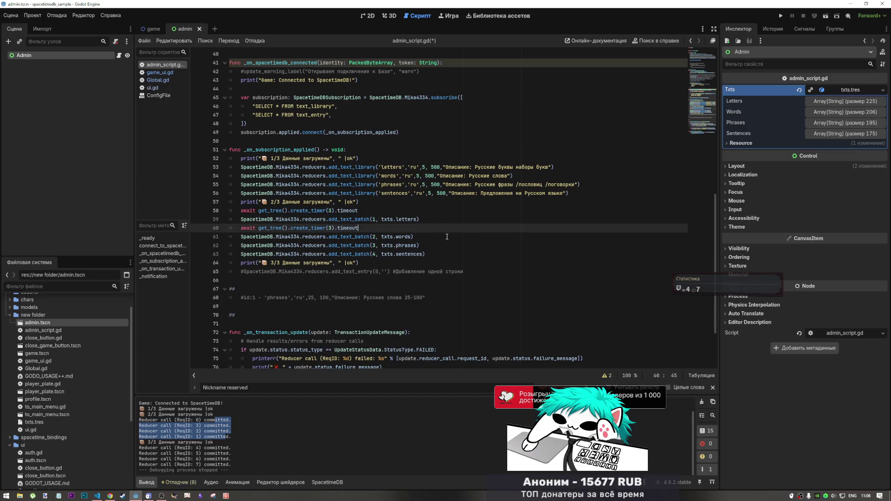
{"action": "left_click", "coordinate": [446, 236]}
{"action": "key", "text": "Return"}
{"action": "key", "text": "ctrl+v"}
{"action": "left_click", "coordinate": [440, 254]}
{"action": "key", "text": "Return"}
{"action": "key", "text": "ctrl+v"}
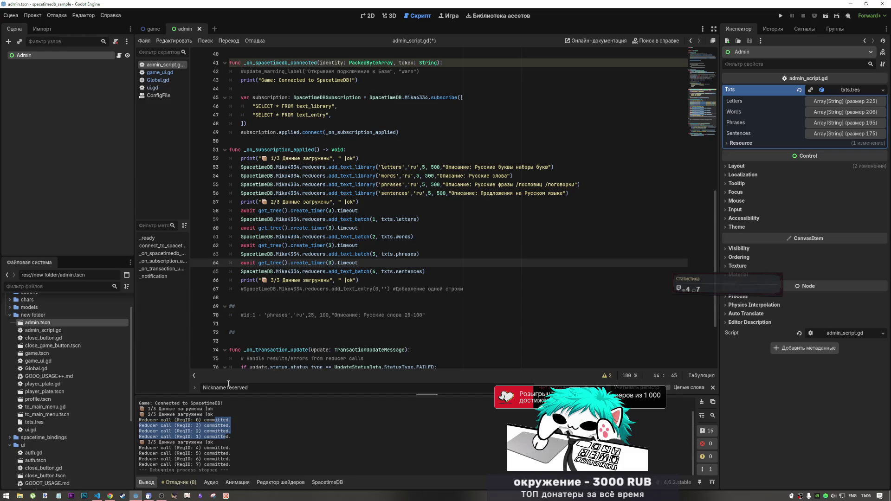
{"action": "left_click", "coordinate": [418, 239]}
{"action": "key", "text": "ctrl+s"}
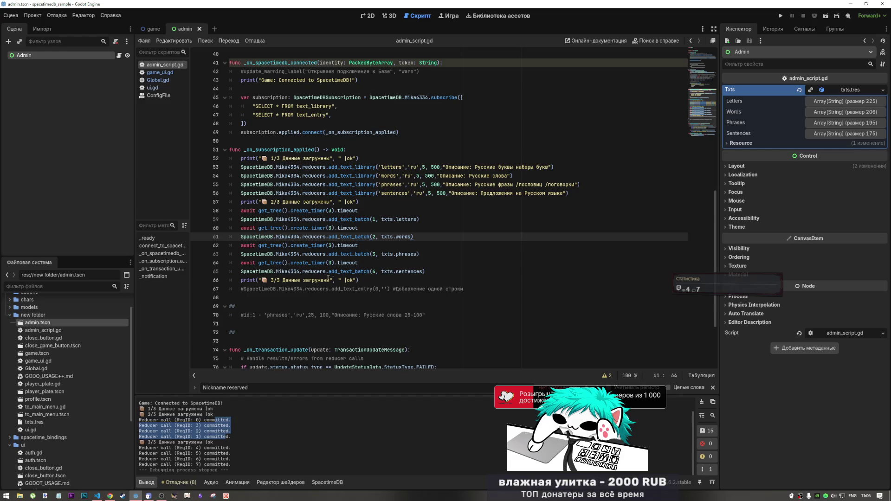
- Change max length 500 to 1500 in all four add_text_library calls and save
{"action": "left_click", "coordinate": [437, 193]}
{"action": "type", "text": "1"}
{"action": "left_click", "coordinate": [431, 184]}
{"action": "type", "text": "1"}
{"action": "left_click", "coordinate": [426, 176]}
{"action": "type", "text": "1"}
{"action": "left_click", "coordinate": [431, 167]}
{"action": "type", "text": "1"}
{"action": "left_click", "coordinate": [434, 175]}
{"action": "left_click", "coordinate": [436, 193]}
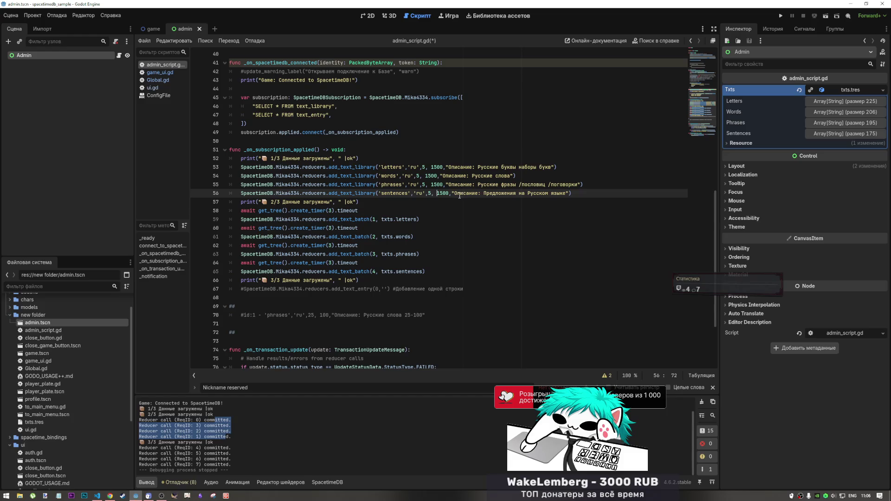
{"action": "key", "text": "ctrl+s"}
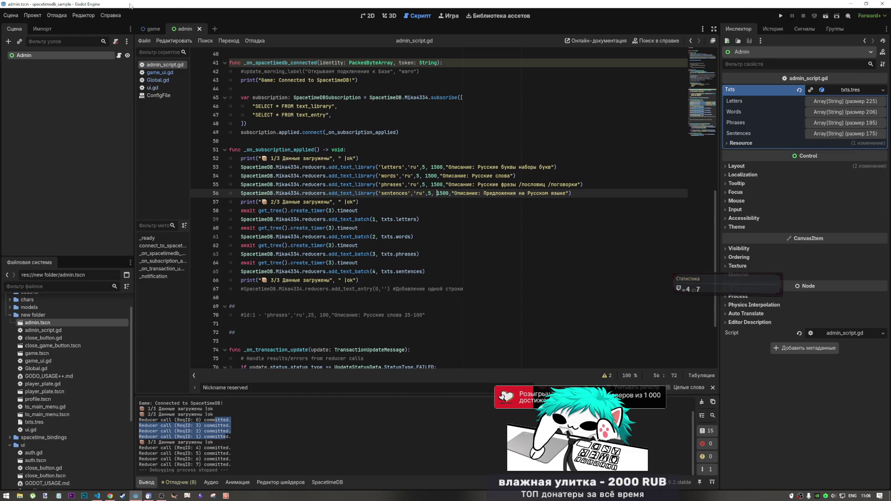
{"action": "left_click", "coordinate": [23, 14]}
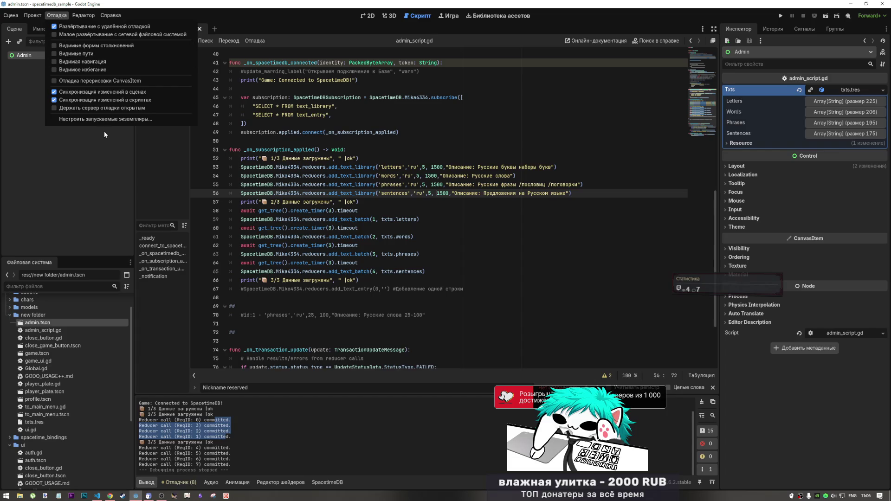
- Close the Run Instances settings unchanged and bring the SpacetimeDB dashboard forward
{"action": "left_click", "coordinate": [157, 119]}
{"action": "left_click", "coordinate": [648, 141]}
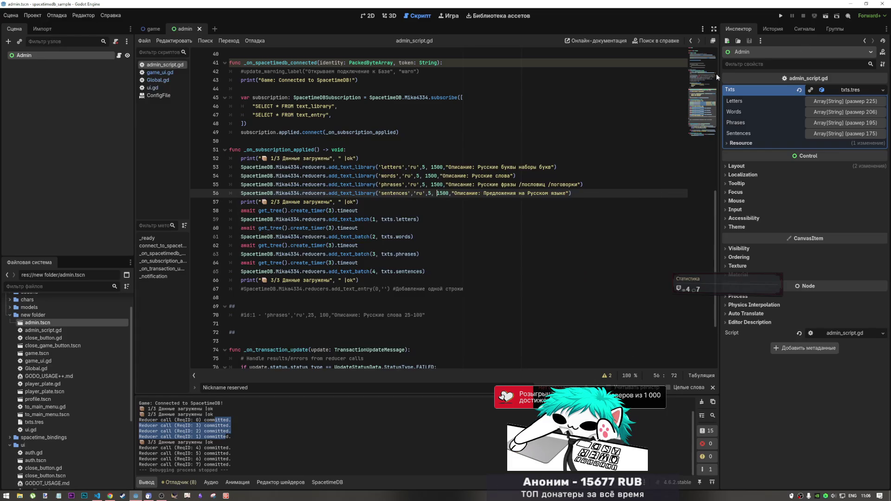
{"action": "left_click", "coordinate": [110, 495]}
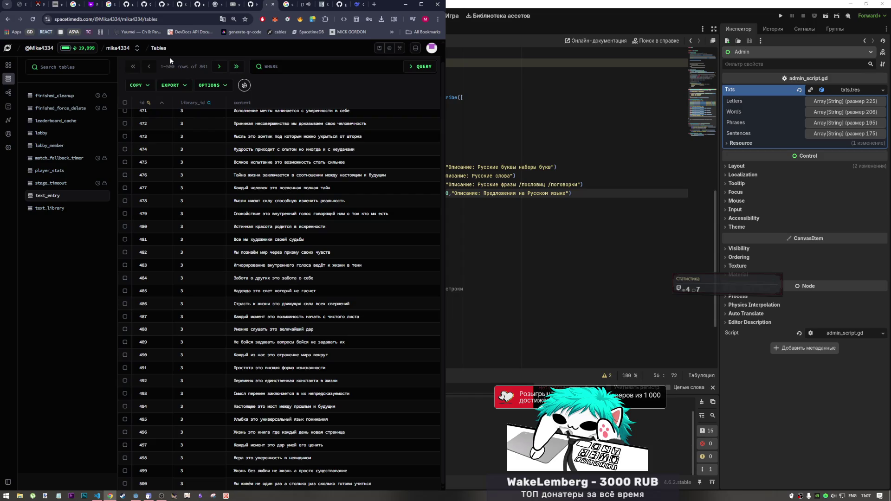
- View the text_library and text_entry tables, then go back to the database Overview
{"action": "left_click", "coordinate": [49, 208]}
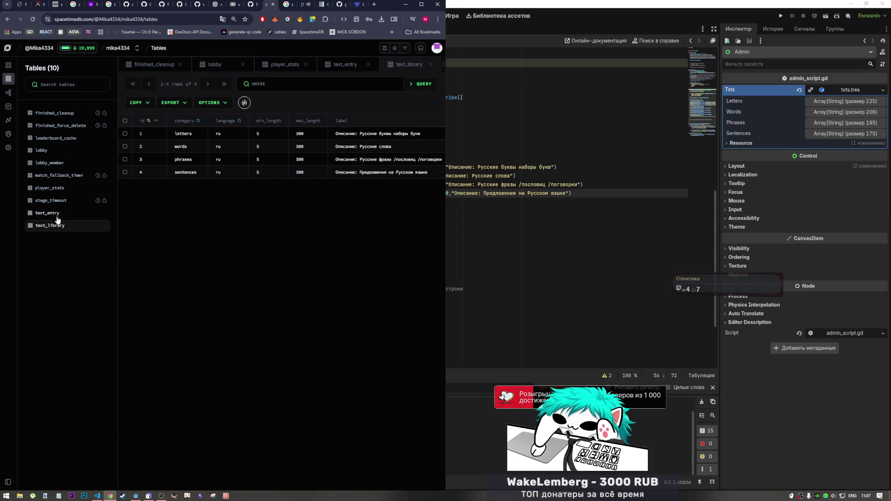
{"action": "left_click", "coordinate": [54, 214]}
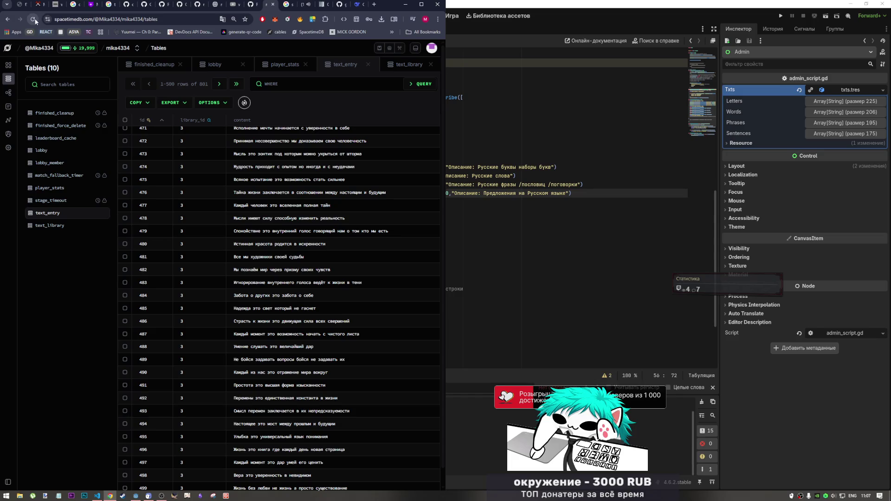
{"action": "left_click", "coordinate": [8, 65]}
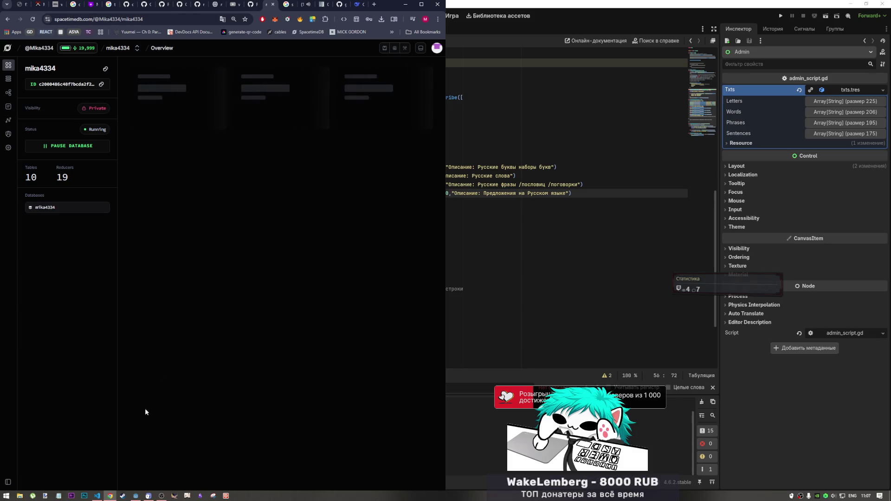
{"action": "left_click", "coordinate": [99, 494]}
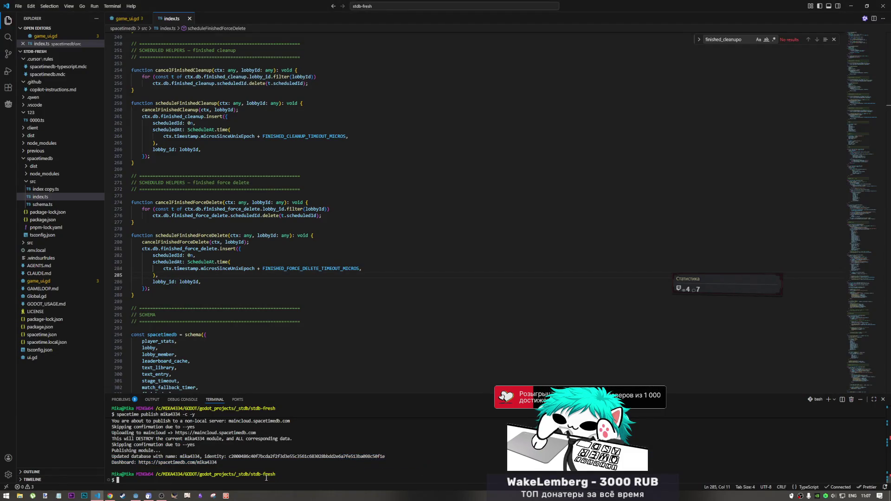
- Open text_entry and text_library from the Tables list and confirm both show 0 rows
{"action": "left_click", "coordinate": [110, 496]}
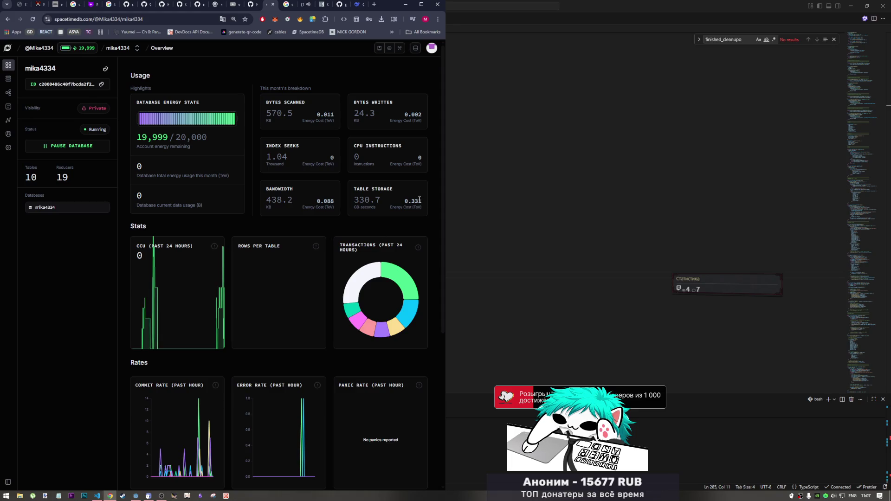
{"action": "scroll", "coordinate": [407, 199], "scroll_direction": "down", "scroll_amount": 1}
{"action": "scroll", "coordinate": [400, 199], "scroll_direction": "up", "scroll_amount": 1}
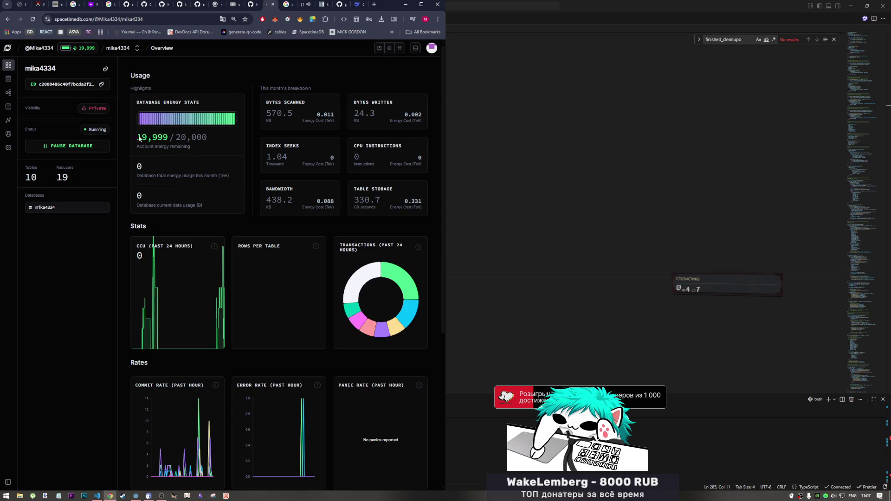
{"action": "left_click", "coordinate": [9, 81]}
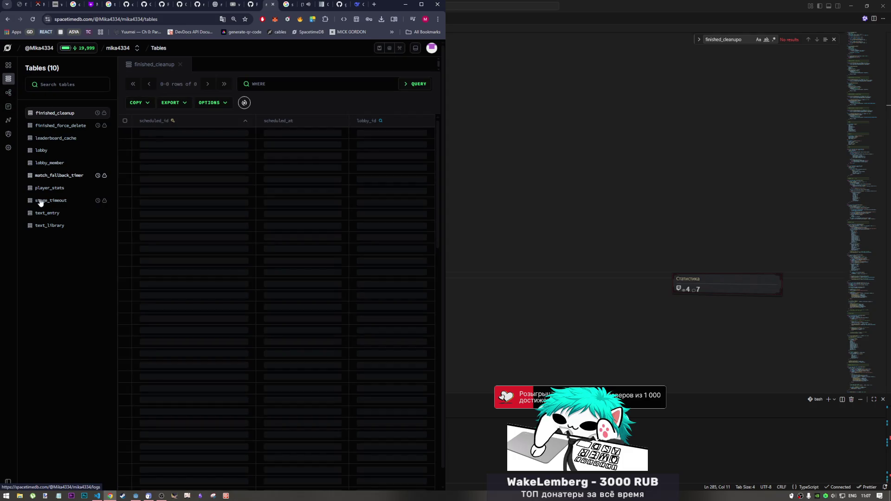
{"action": "left_click", "coordinate": [51, 213]}
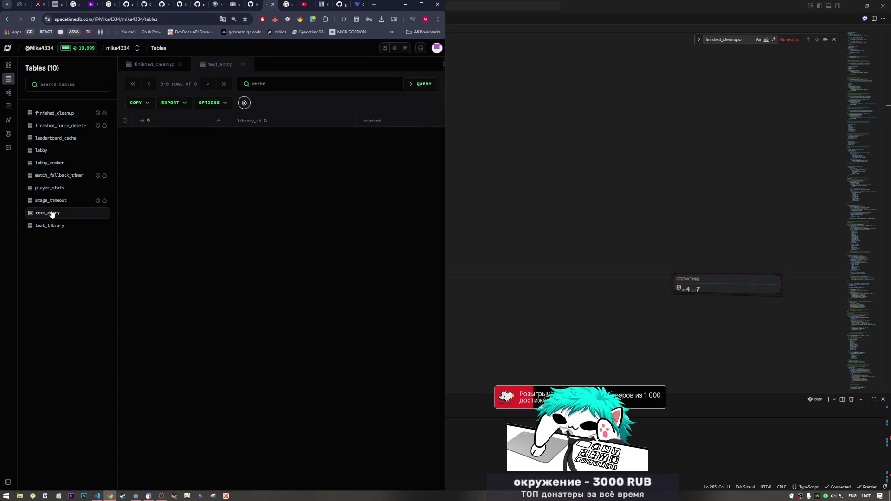
{"action": "left_click", "coordinate": [52, 226]}
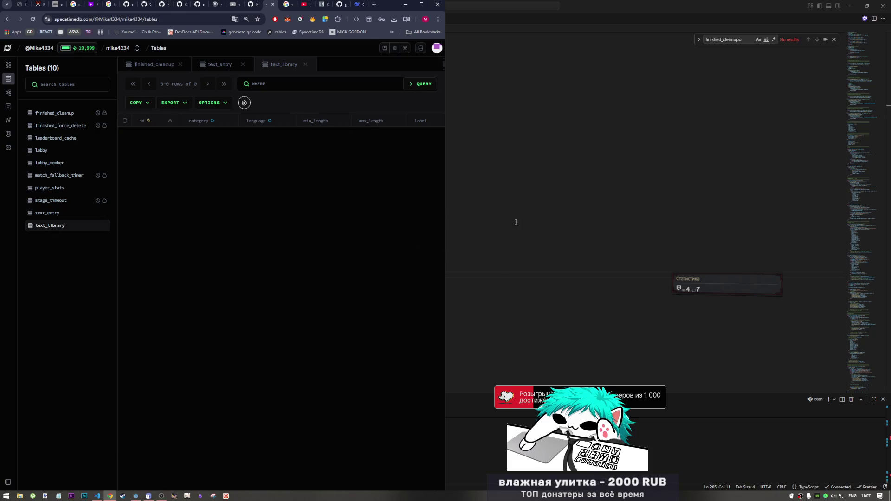
{"action": "left_click", "coordinate": [552, 235]}
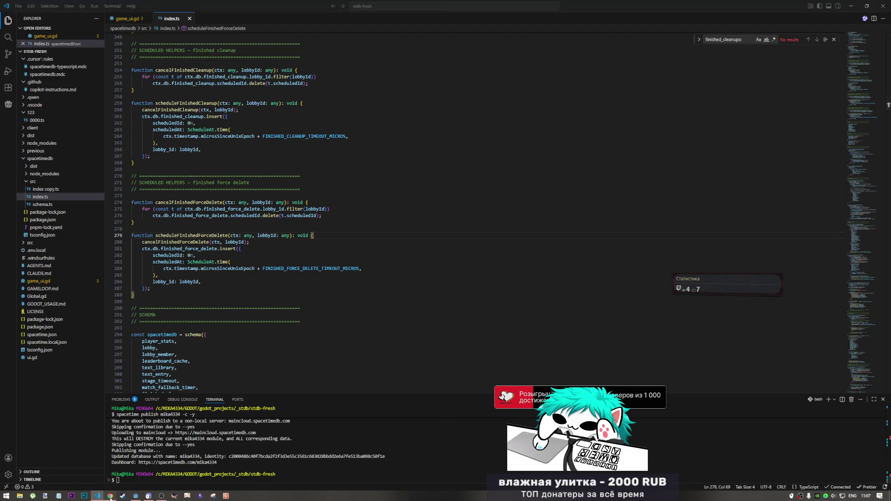
{"action": "left_click", "coordinate": [110, 496]}
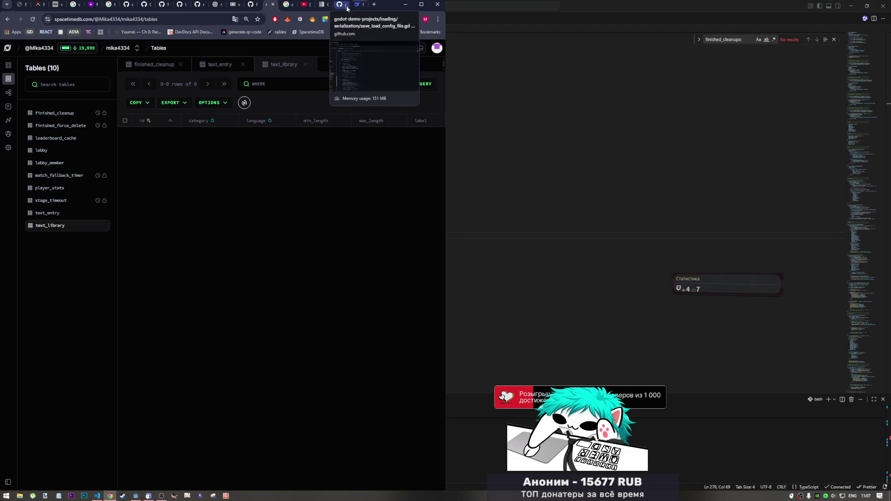
- Start the TPS Red Room Series Vol.03 mix from the YouTube sidebar
{"action": "left_click", "coordinate": [306, 5]}
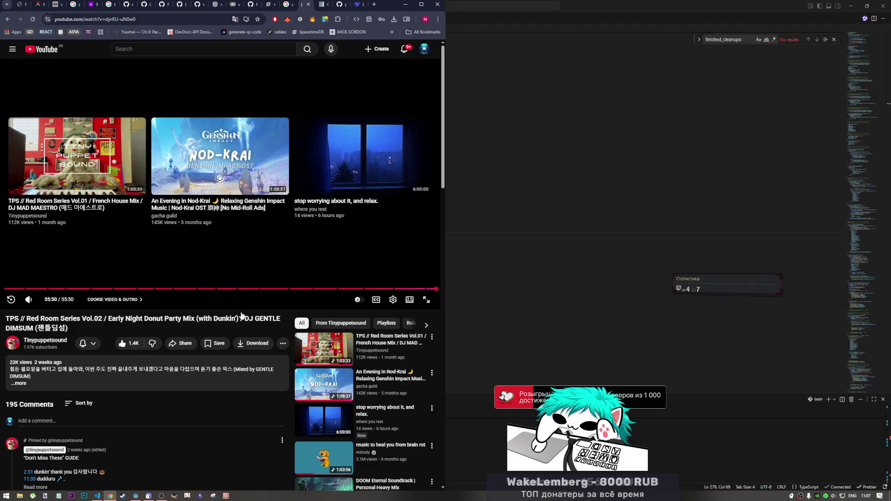
{"action": "scroll", "coordinate": [278, 352], "scroll_direction": "down", "scroll_amount": 5}
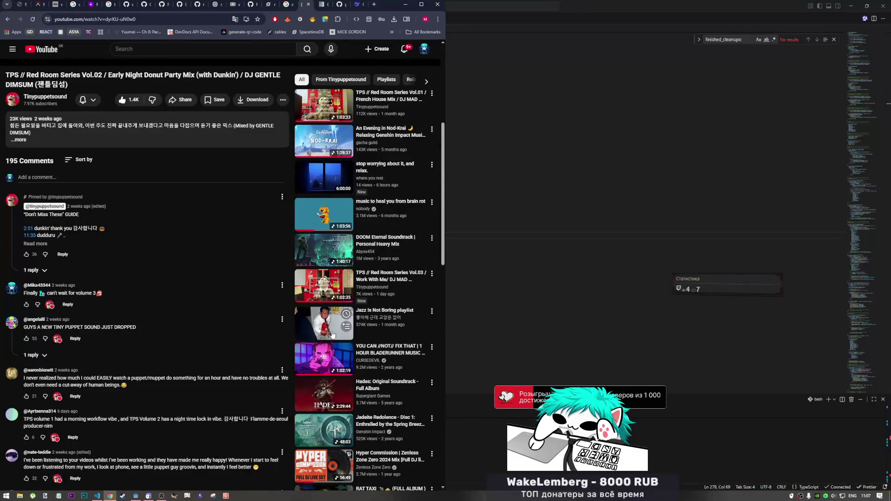
{"action": "left_click", "coordinate": [326, 285]}
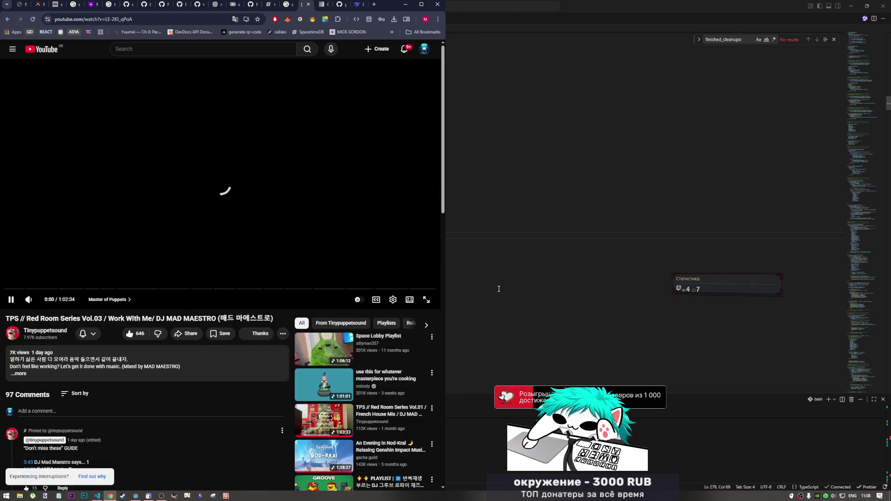
- Check the force-delete scheduling code in VS Code, then return to Godot
{"action": "left_click", "coordinate": [516, 267]}
{"action": "left_click", "coordinate": [243, 267]}
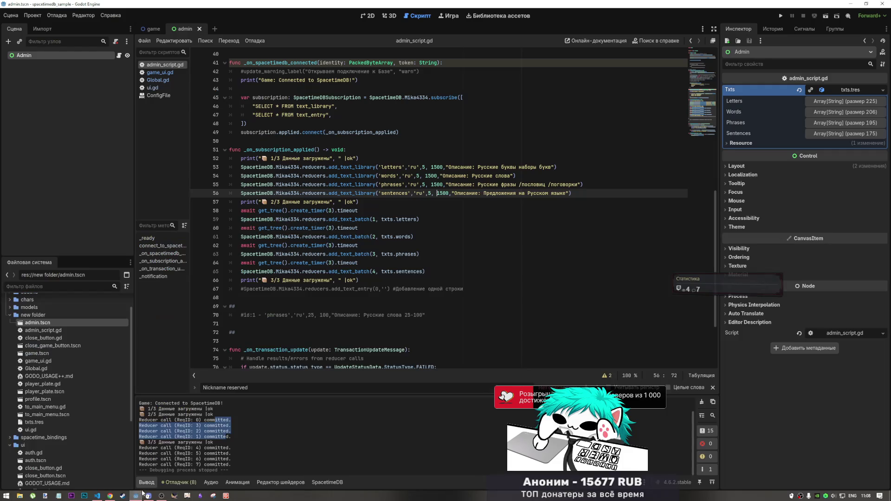
{"action": "left_click", "coordinate": [135, 496]}
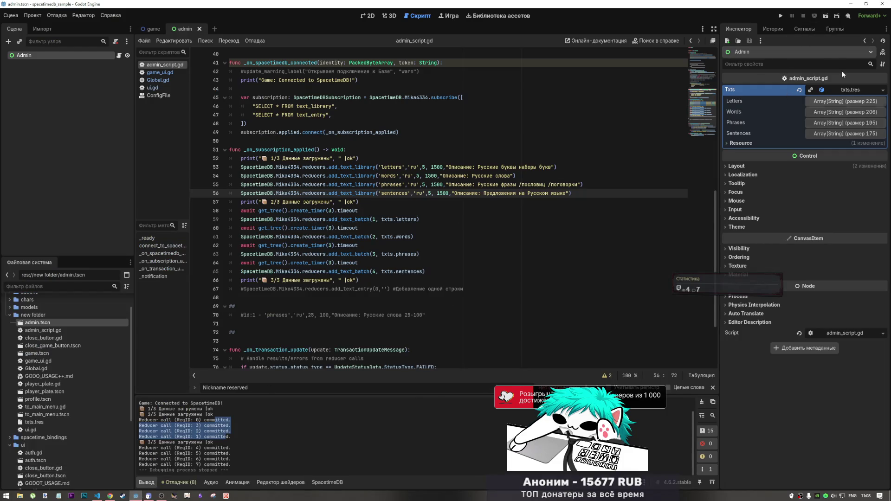
- Run the game to seed the text tables and drag its debug window out of the way
{"action": "left_click", "coordinate": [825, 16]}
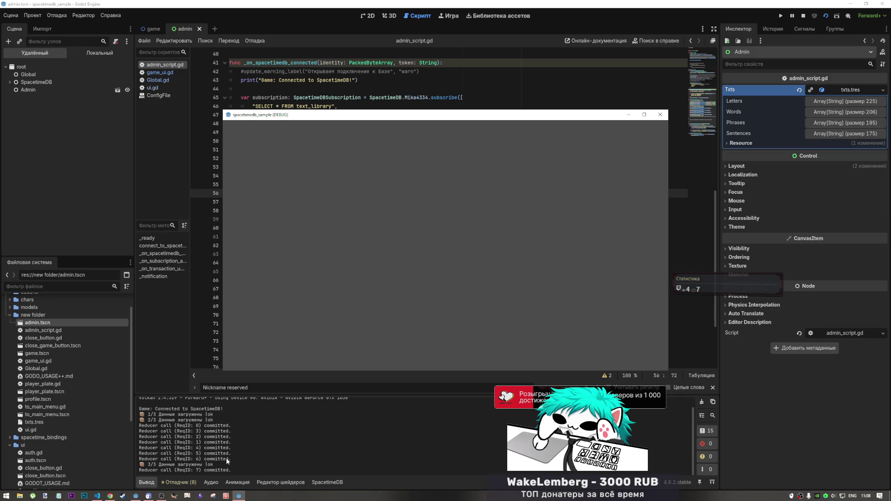
{"action": "left_click_drag", "start_coordinate": [415, 116], "coordinate": [440, 299]}
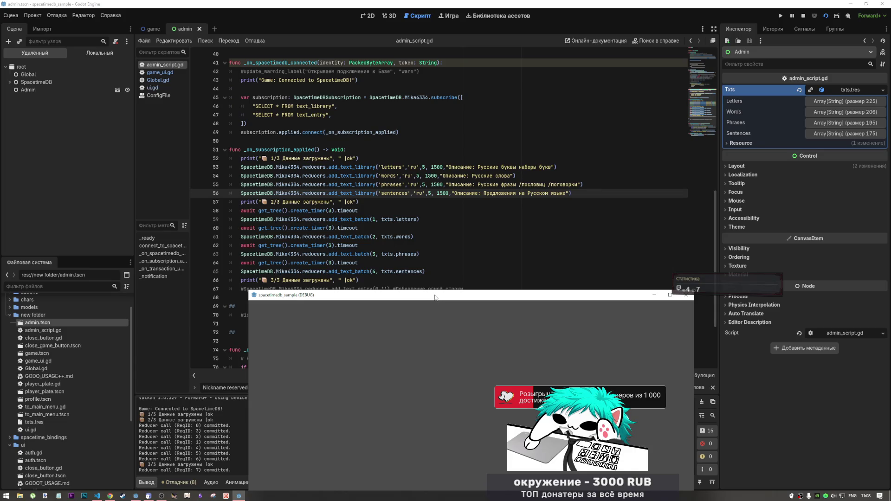
{"action": "mouse_move", "coordinate": [435, 297]}
{"action": "left_mouse_down"}
{"action": "mouse_move", "coordinate": [592, 210]}
{"action": "mouse_move", "coordinate": [607, 211]}
{"action": "left_mouse_up"}
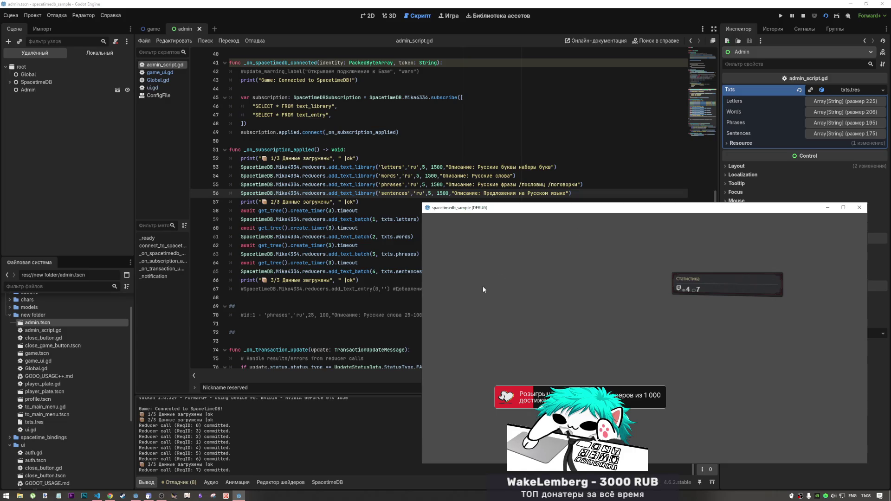
{"action": "mouse_move", "coordinate": [493, 209]}
{"action": "left_mouse_down"}
{"action": "mouse_move", "coordinate": [597, 182]}
{"action": "mouse_move", "coordinate": [609, 98]}
{"action": "left_mouse_up"}
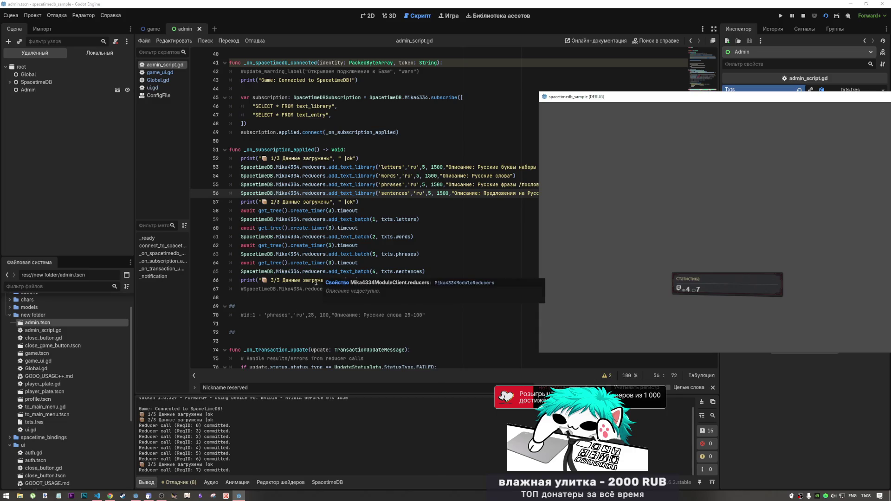
- Review the Output log's data-loaded message and committed reducer calls 0–7
{"action": "left_click_drag", "start_coordinate": [213, 465], "coordinate": [158, 464]}
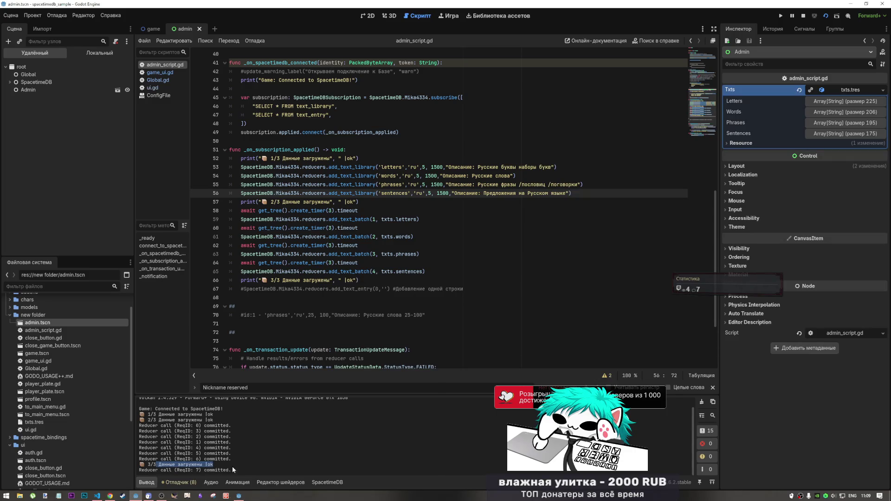
{"action": "left_click", "coordinate": [212, 433]}
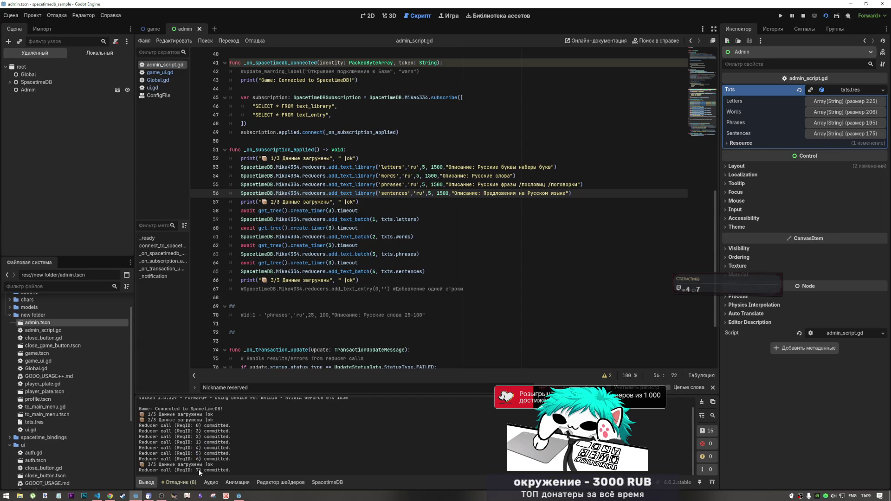
{"action": "left_click", "coordinate": [110, 495]}
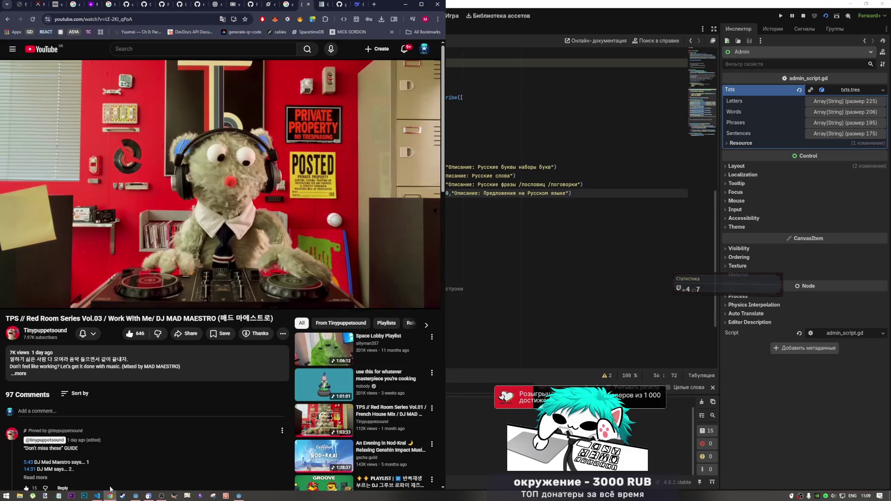
- Open the text_entry table and scroll through its first page of rows 1–500
{"action": "left_click", "coordinate": [272, 9]}
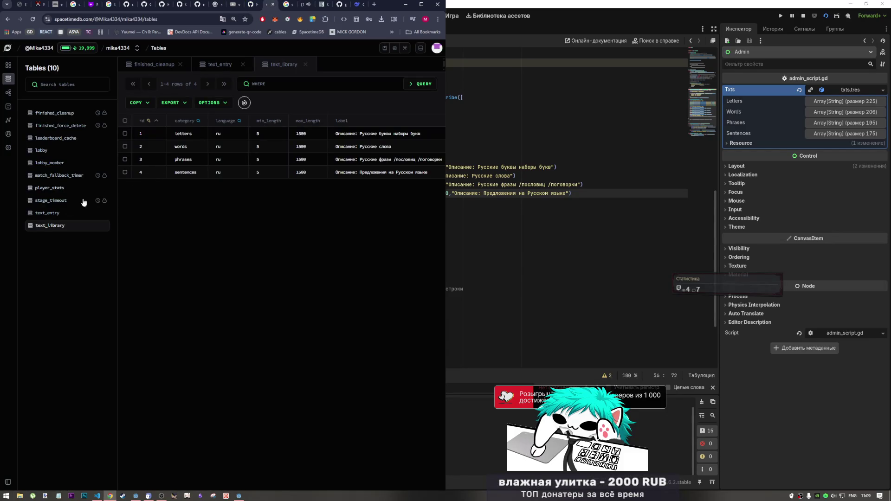
{"action": "left_click", "coordinate": [58, 216]}
{"action": "scroll", "coordinate": [403, 159], "scroll_direction": "down", "scroll_amount": 10}
{"action": "left_click_drag", "start_coordinate": [434, 171], "coordinate": [436, 485]}
{"action": "scroll", "coordinate": [401, 438], "scroll_direction": "down", "scroll_amount": 1}
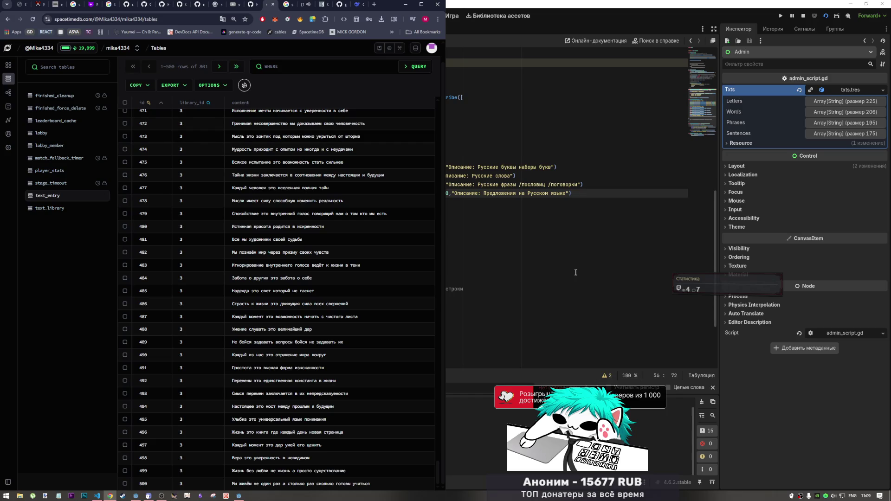
- Page through rows 501–801 to confirm 801 entries, then return to Godot
{"action": "left_click", "coordinate": [220, 66]}
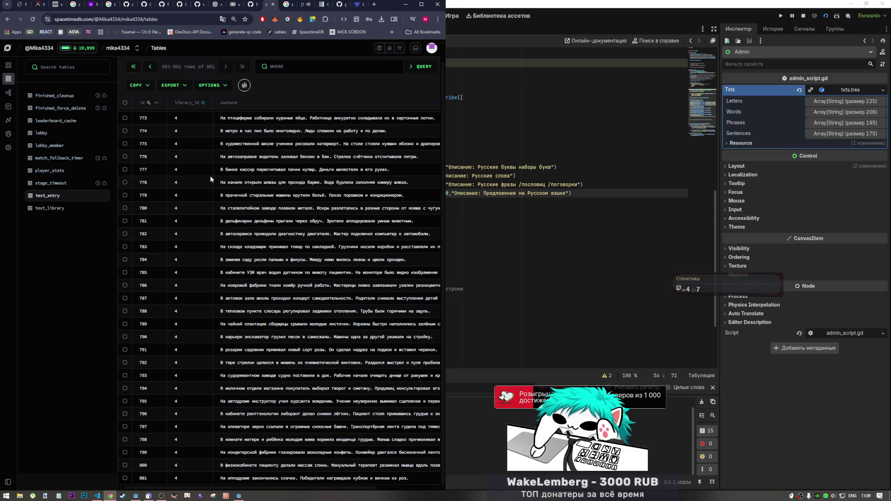
{"action": "scroll", "coordinate": [210, 218], "scroll_direction": "up", "scroll_amount": 5}
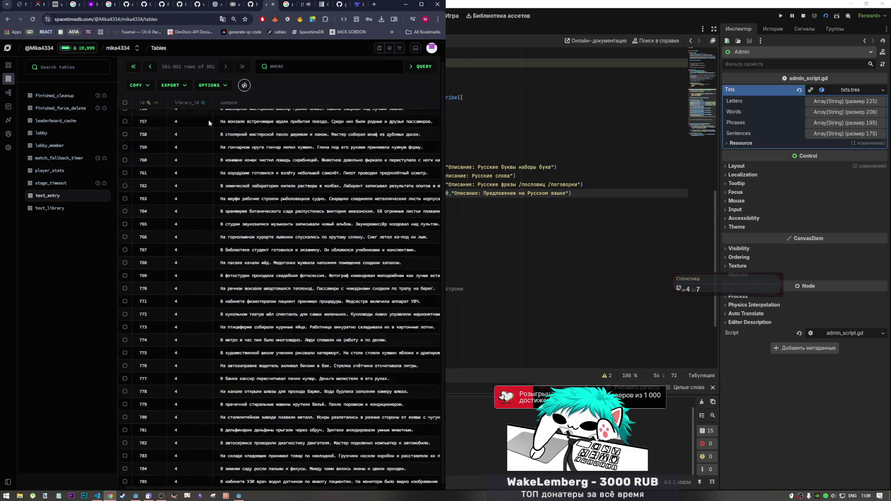
{"action": "left_click", "coordinate": [154, 66]}
{"action": "scroll", "coordinate": [199, 149], "scroll_direction": "up", "scroll_amount": 7}
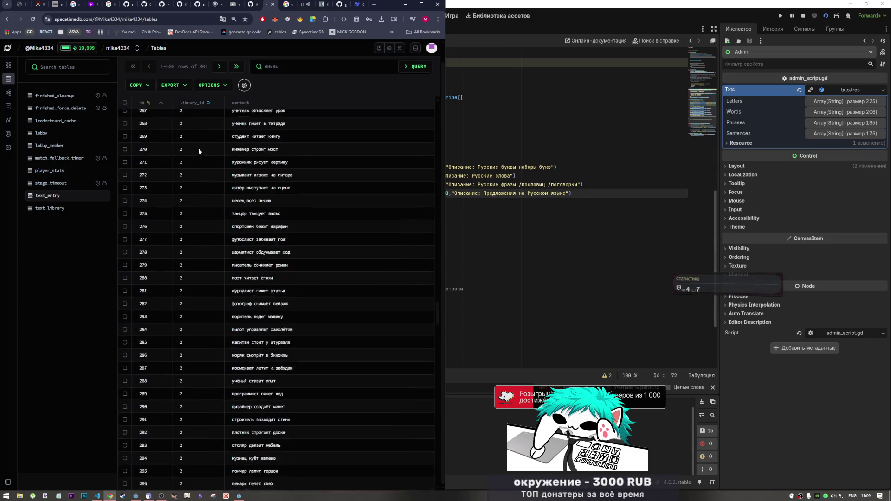
{"action": "scroll", "coordinate": [199, 145], "scroll_direction": "up", "scroll_amount": 20}
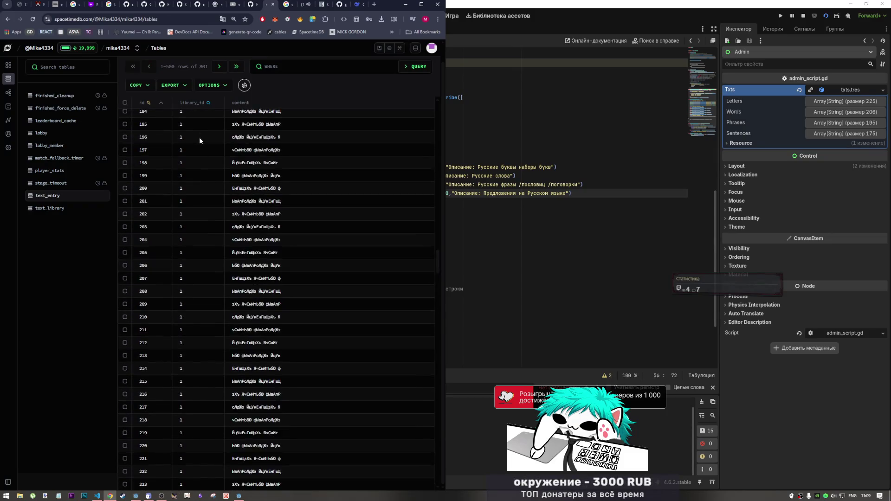
{"action": "left_click", "coordinate": [220, 68]}
{"action": "scroll", "coordinate": [207, 221], "scroll_direction": "down", "scroll_amount": 20}
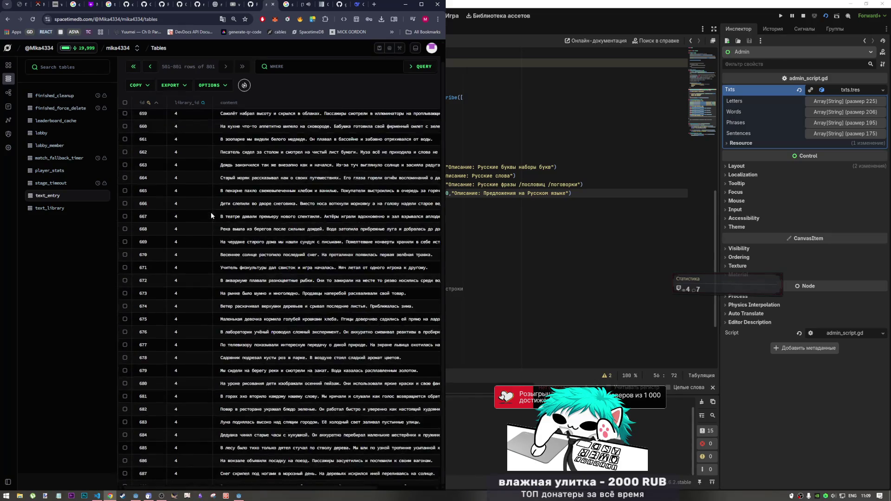
{"action": "scroll", "coordinate": [213, 206], "scroll_direction": "down", "scroll_amount": 16}
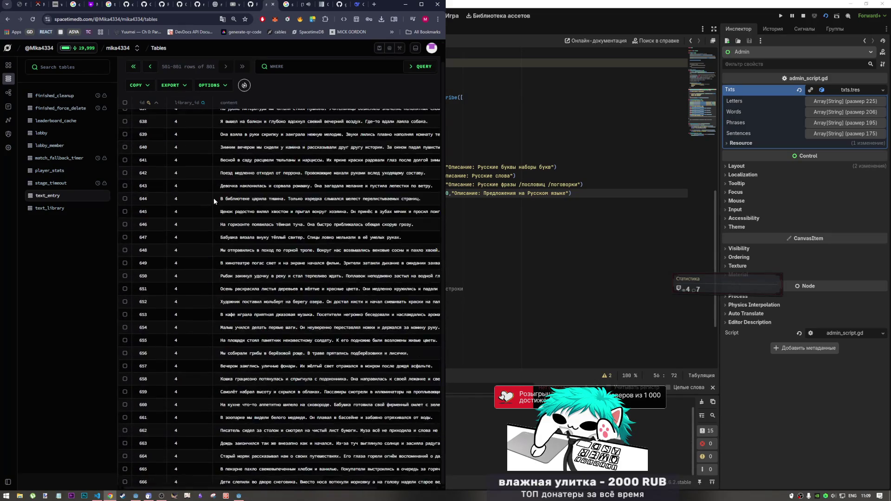
{"action": "scroll", "coordinate": [215, 199], "scroll_direction": "down", "scroll_amount": 20}
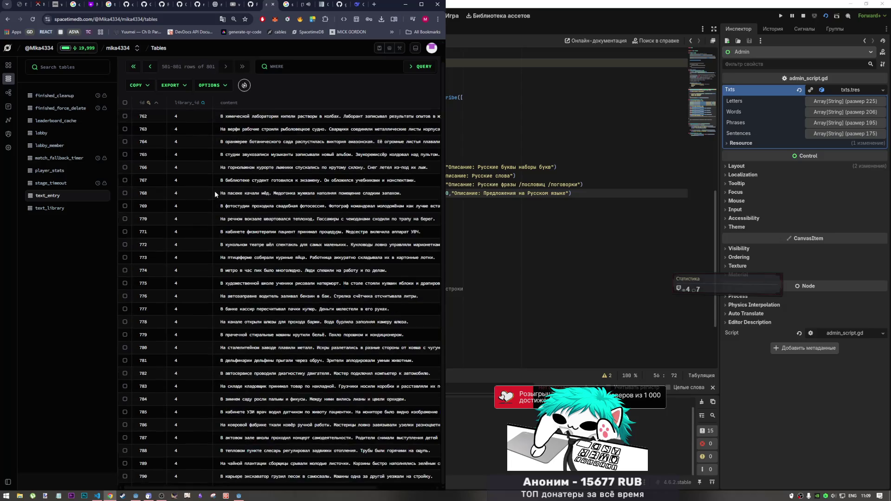
{"action": "key", "text": "alt+Tab"}
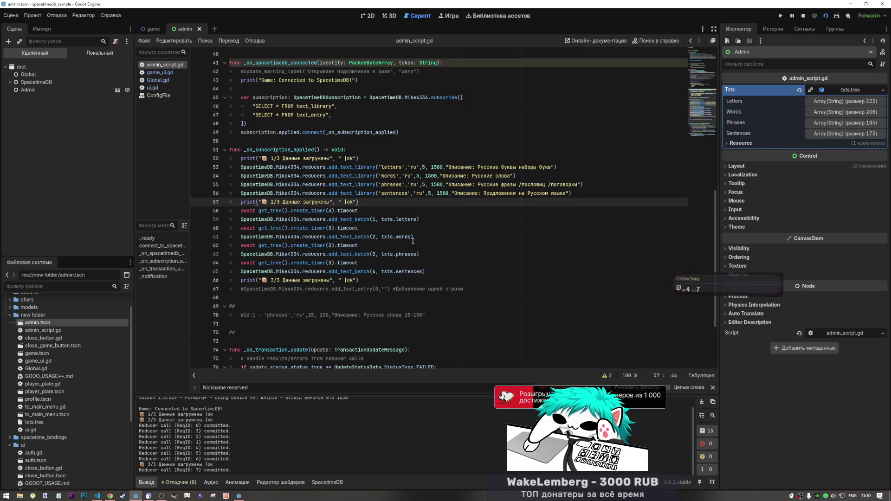
- Check VS Code, the SpacetimeDB tables and the game window, then stop the running game in Godot
{"action": "left_click", "coordinate": [97, 496]}
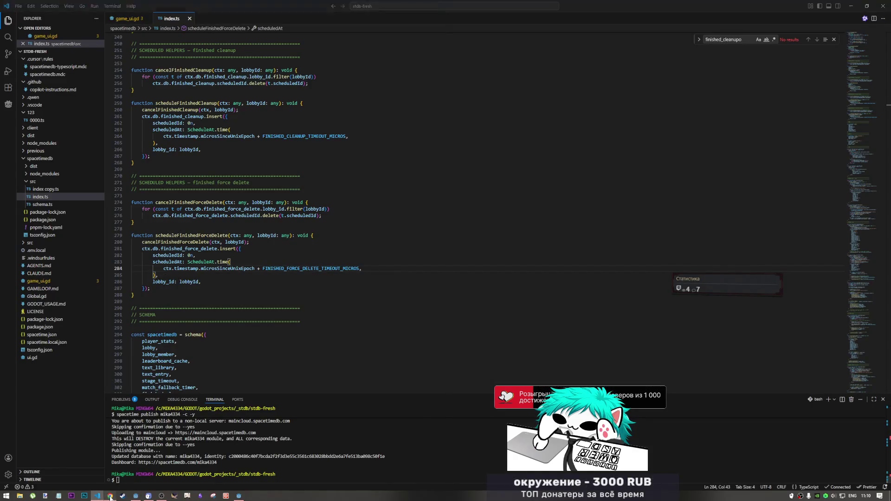
{"action": "left_click", "coordinate": [110, 496]}
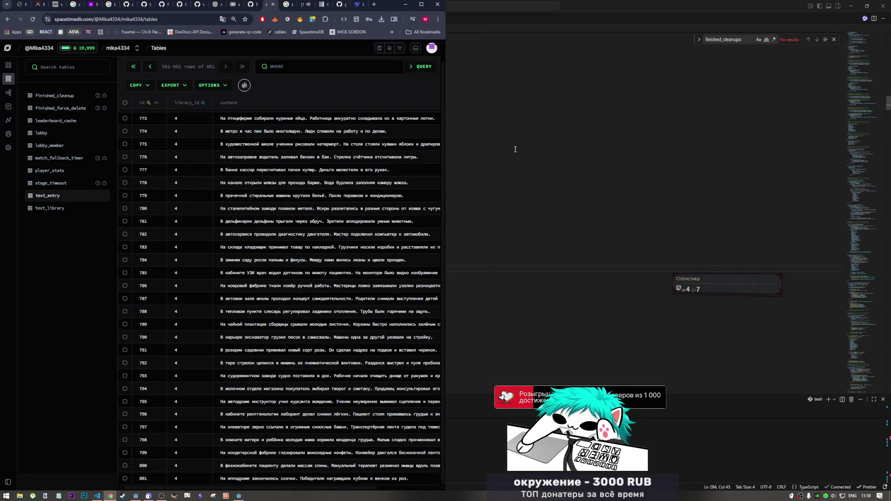
{"action": "left_click", "coordinate": [239, 495]}
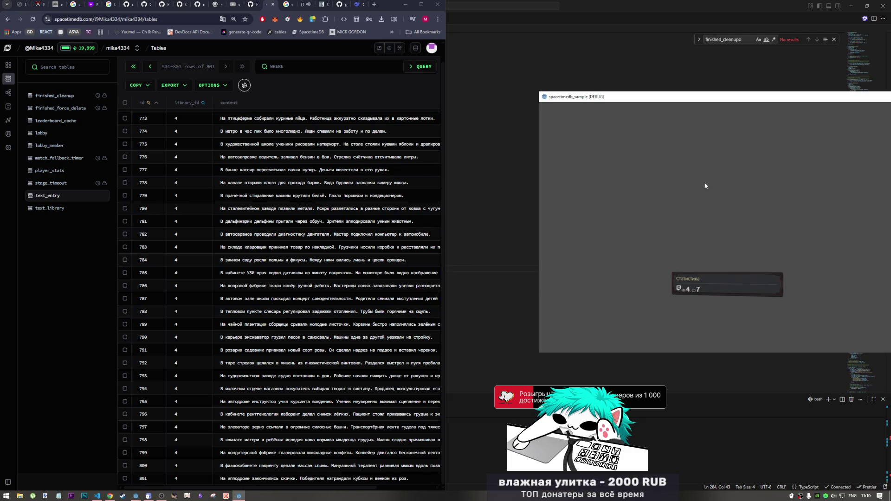
{"action": "left_click", "coordinate": [135, 496]}
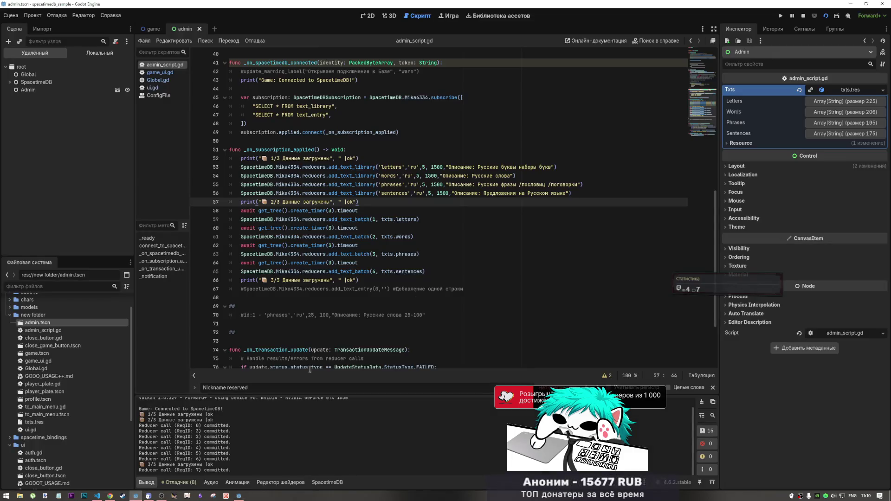
{"action": "left_click", "coordinate": [803, 16]}
{"action": "left_click", "coordinate": [57, 16]}
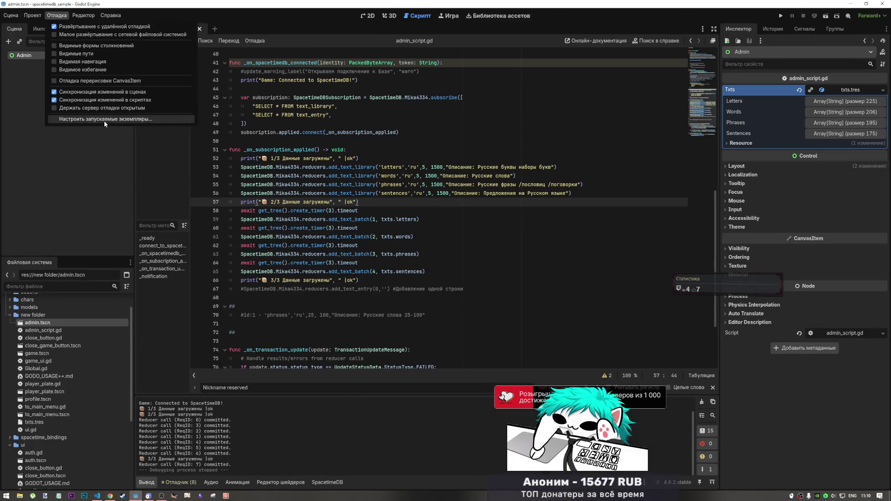
- Keep two run instances, close the admin scene and admin_script.gd, and launch the game
{"action": "left_click", "coordinate": [102, 118]}
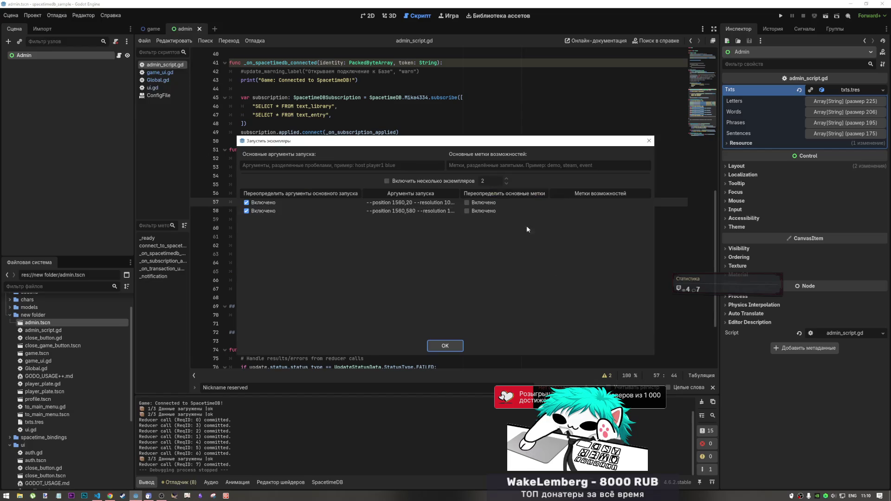
{"action": "left_click", "coordinate": [445, 349]}
{"action": "left_click", "coordinate": [200, 29]}
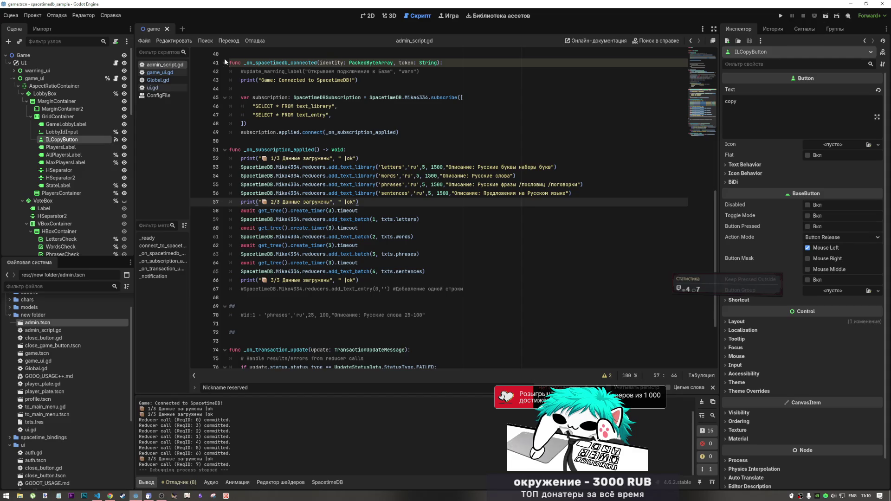
{"action": "middle_click", "coordinate": [175, 65]}
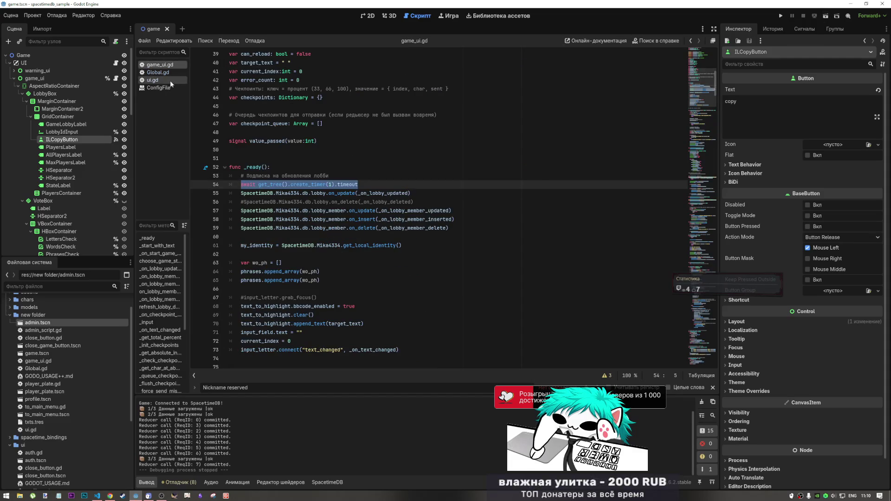
{"action": "key", "text": "End"}
{"action": "left_click", "coordinate": [824, 18]}
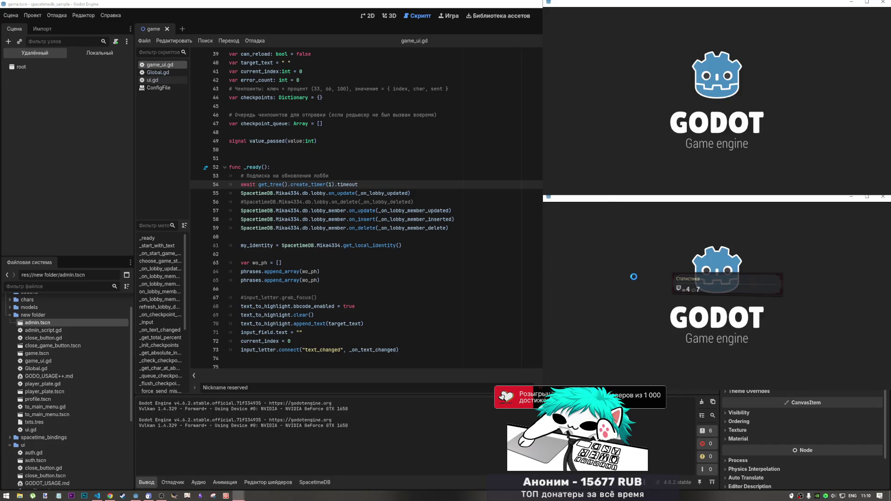
- Sign in to both game instances, each with its own player nickname
{"action": "left_click", "coordinate": [690, 99]}
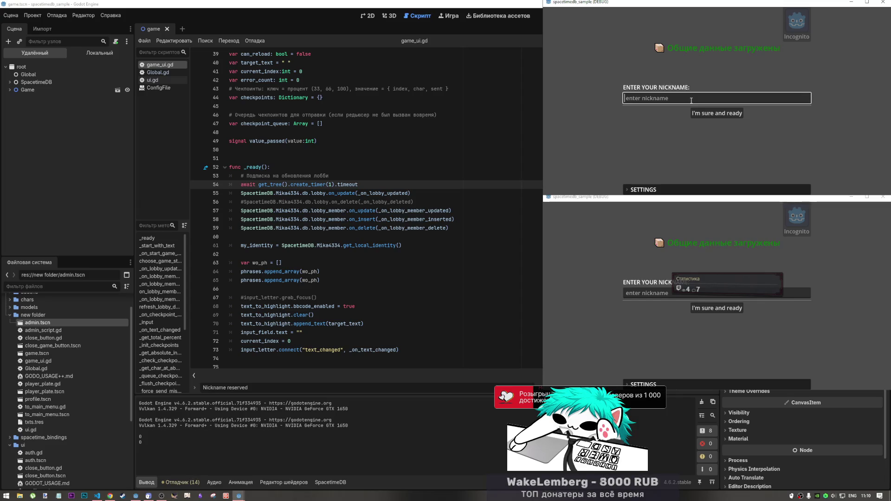
{"action": "type", "text": "Mika4334"}
{"action": "left_click", "coordinate": [717, 114]}
{"action": "left_click", "coordinate": [639, 294]}
{"action": "type", "text": "4334Mik"}
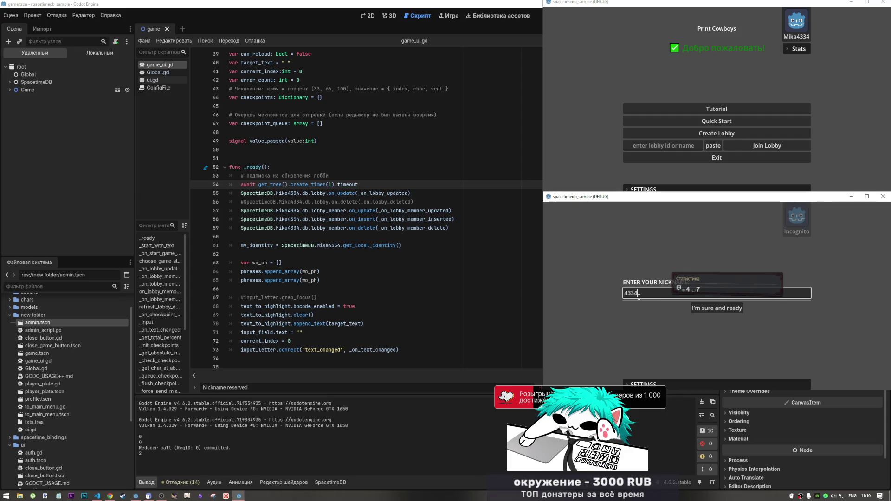
{"action": "type", "text": "a"}
{"action": "left_click", "coordinate": [708, 309]}
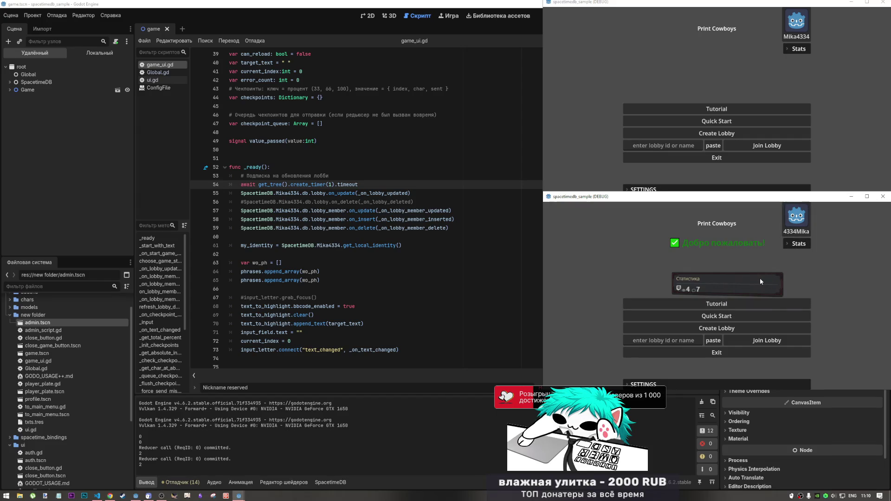
- Create a two-player lobby in the first game, join it from the second, then switch to VS Code
{"action": "left_click", "coordinate": [740, 135]}
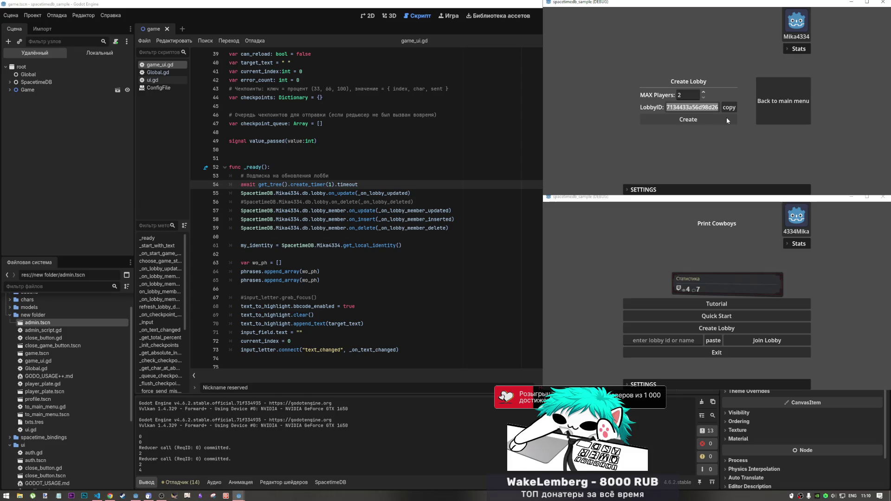
{"action": "left_click", "coordinate": [726, 119]}
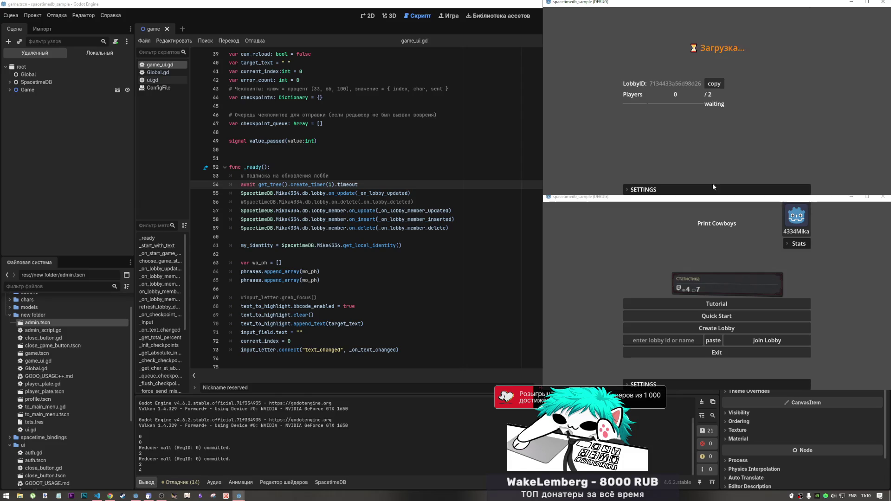
{"action": "left_click", "coordinate": [716, 341]}
{"action": "left_click", "coordinate": [741, 341]}
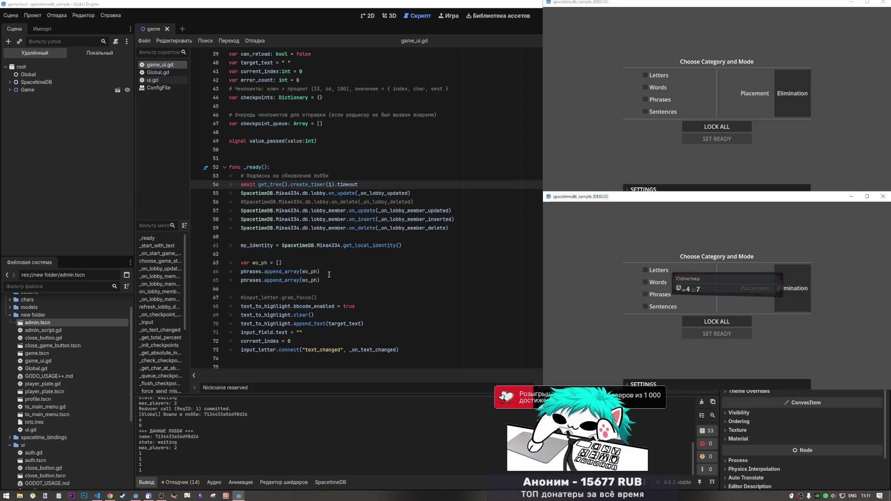
{"action": "left_click", "coordinate": [98, 495]}
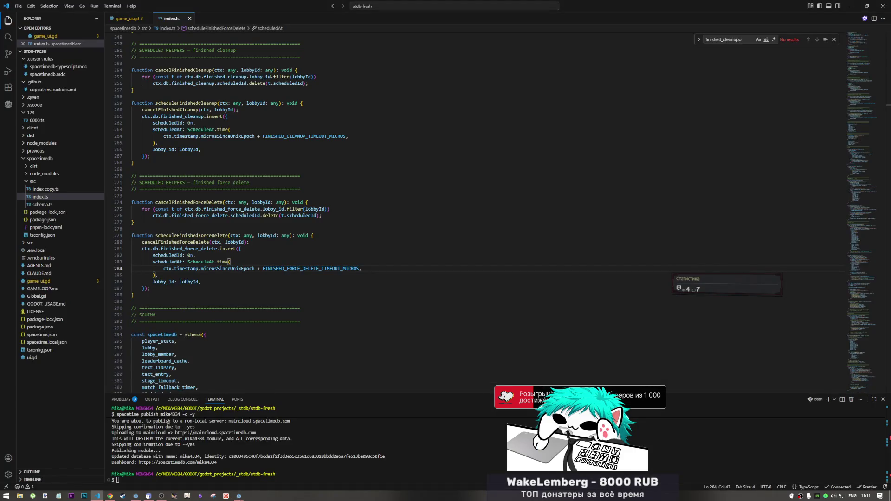
- Minimize VS Code and snap the Godot editor to the left half beside both game windows
{"action": "left_click", "coordinate": [853, 7]}
{"action": "left_click", "coordinate": [110, 496]}
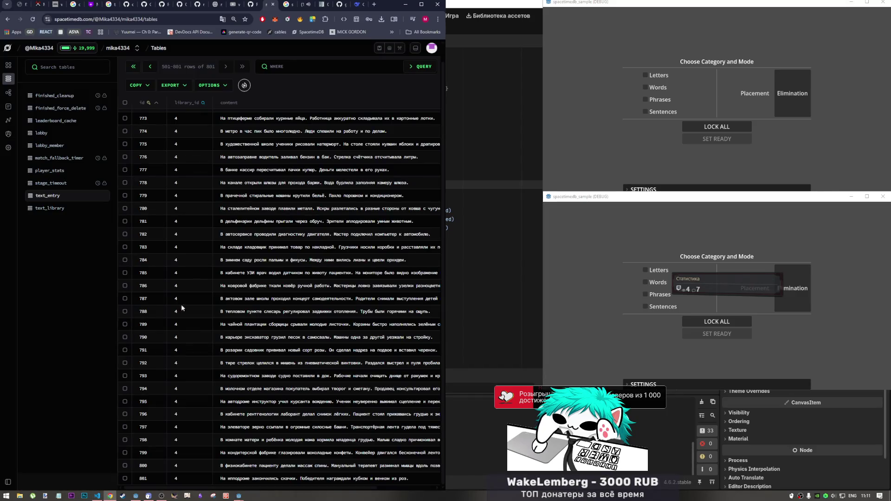
{"action": "left_click", "coordinate": [153, 497]}
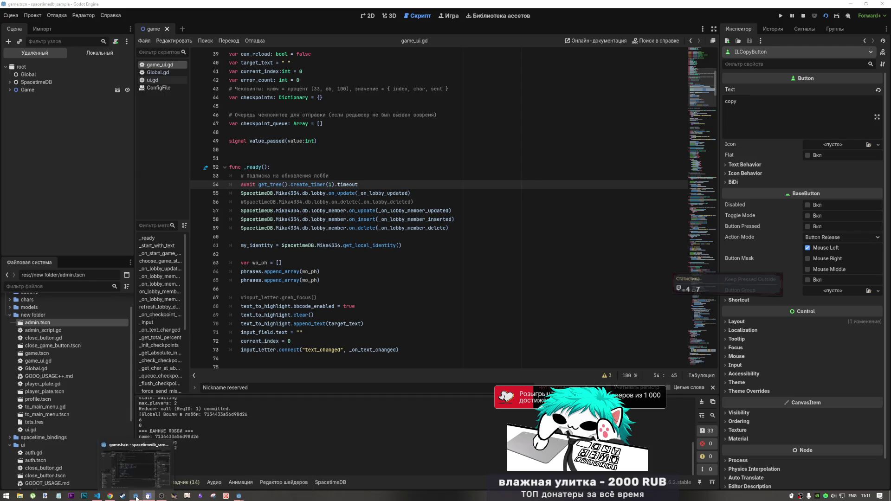
{"action": "left_click", "coordinate": [239, 494]}
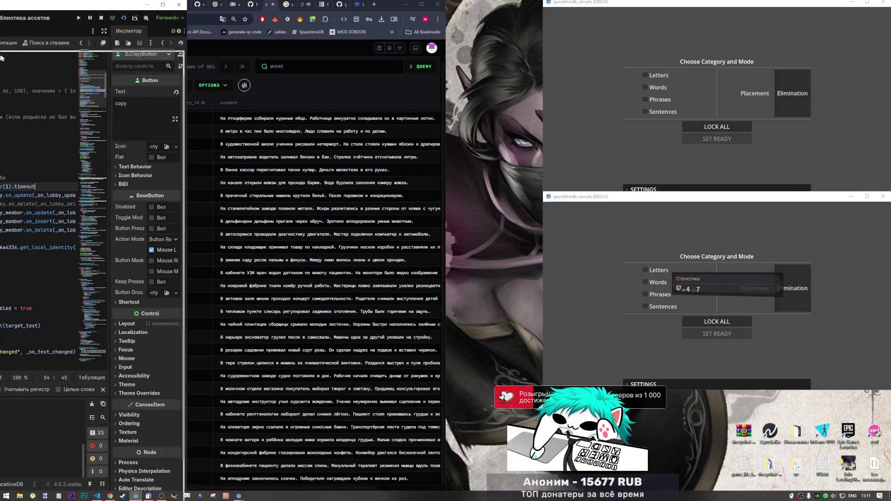
{"action": "left_click_drag", "start_coordinate": [55, 5], "coordinate": [314, 2]}
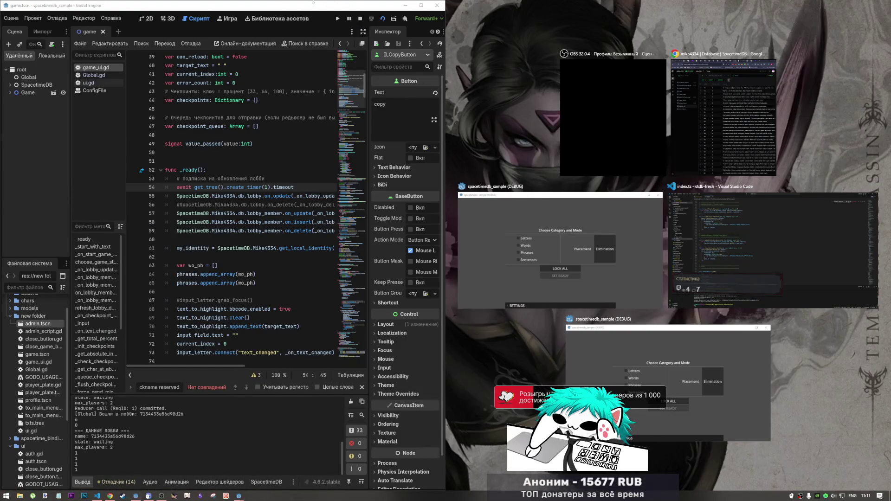
{"action": "left_click", "coordinate": [313, 3]}
{"action": "left_click", "coordinate": [259, 222]}
{"action": "scroll", "coordinate": [259, 231], "scroll_direction": "up", "scroll_amount": 2}
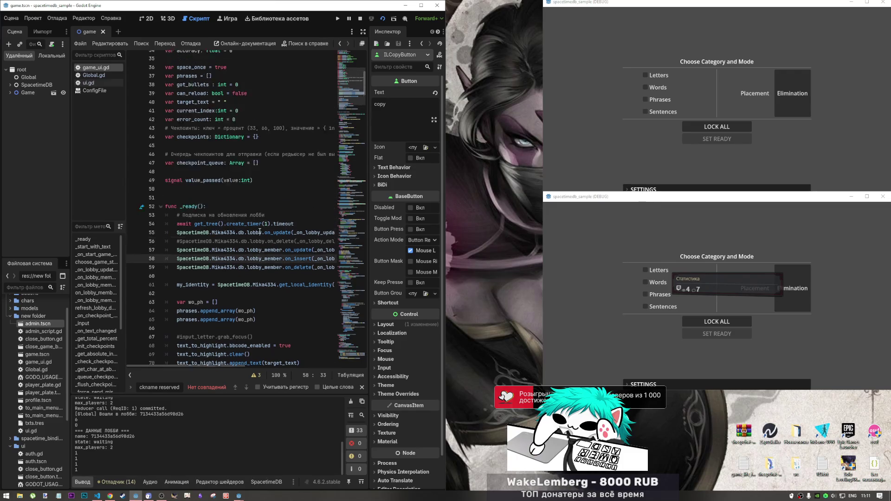
- Read through game_ui.gd's lobby callbacks and game-state code from line 48, then return to index.ts
{"action": "scroll", "coordinate": [260, 230], "scroll_direction": "up", "scroll_amount": 3}
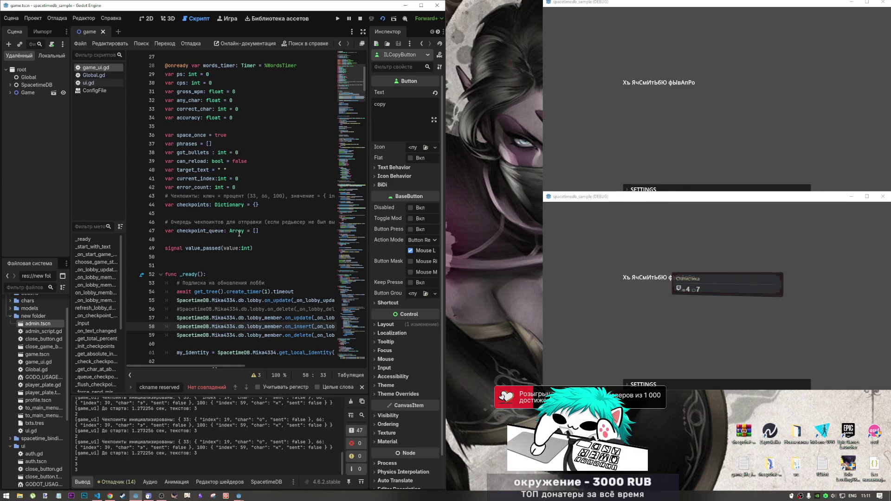
{"action": "left_click", "coordinate": [211, 243]}
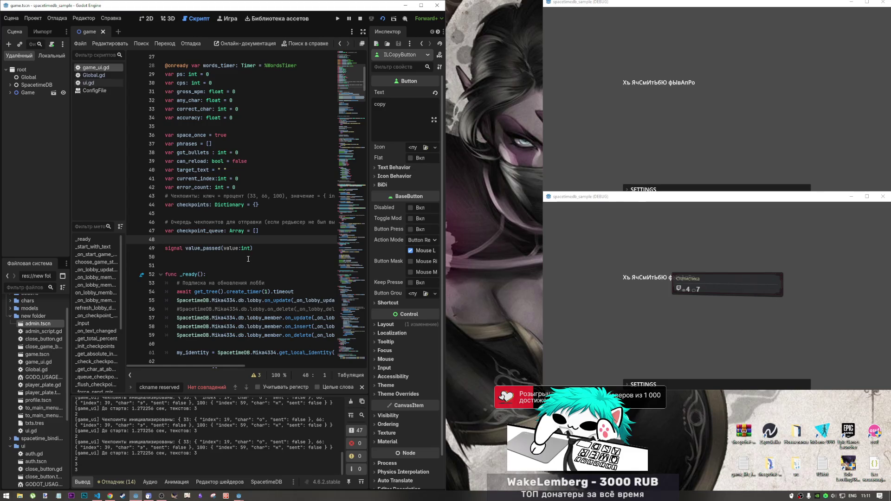
{"action": "scroll", "coordinate": [248, 259], "scroll_direction": "down", "scroll_amount": 12}
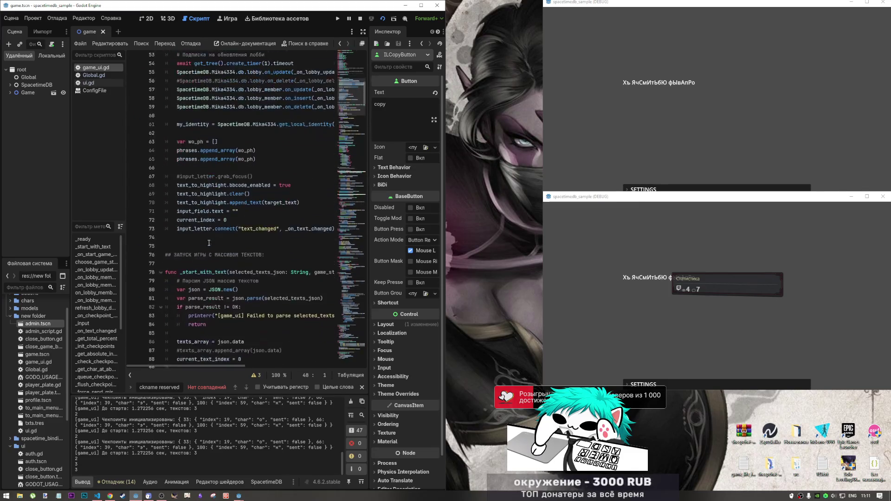
{"action": "scroll", "coordinate": [209, 245], "scroll_direction": "down", "scroll_amount": 11}
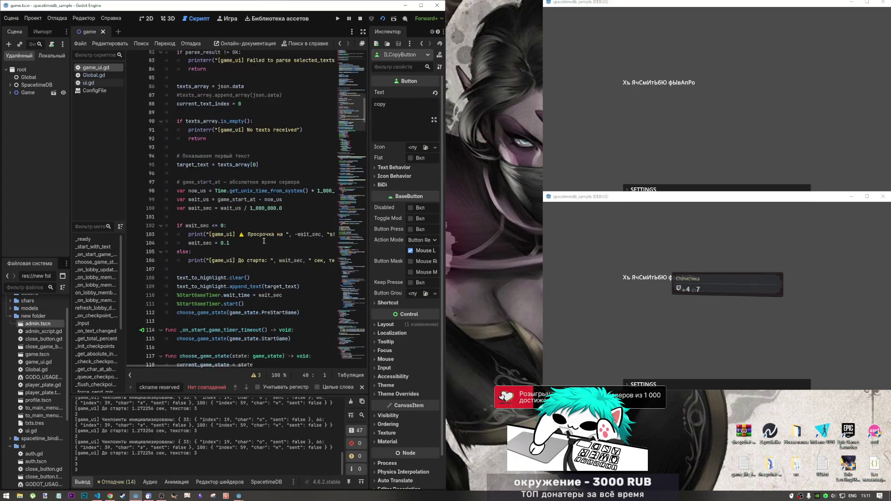
{"action": "scroll", "coordinate": [263, 239], "scroll_direction": "down", "scroll_amount": 9}
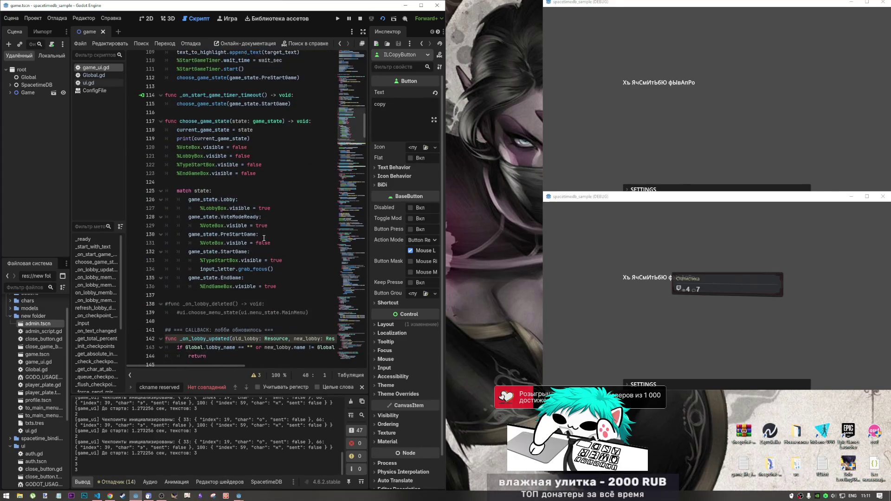
{"action": "scroll", "coordinate": [263, 237], "scroll_direction": "down", "scroll_amount": 13}
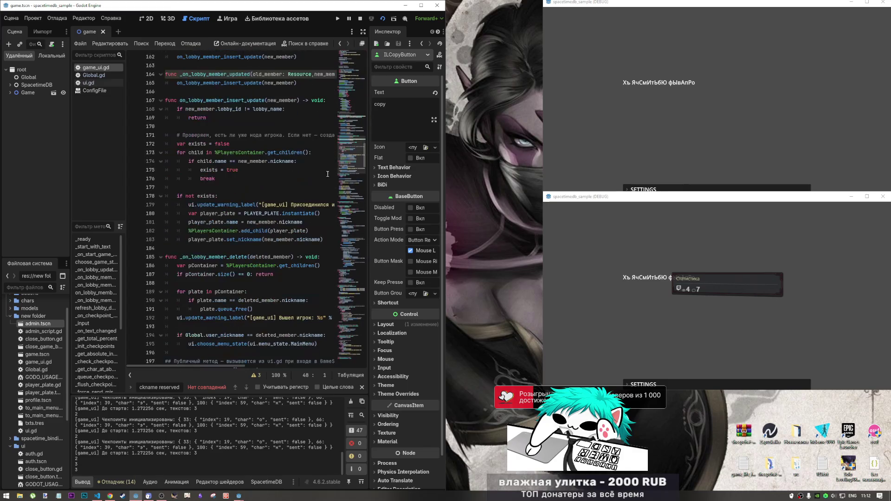
{"action": "scroll", "coordinate": [348, 167], "scroll_direction": "up", "scroll_amount": 12}
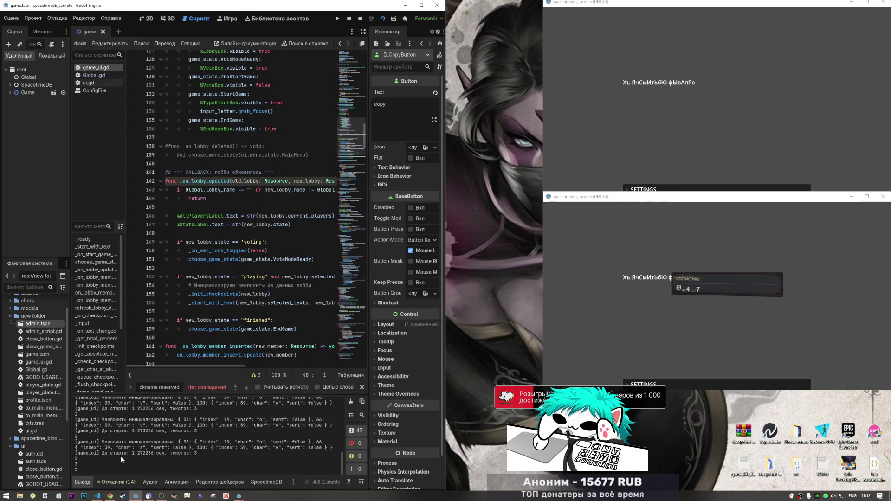
{"action": "left_click", "coordinate": [97, 496]}
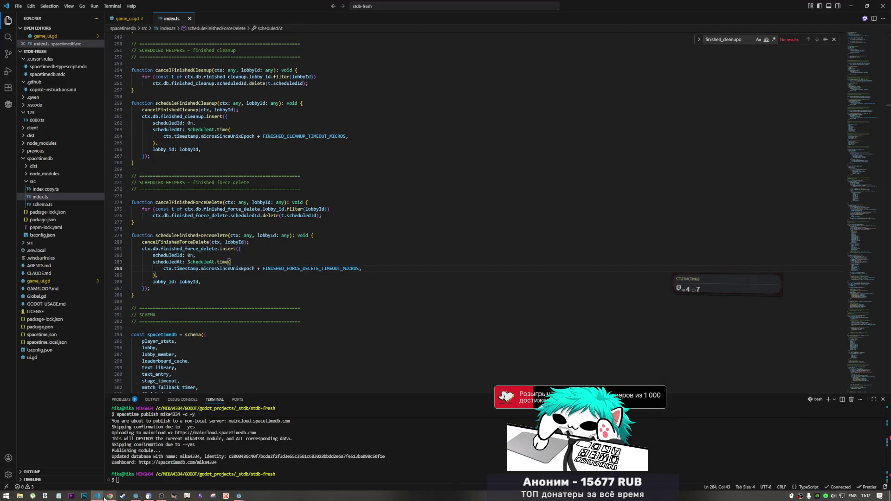
- Snap the VS Code window to the left half of the screen
{"action": "left_click", "coordinate": [110, 497]}
{"action": "left_click", "coordinate": [97, 496]}
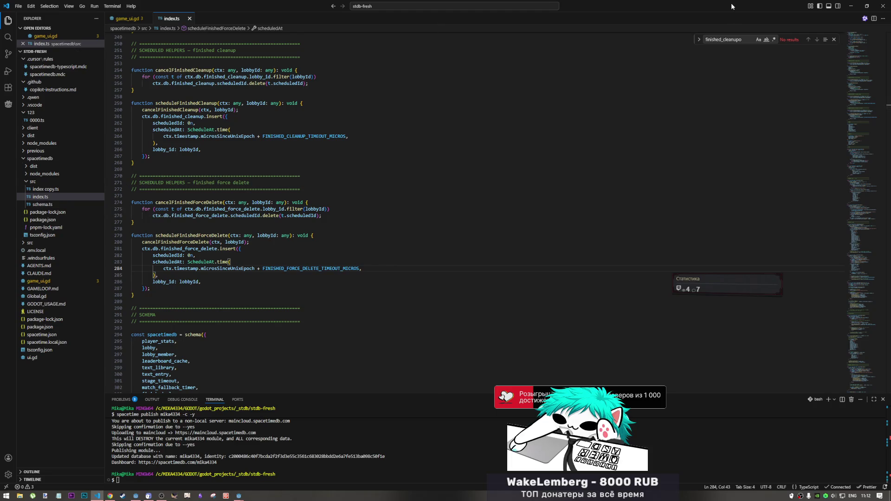
{"action": "left_click_drag", "start_coordinate": [4, 53], "coordinate": [4, 53]}
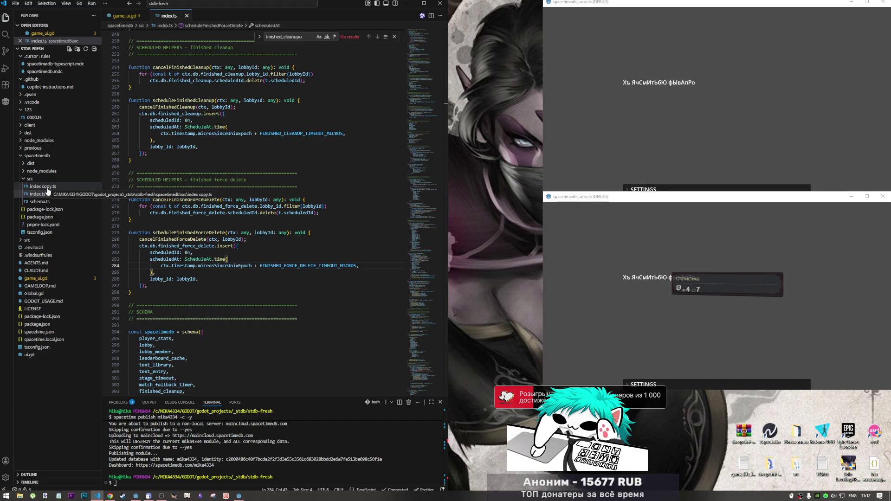
- Rerun the spacetime publish command to republish the index.ts server module to maincloud
{"action": "left_click", "coordinate": [48, 191]}
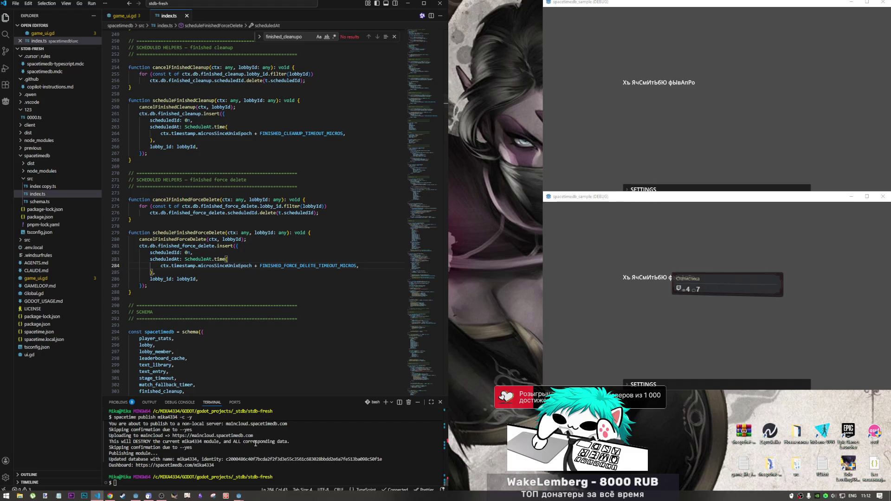
{"action": "left_click", "coordinate": [255, 445]}
{"action": "key", "text": "Up"}
{"action": "key", "text": "Return"}
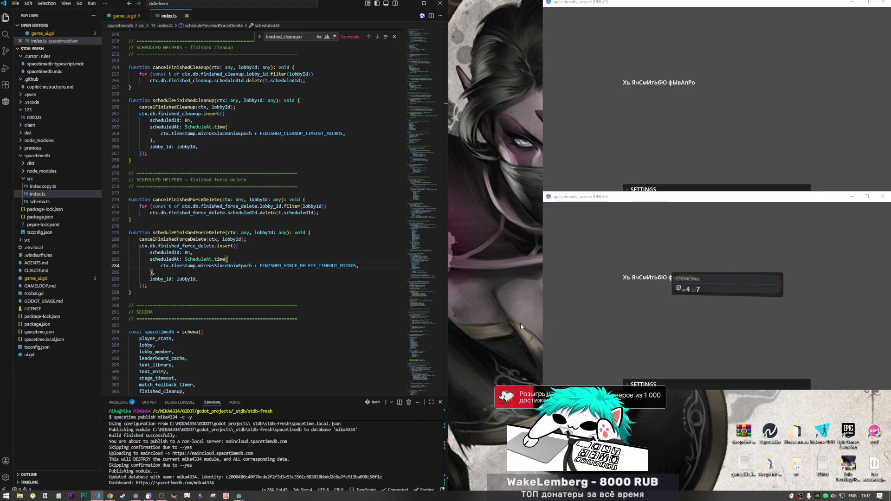
{"action": "left_click", "coordinate": [110, 496]}
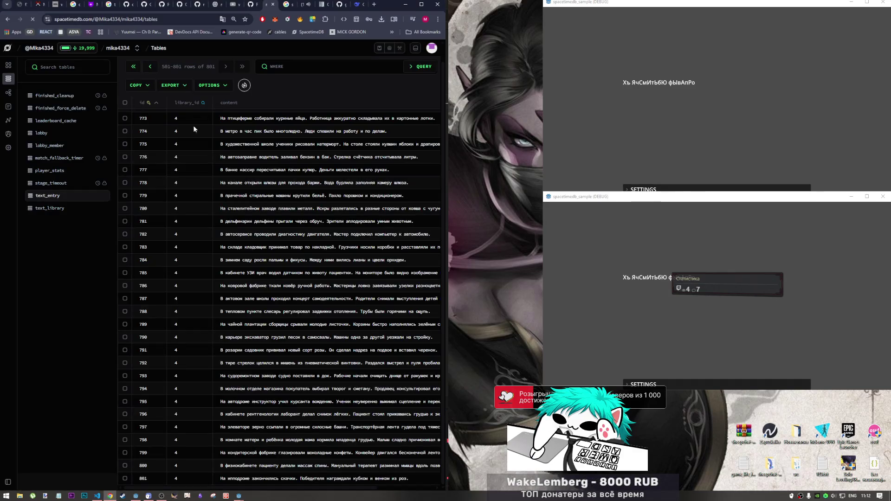
- Reload the tables and inspect finished_cleanup and match_fallback_timer, selecting the timer row's lobby id
{"action": "left_click", "coordinate": [51, 110]}
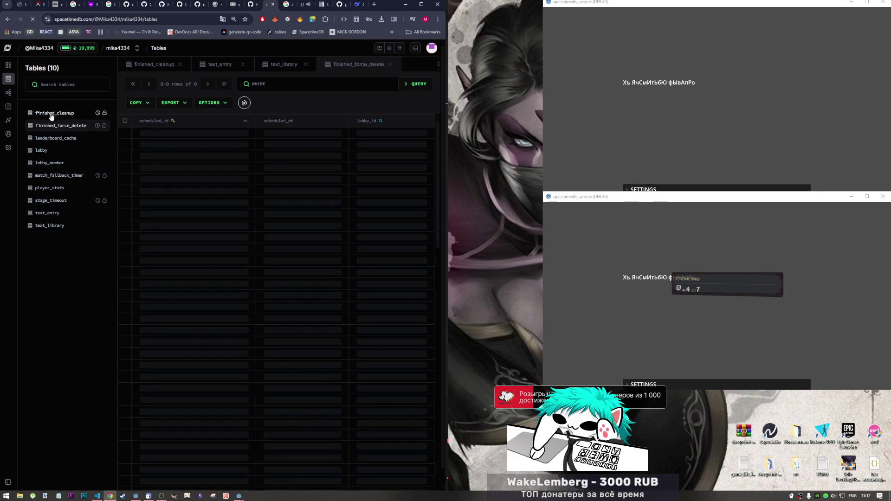
{"action": "left_click", "coordinate": [50, 114]}
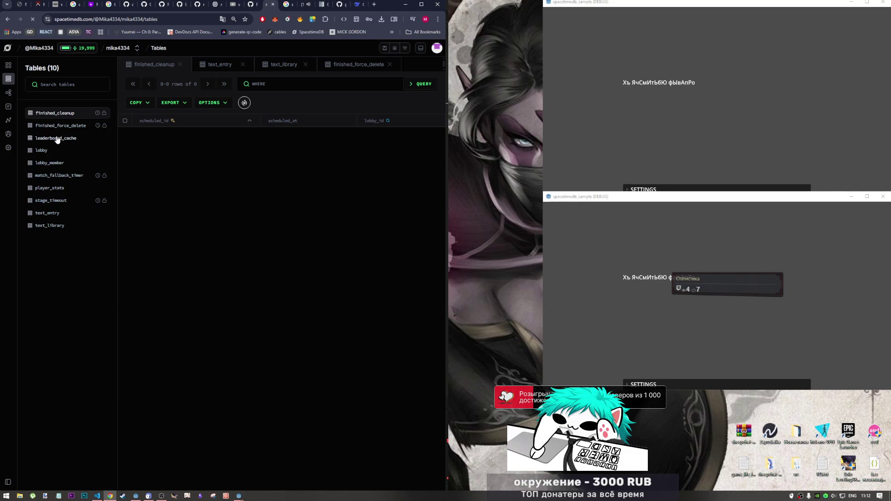
{"action": "left_click", "coordinate": [50, 178]}
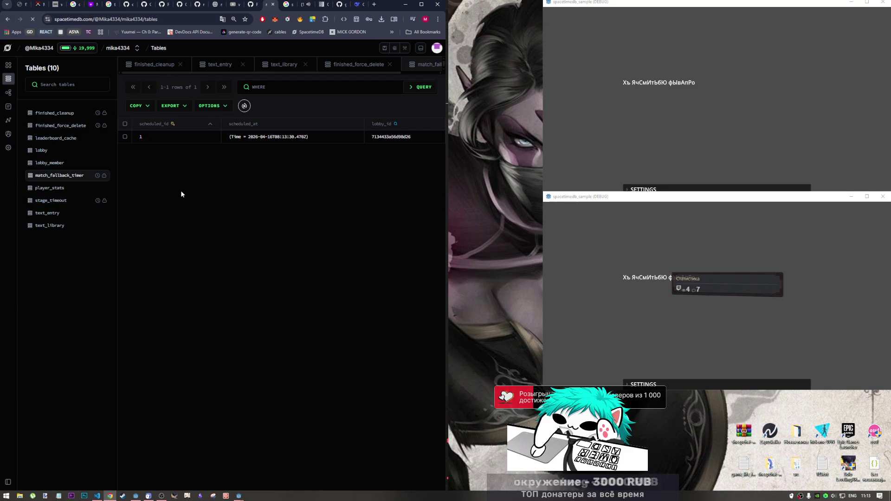
{"action": "double_click", "coordinate": [293, 137]}
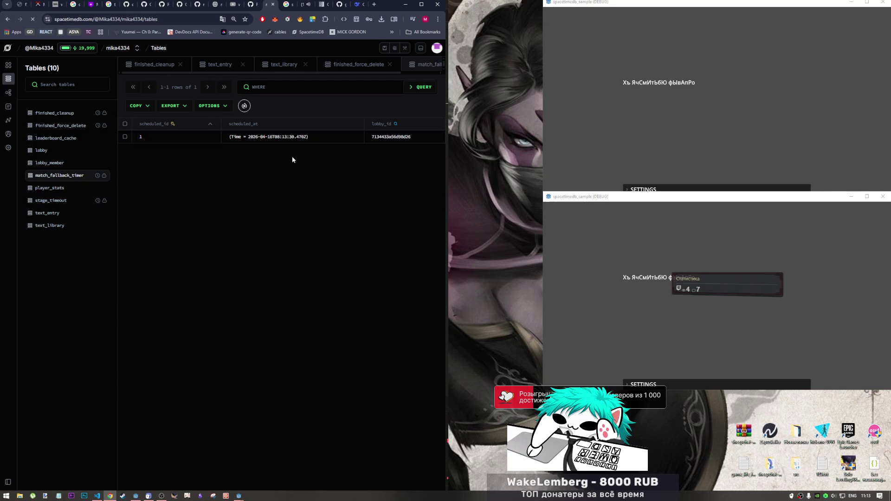
- Check the lobby and lobby_member tables, ending on finished_force_delete's single scheduled row
{"action": "left_click", "coordinate": [42, 150]}
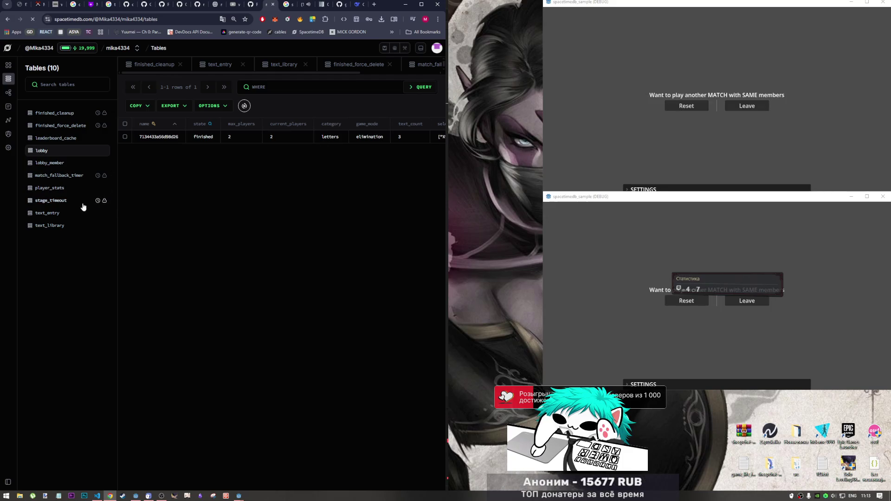
{"action": "left_click", "coordinate": [55, 165]}
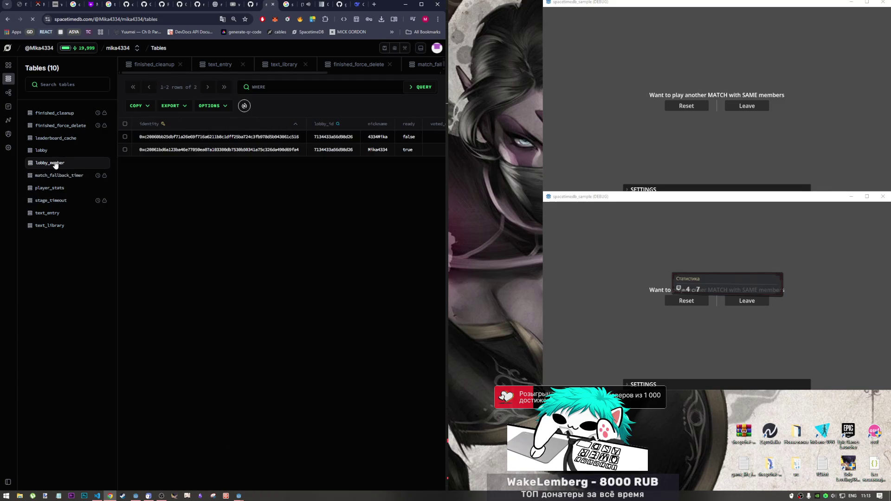
{"action": "left_click", "coordinate": [44, 151]}
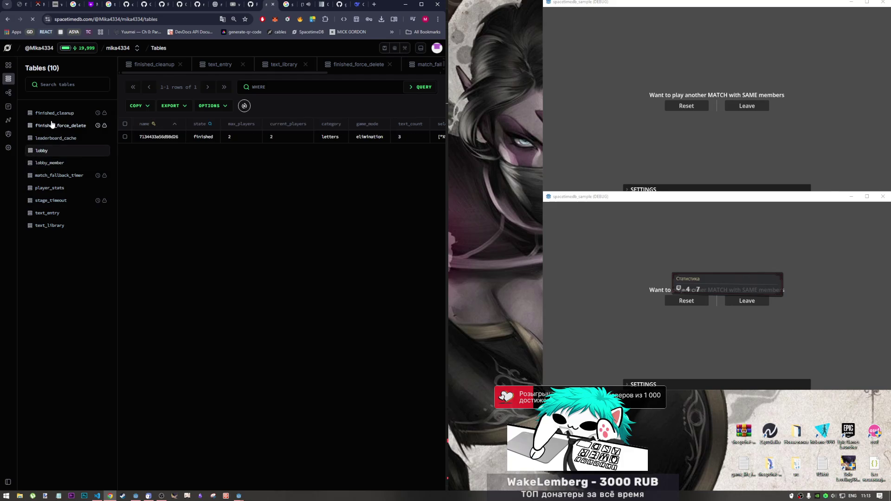
{"action": "left_click", "coordinate": [45, 126]}
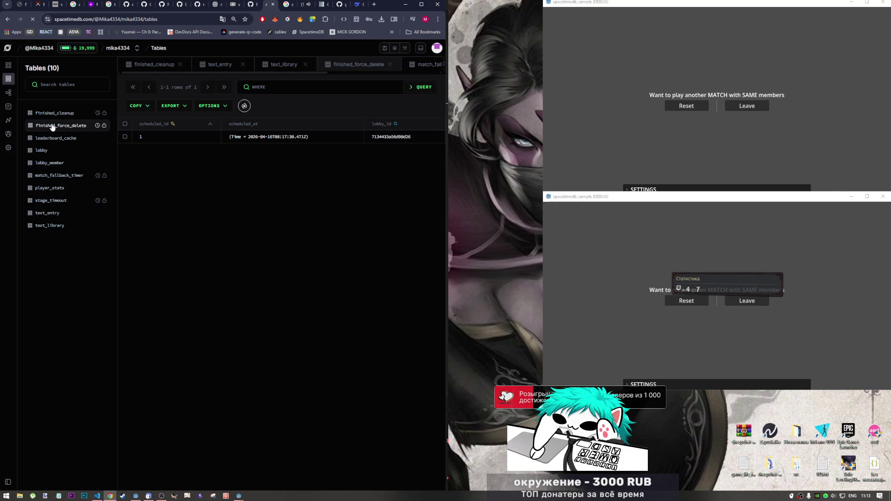
{"action": "mouse_move", "coordinate": [868, 498]}
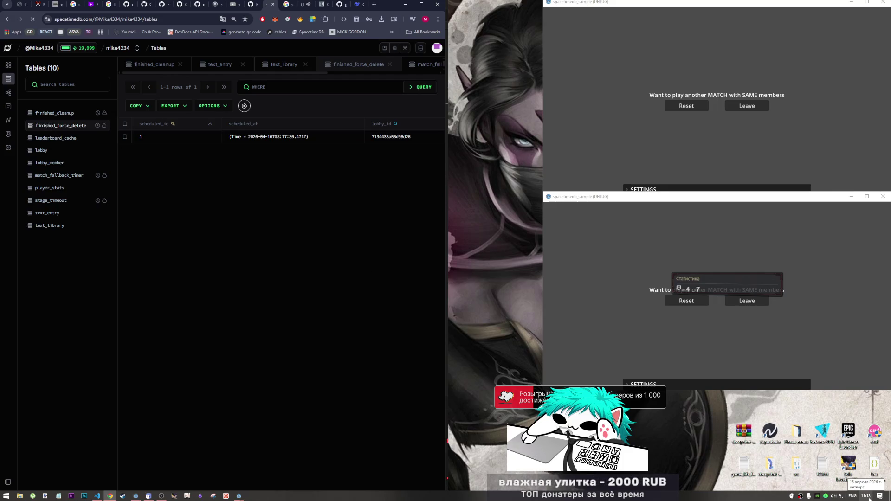